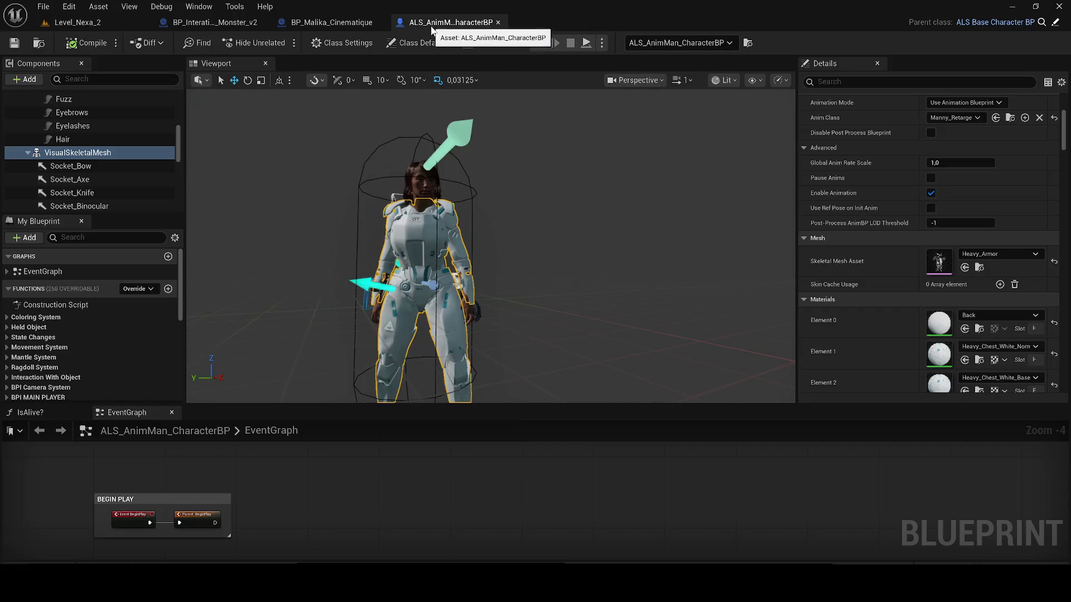
Step: Paste the copied armour mesh component into the Malika cinematic blueprint under Body, then undo it
{"action": "left_click", "coordinate": [63, 157]}
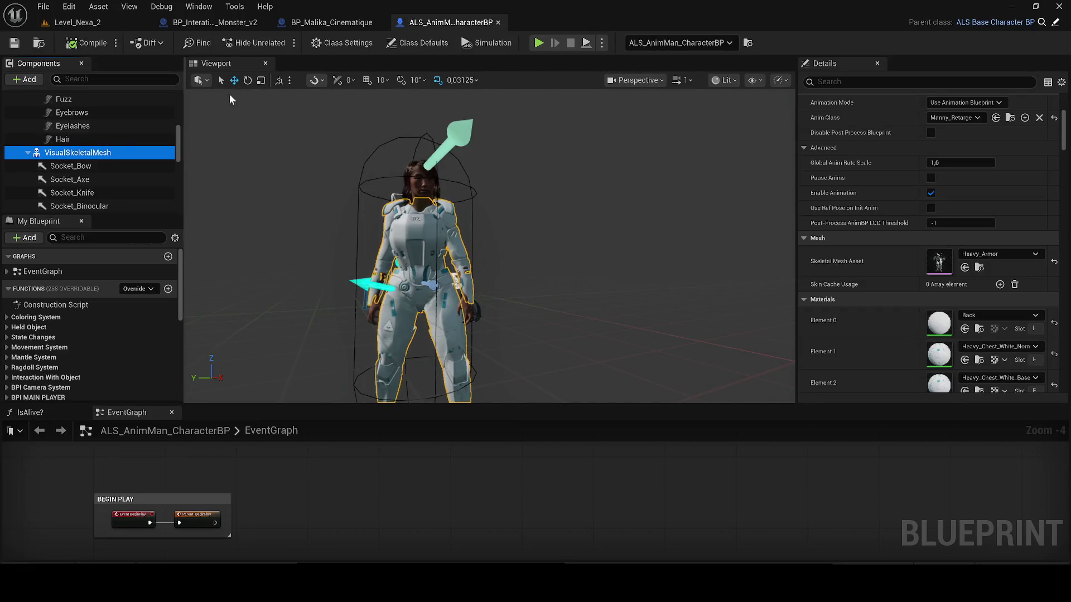
{"action": "left_click", "coordinate": [317, 23]}
{"action": "left_click", "coordinate": [88, 126]}
{"action": "key", "text": "ctrl+v"}
{"action": "scroll", "coordinate": [387, 242], "scroll_direction": "up", "scroll_amount": 5}
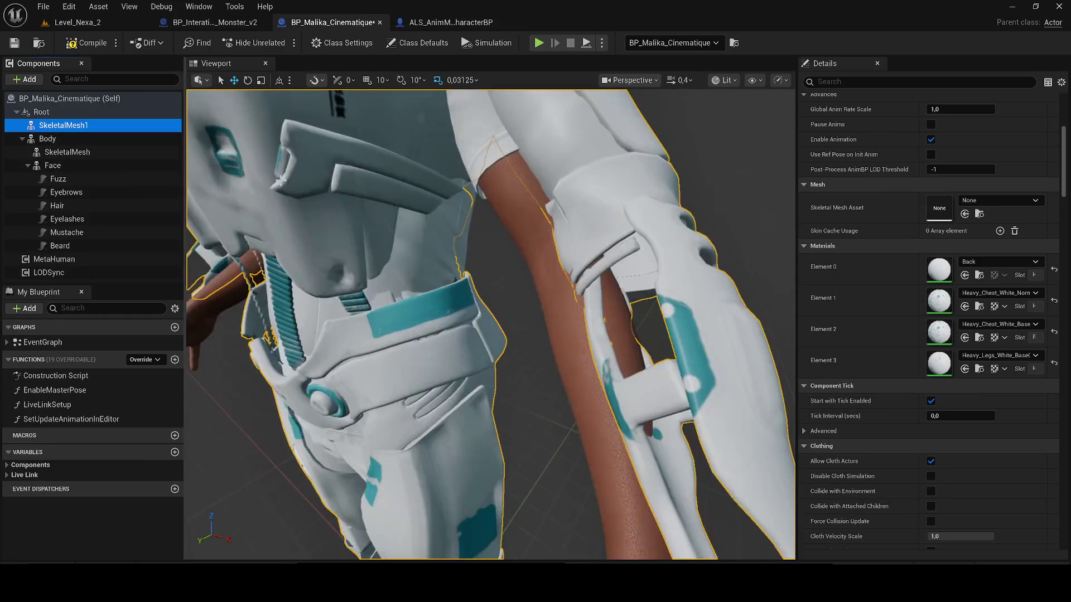
{"action": "scroll", "coordinate": [278, 180], "scroll_direction": "down", "scroll_amount": 3}
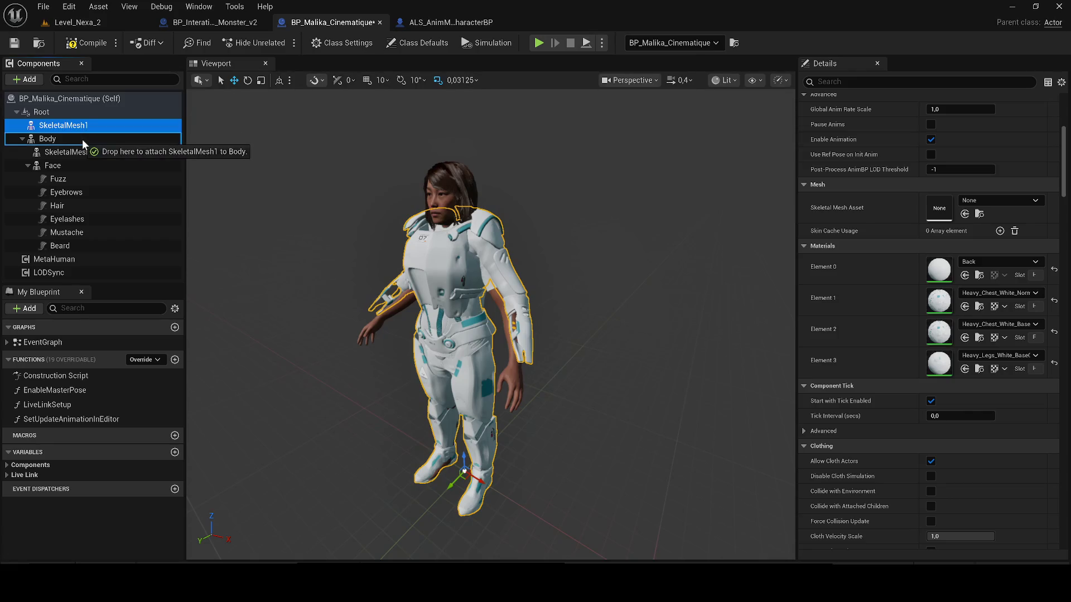
{"action": "left_click_drag", "start_coordinate": [87, 131], "coordinate": [81, 141]}
{"action": "left_click", "coordinate": [80, 153]}
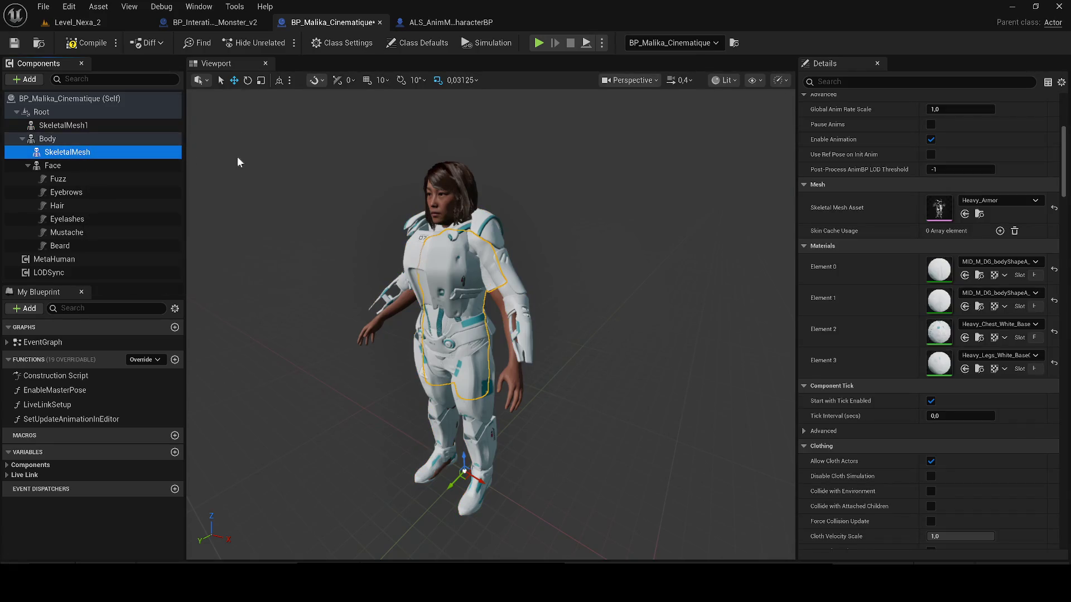
{"action": "left_click_drag", "start_coordinate": [237, 159], "coordinate": [574, 236]}
{"action": "key", "text": "ctrl+z"}
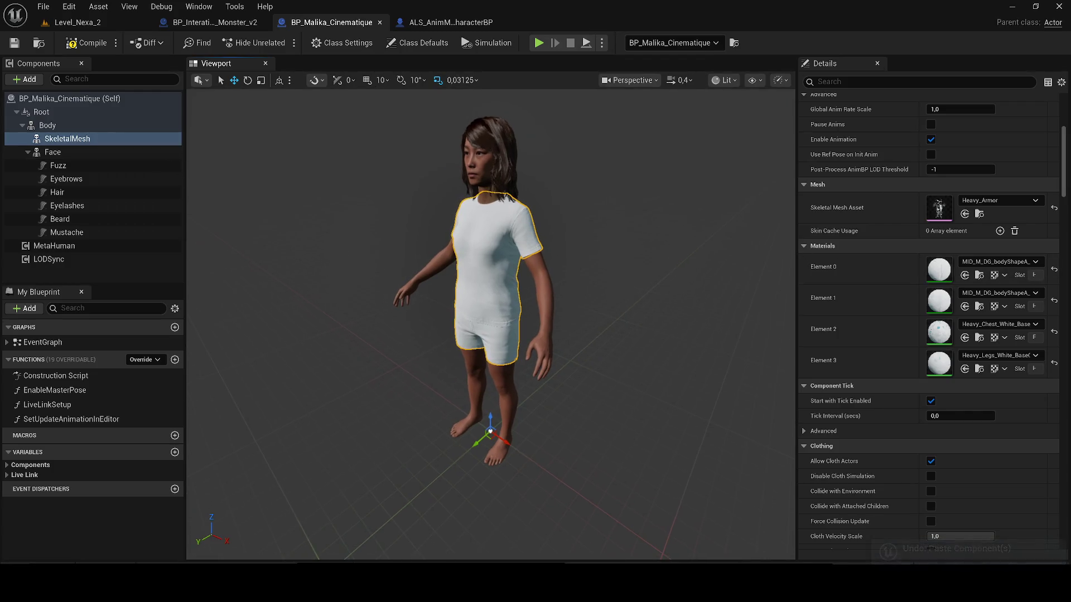
Step: Undo an accidental clothing-mesh move and locate the slot's current material in the Content Browser
{"action": "left_click", "coordinate": [413, 29]}
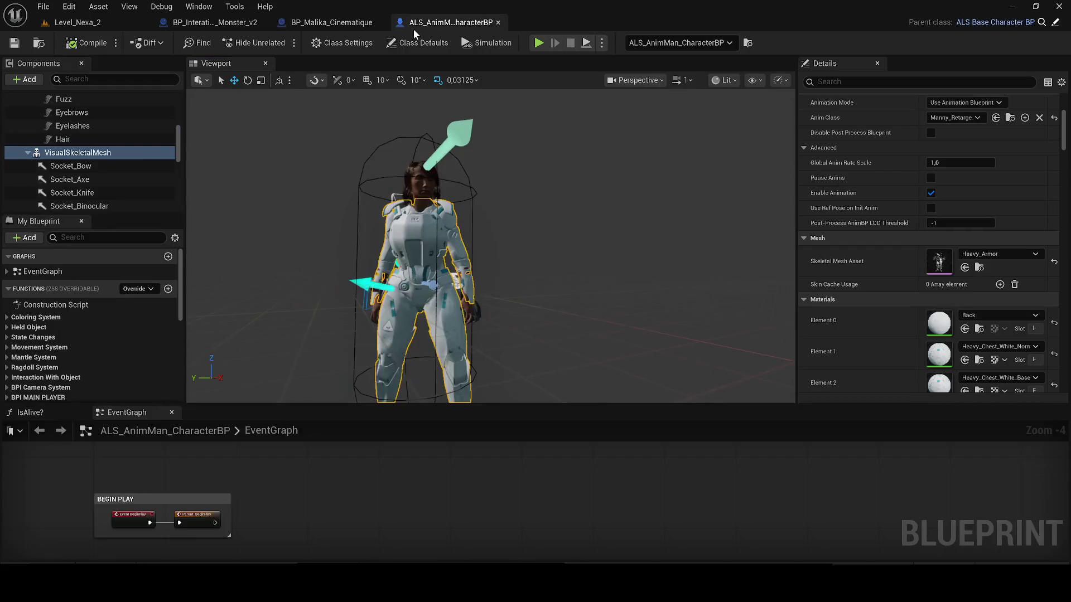
{"action": "left_click", "coordinate": [334, 25]}
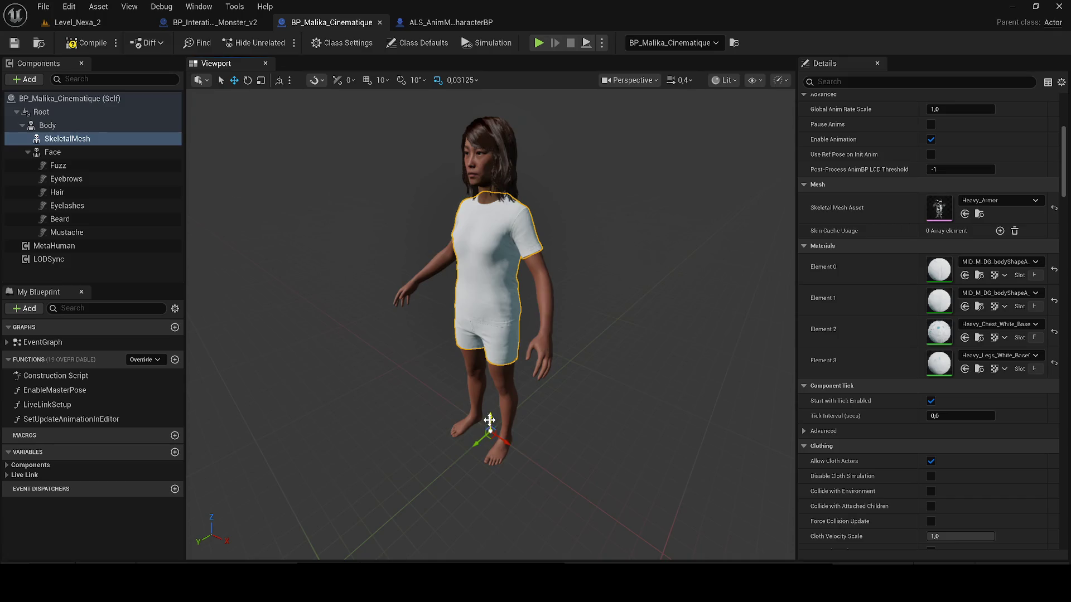
{"action": "left_click_drag", "start_coordinate": [489, 442], "coordinate": [478, 303]}
{"action": "key", "text": "ctrl+z"}
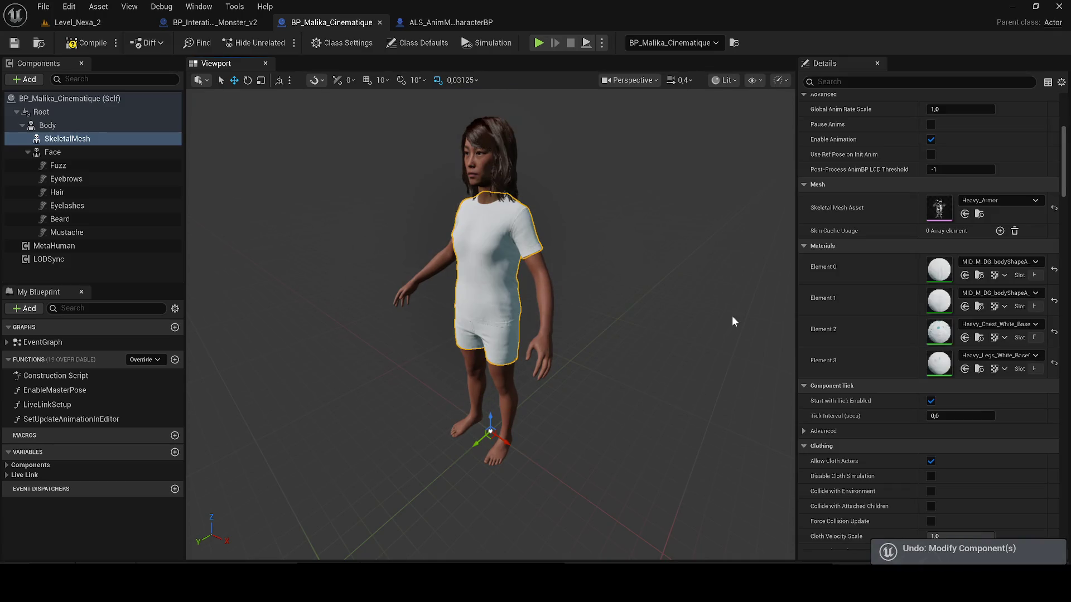
{"action": "left_click", "coordinate": [980, 275]}
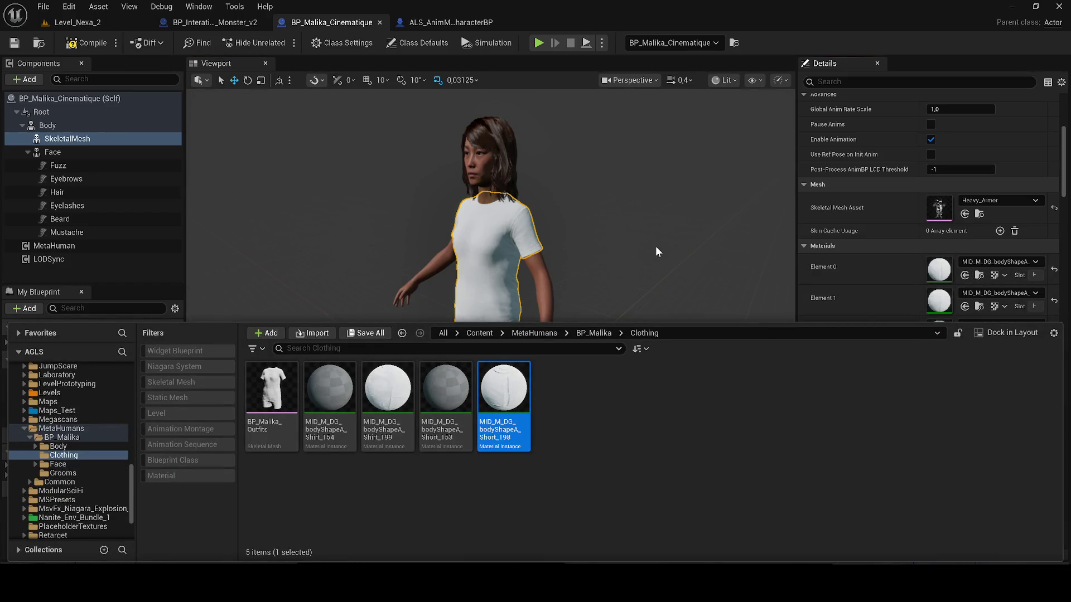
{"action": "left_click_drag", "start_coordinate": [725, 201], "coordinate": [441, 29]}
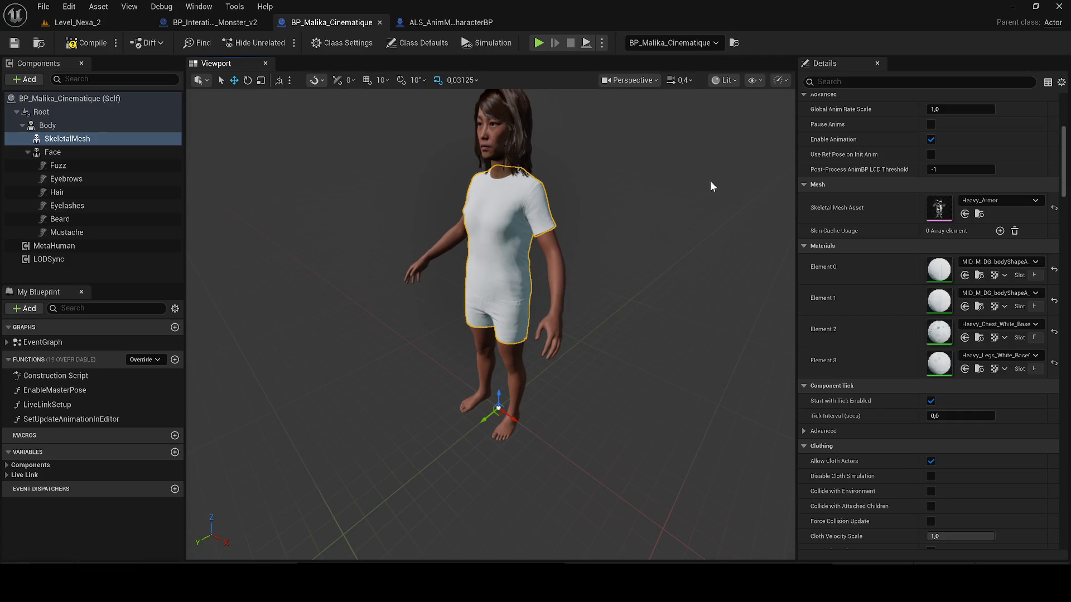
Step: Assign the Heavy_Armor_Female Back material to the Malika mesh's Element 0 slot
{"action": "left_click", "coordinate": [441, 30]}
{"action": "left_click", "coordinate": [979, 332]}
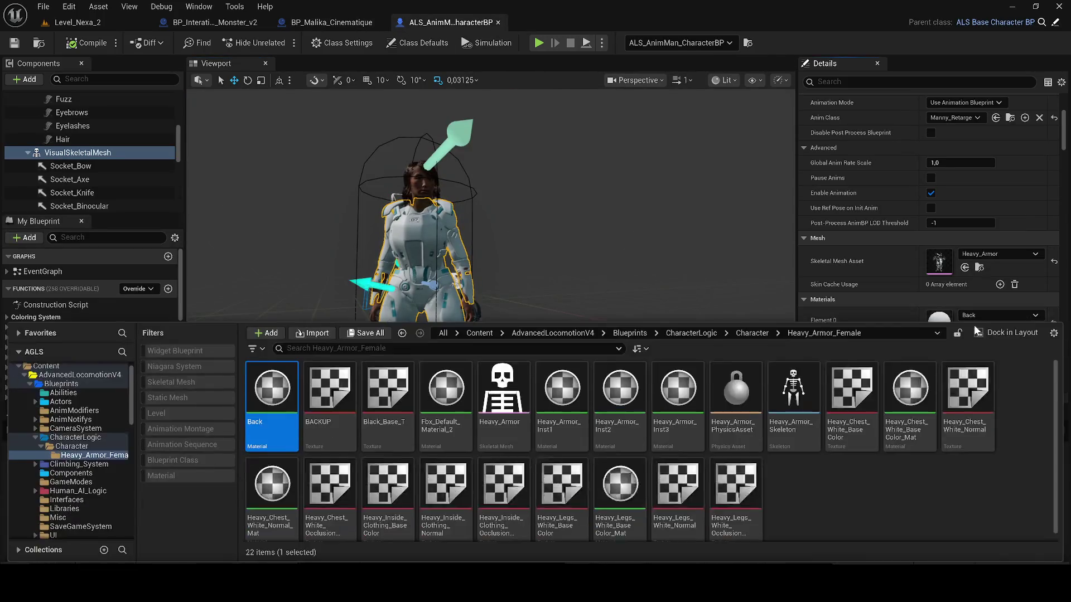
{"action": "left_click", "coordinate": [328, 22]}
{"action": "key", "text": "ctrl+space"}
{"action": "mouse_move", "coordinate": [271, 389]}
{"action": "left_mouse_down"}
{"action": "mouse_move", "coordinate": [859, 295]}
{"action": "mouse_move", "coordinate": [945, 293]}
{"action": "left_mouse_up"}
Step: Assign Heavy_Chest_White_Normal_Mat to the Malika mesh's Element 1 slot
{"action": "left_click", "coordinate": [450, 22]}
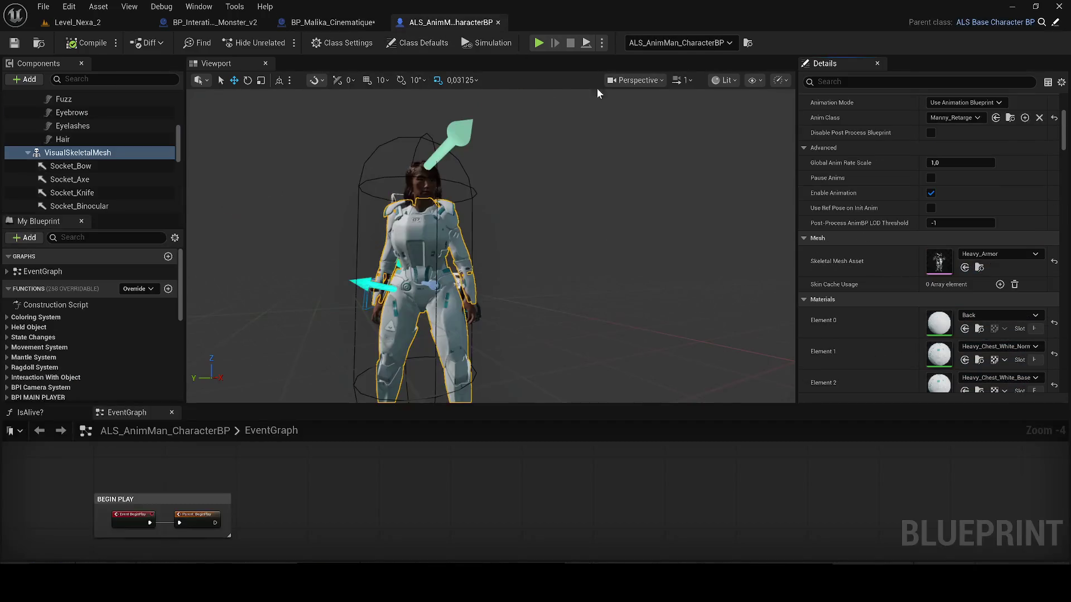
{"action": "left_click", "coordinate": [979, 328]}
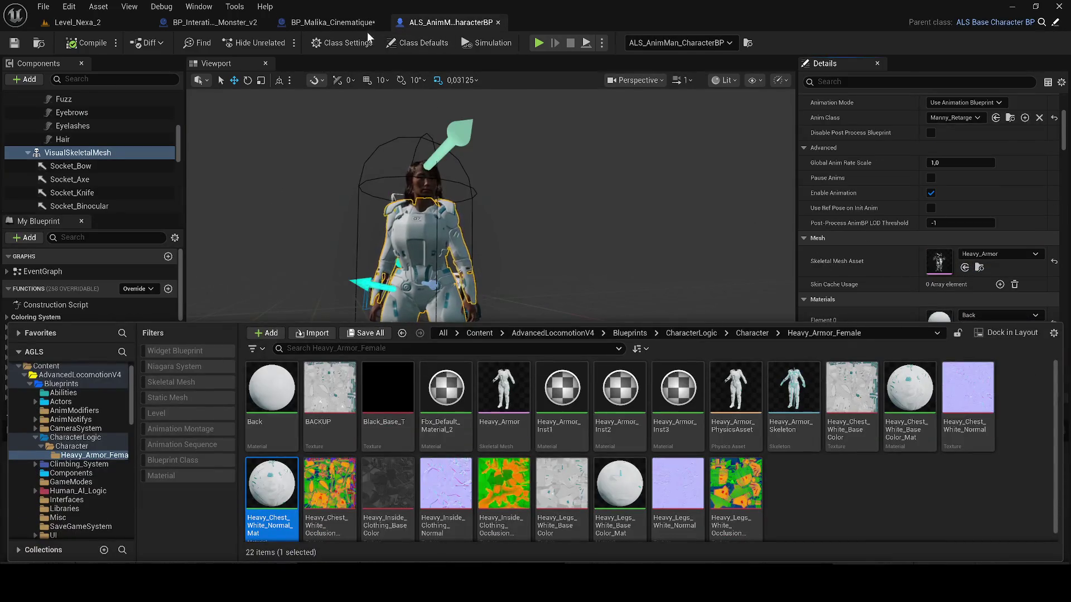
{"action": "left_click", "coordinate": [344, 22]}
{"action": "left_click_drag", "start_coordinate": [272, 519], "coordinate": [926, 294]}
{"action": "scroll", "coordinate": [502, 319], "scroll_direction": "up", "scroll_amount": 2}
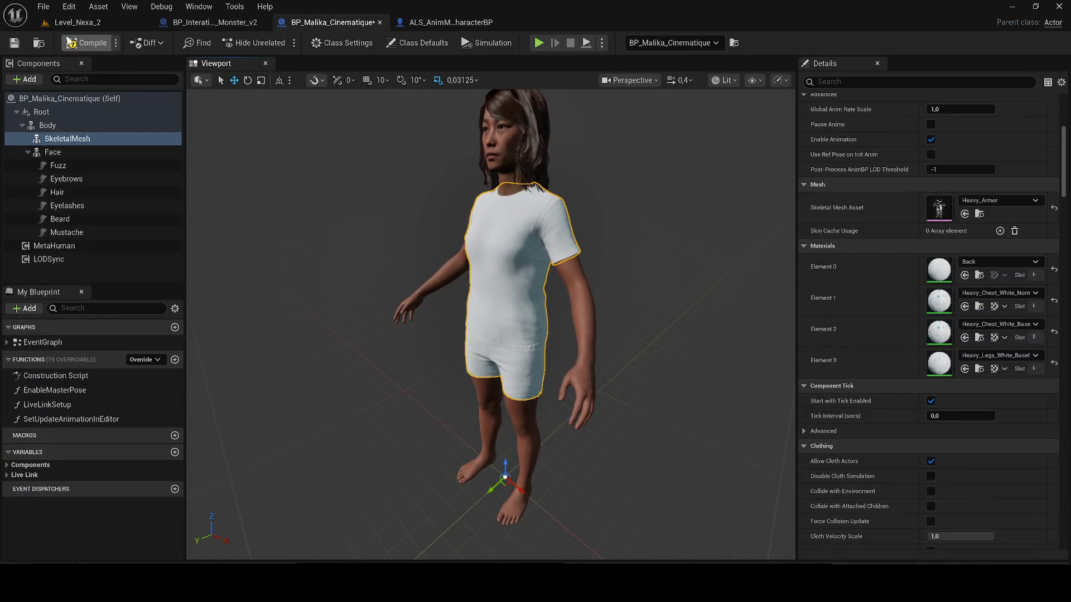
Step: Compile the Malika blueprint and reset the Body component's mesh asset
{"action": "left_click", "coordinate": [11, 43]}
{"action": "left_click_drag", "start_coordinate": [371, 206], "coordinate": [251, 206]}
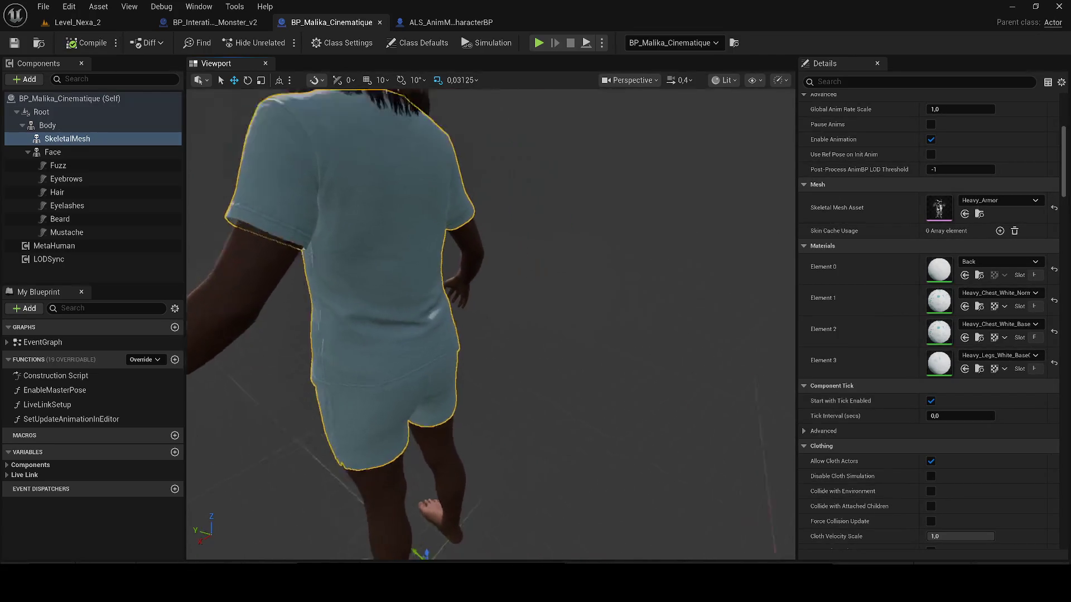
{"action": "left_click_drag", "start_coordinate": [502, 327], "coordinate": [469, 361]}
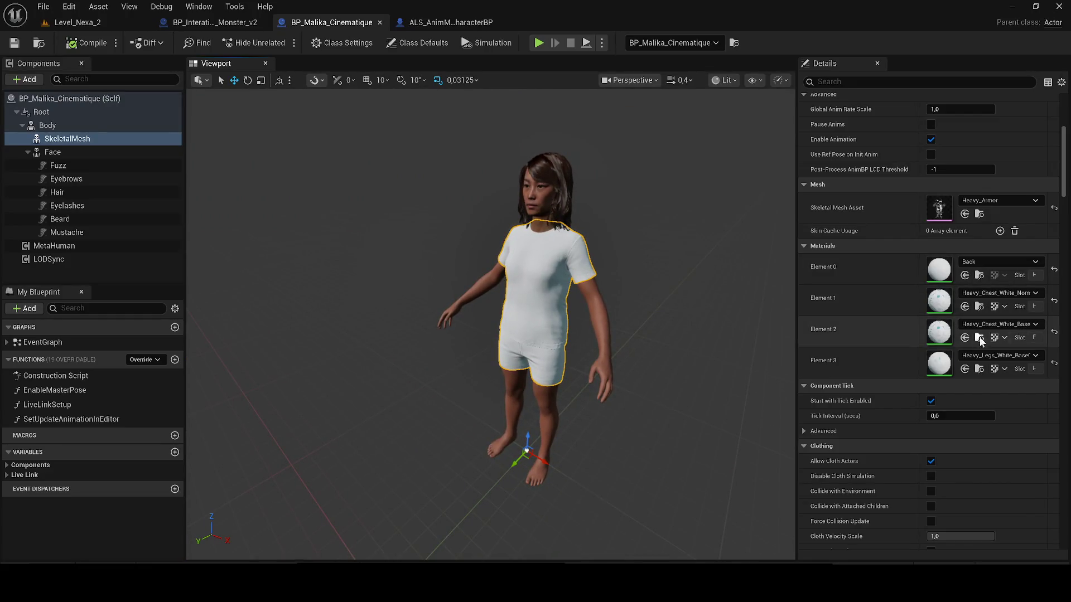
{"action": "scroll", "coordinate": [920, 352], "scroll_direction": "down", "scroll_amount": 2}
{"action": "scroll", "coordinate": [706, 361], "scroll_direction": "down", "scroll_amount": 2}
{"action": "scroll", "coordinate": [565, 334], "scroll_direction": "up", "scroll_amount": 1}
{"action": "scroll", "coordinate": [569, 337], "scroll_direction": "up", "scroll_amount": 4}
{"action": "scroll", "coordinate": [583, 345], "scroll_direction": "down", "scroll_amount": 4}
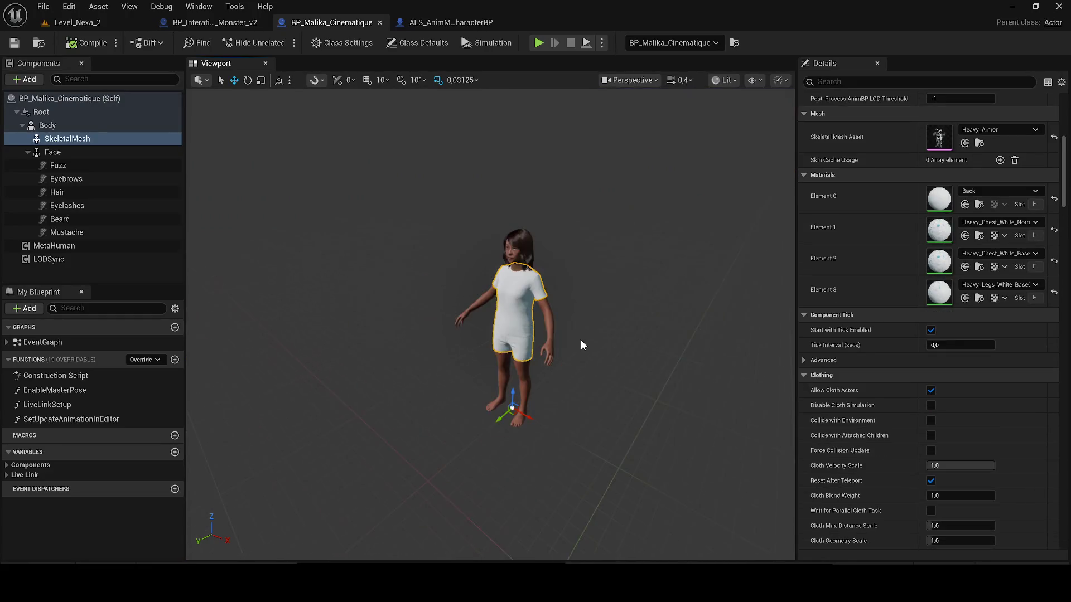
{"action": "scroll", "coordinate": [576, 342], "scroll_direction": "up", "scroll_amount": 4}
{"action": "scroll", "coordinate": [576, 337], "scroll_direction": "down", "scroll_amount": 3}
{"action": "scroll", "coordinate": [577, 334], "scroll_direction": "up", "scroll_amount": 1}
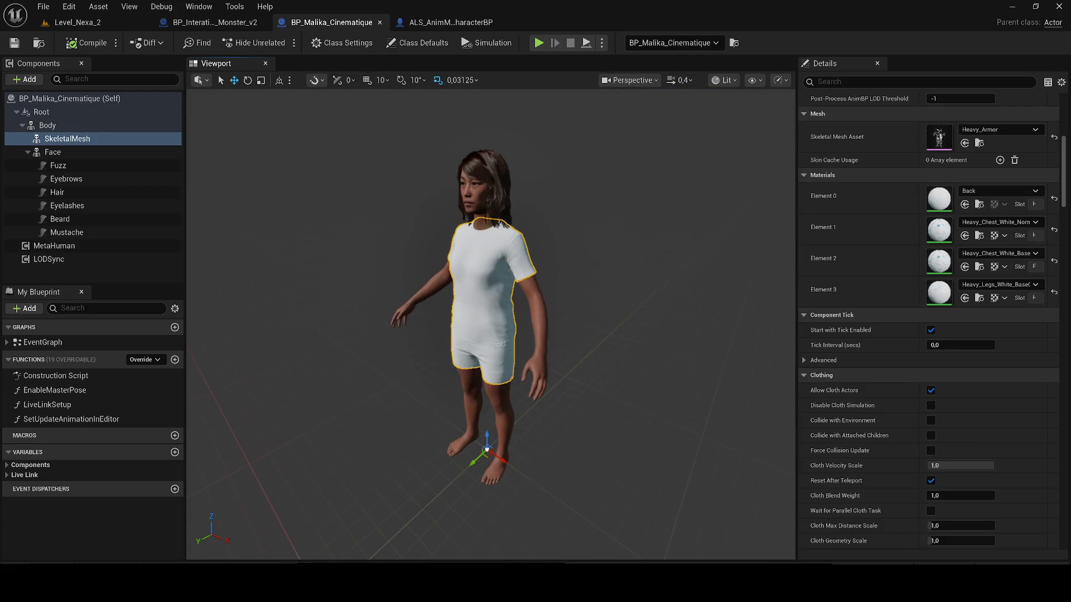
{"action": "left_click", "coordinate": [110, 125]}
{"action": "left_click", "coordinate": [1054, 139]}
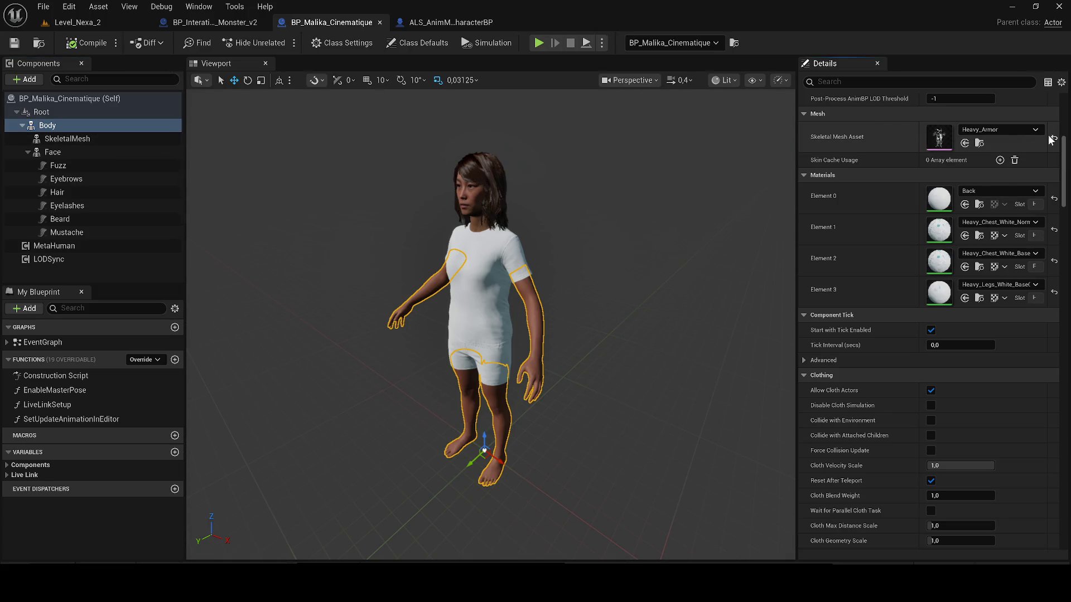
{"action": "left_click", "coordinate": [1054, 139]}
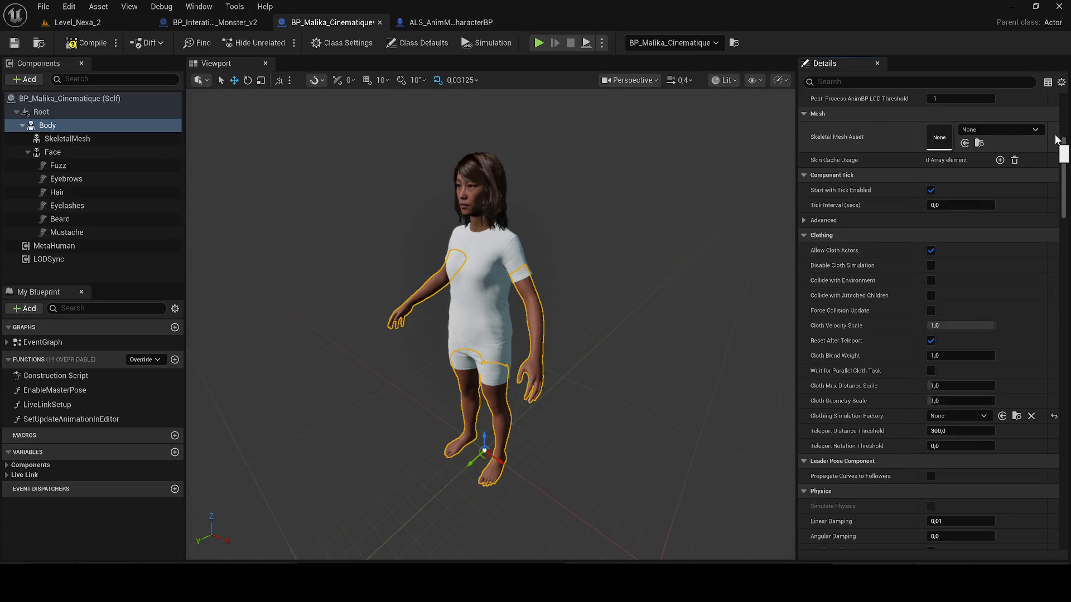
Step: Clear the child SkeletalMesh component's mesh asset to None, compile and save
{"action": "left_click", "coordinate": [72, 137]}
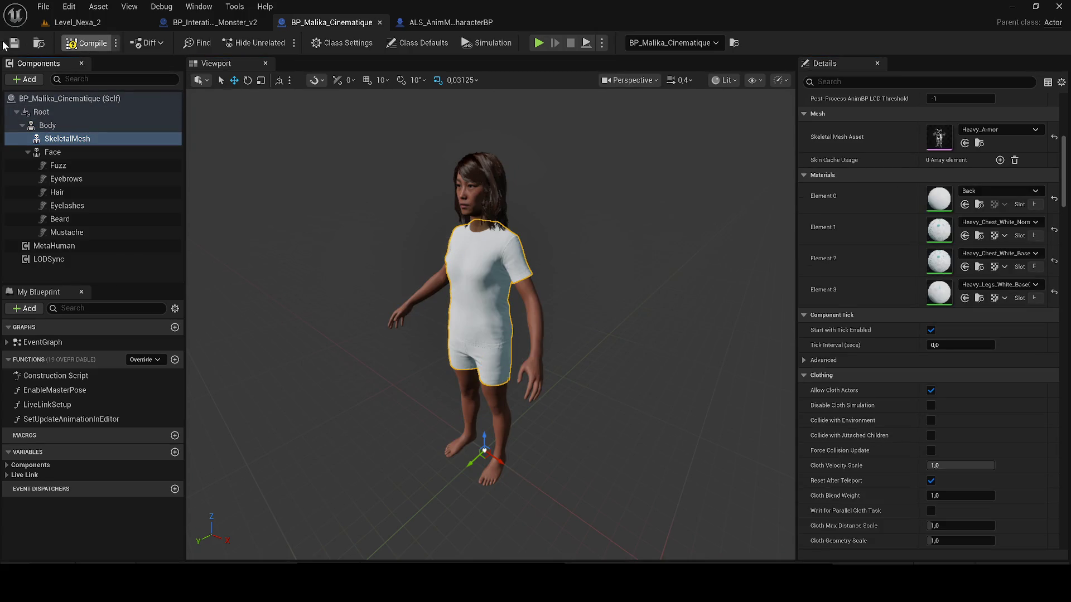
{"action": "left_click", "coordinate": [88, 43]}
{"action": "left_click", "coordinate": [1056, 139]}
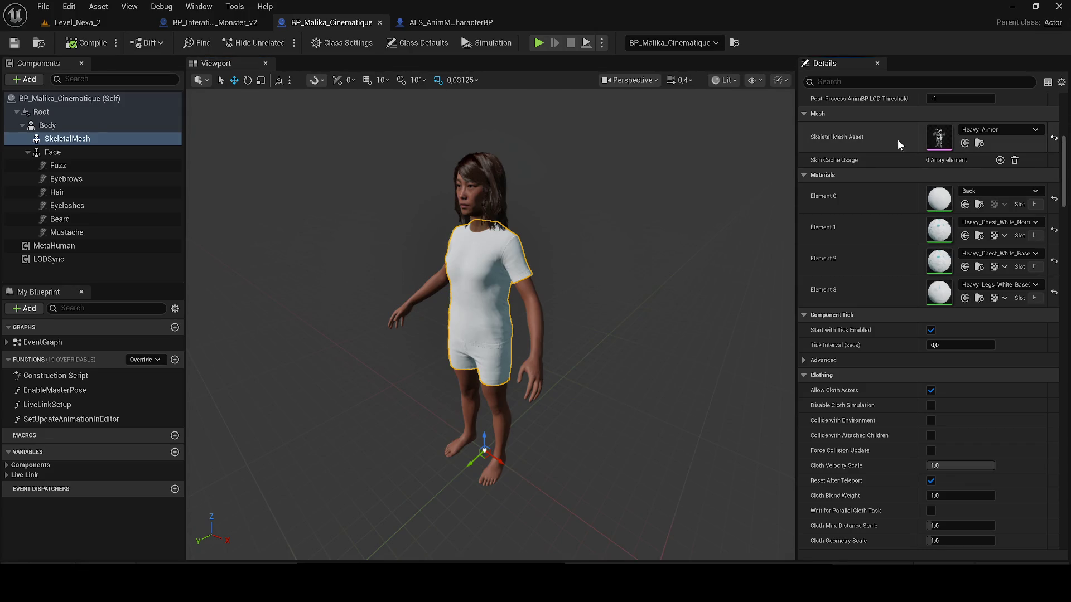
{"action": "left_click", "coordinate": [14, 44]}
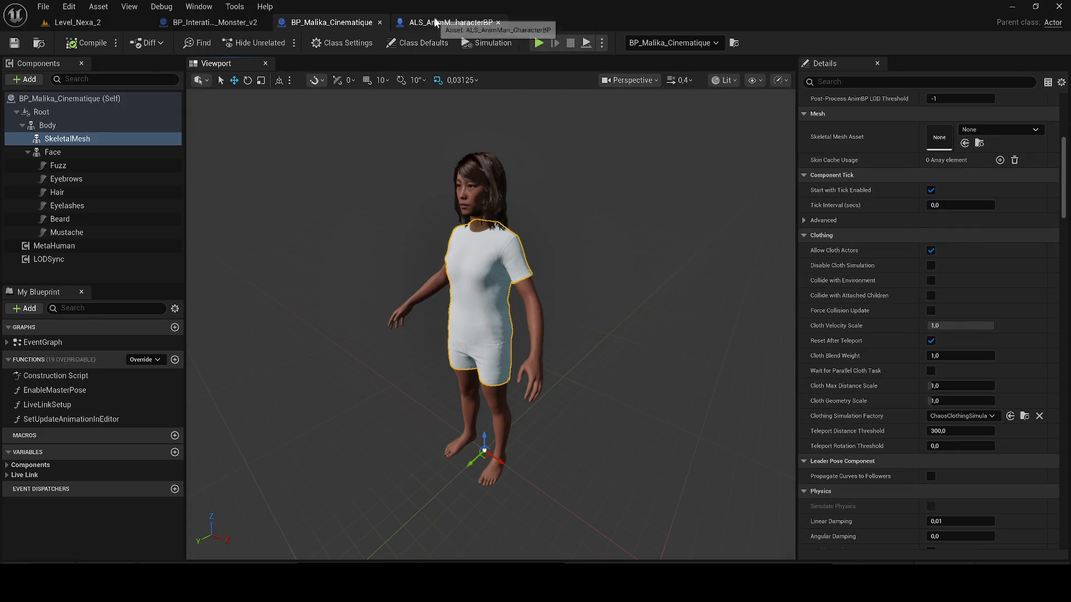
Step: Copy the armour mesh component into BP_Malika_Cinematique, attach it under Body and compile
{"action": "left_click", "coordinate": [411, 24]}
{"action": "left_click", "coordinate": [64, 138]}
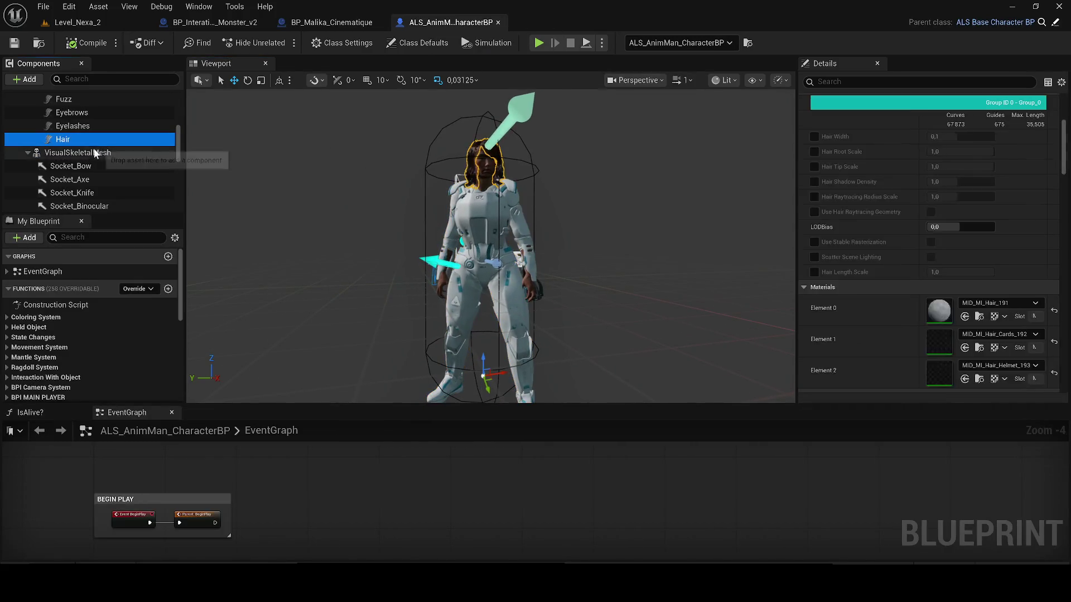
{"action": "left_click", "coordinate": [335, 24]}
{"action": "left_click", "coordinate": [67, 206]}
{"action": "left_click", "coordinate": [47, 126]}
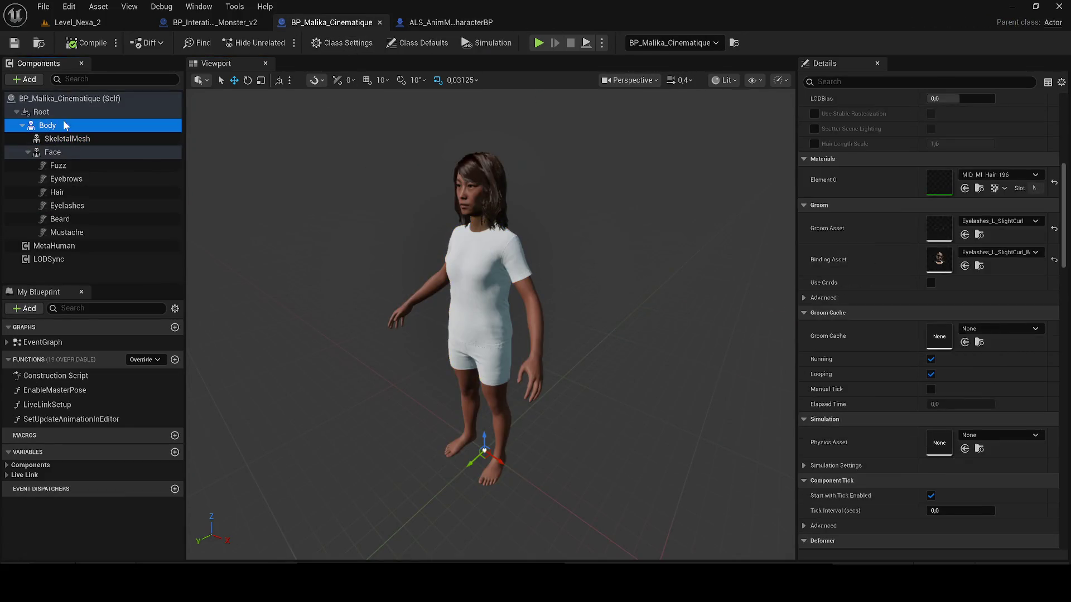
{"action": "key", "text": "ctrl+v"}
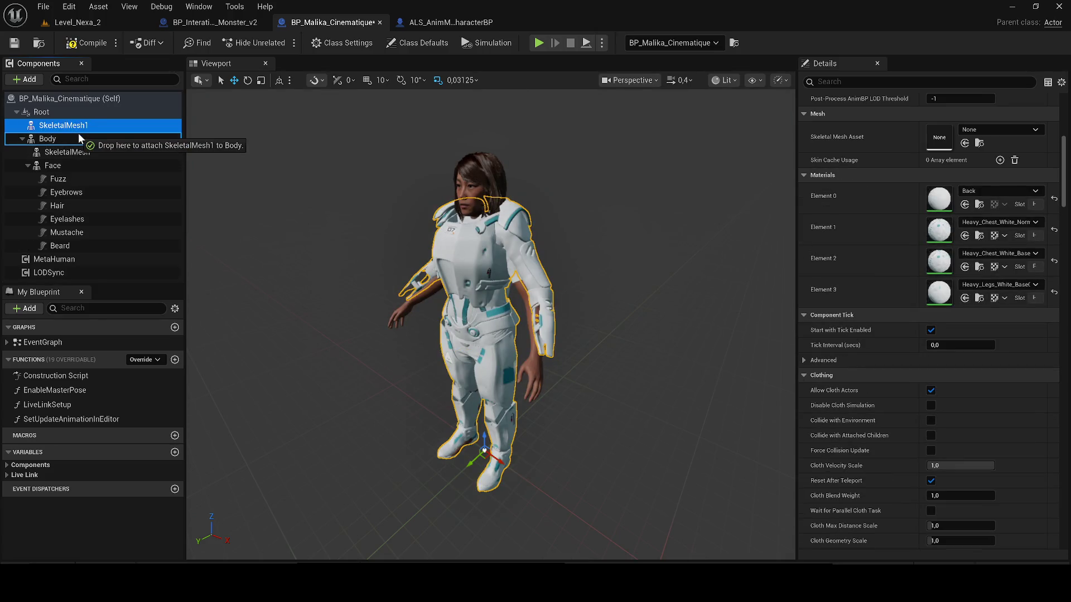
{"action": "left_click_drag", "start_coordinate": [77, 125], "coordinate": [80, 140]}
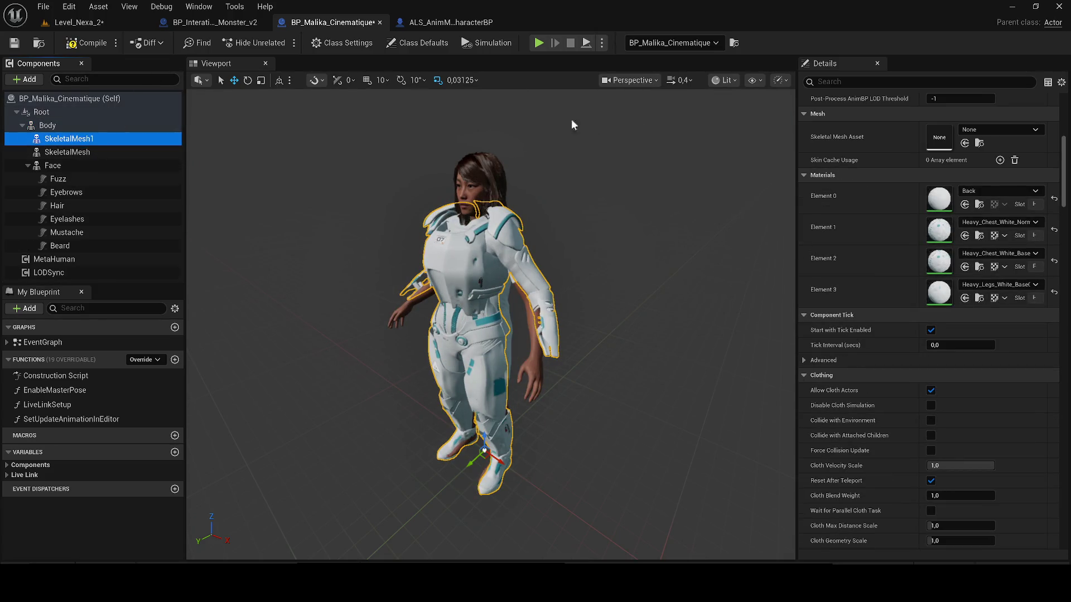
{"action": "left_click", "coordinate": [87, 43]}
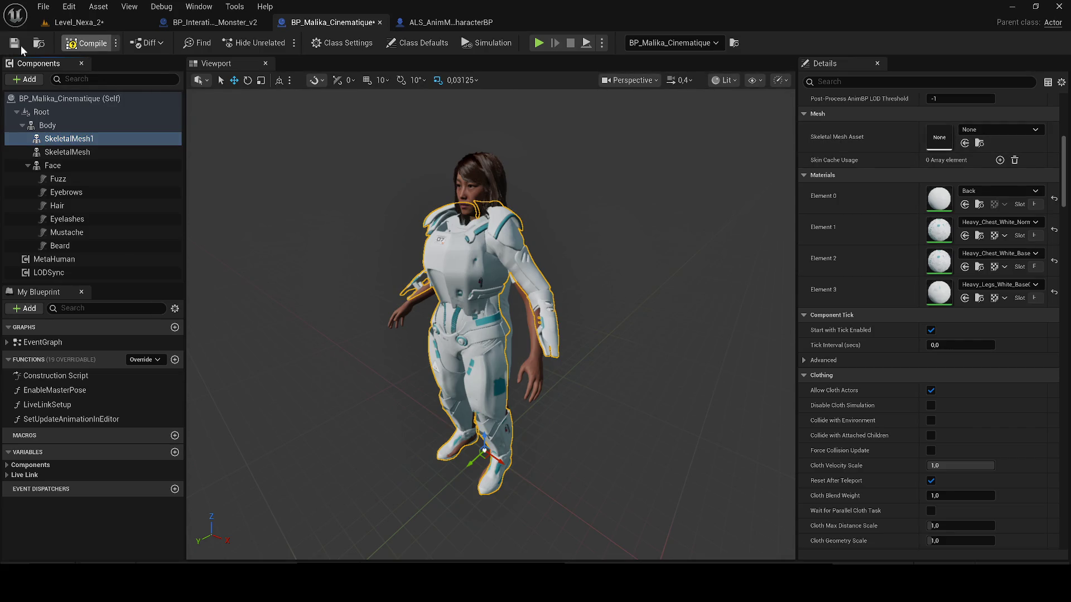
Step: Delete the extra empty SkeletalMesh component, keeping SkeletalMesh1, and compile
{"action": "left_click_drag", "start_coordinate": [216, 198], "coordinate": [175, 160]}
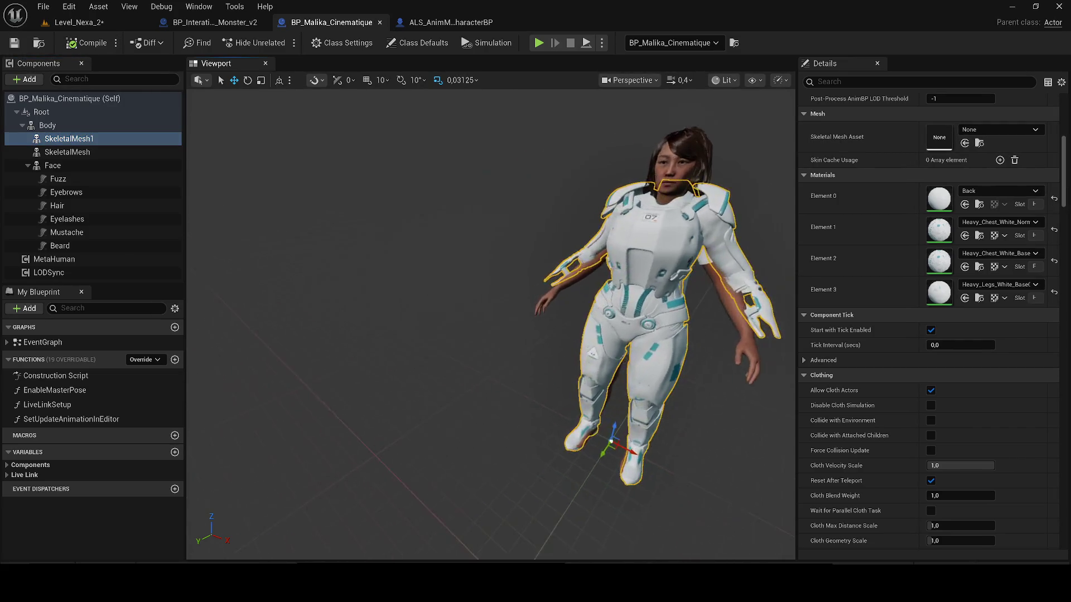
{"action": "left_click_drag", "start_coordinate": [449, 267], "coordinate": [502, 284]}
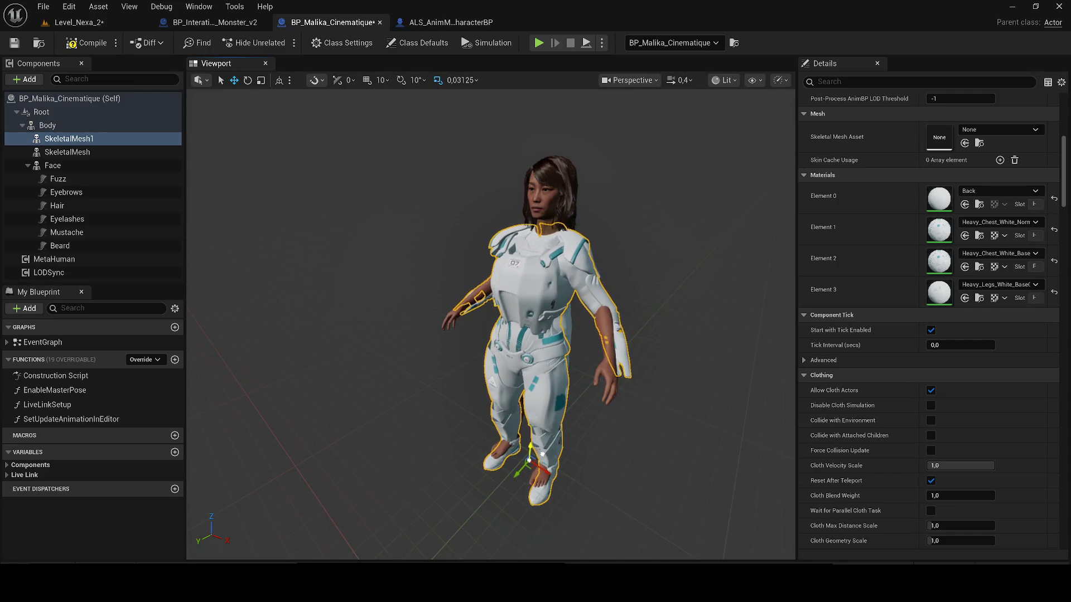
{"action": "left_click_drag", "start_coordinate": [502, 285], "coordinate": [489, 290]}
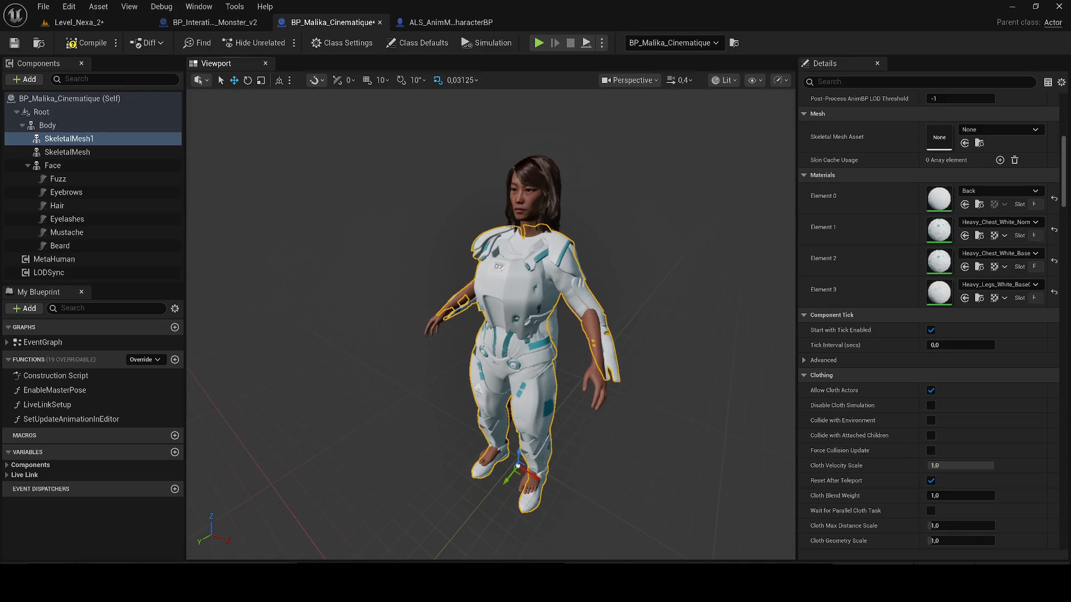
{"action": "left_click", "coordinate": [84, 152]}
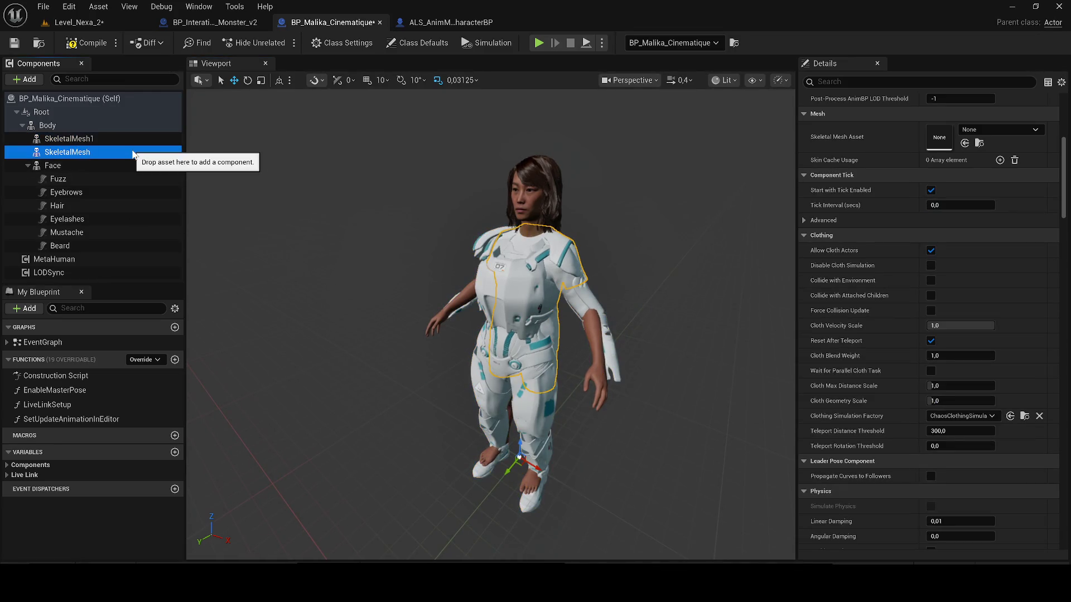
{"action": "key", "text": "Delete"}
{"action": "left_click", "coordinate": [519, 465]}
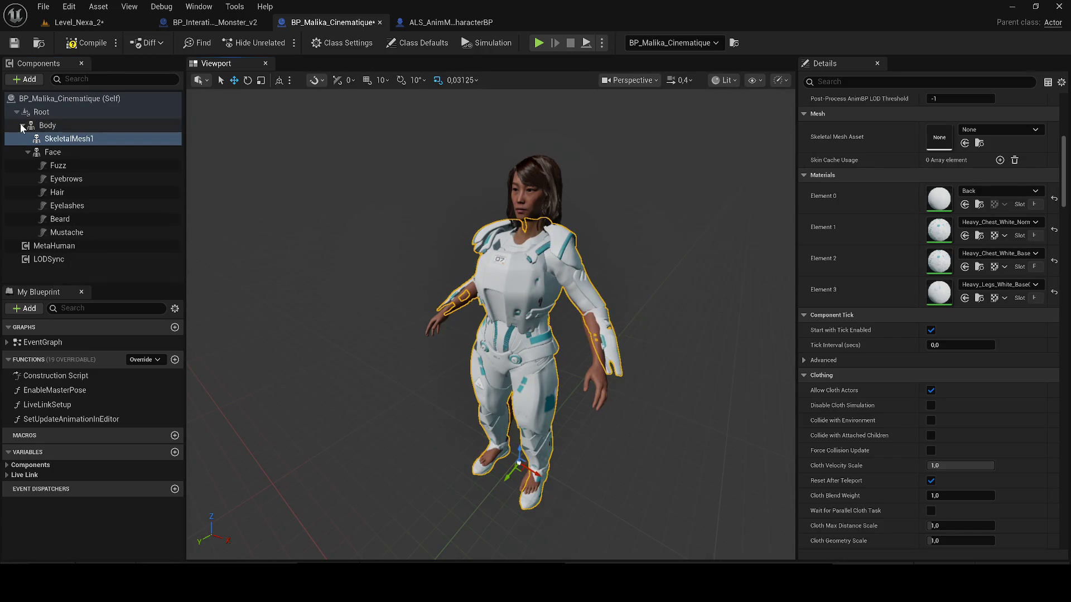
{"action": "left_click", "coordinate": [22, 127]}
{"action": "left_click", "coordinate": [74, 42]}
Step: Save the blueprint, return to Level_Nexa_2 and enable Use Live Link on BP_Malika_Cinematique
{"action": "left_click", "coordinate": [10, 45]}
{"action": "left_click", "coordinate": [61, 23]}
{"action": "left_click", "coordinate": [13, 43]}
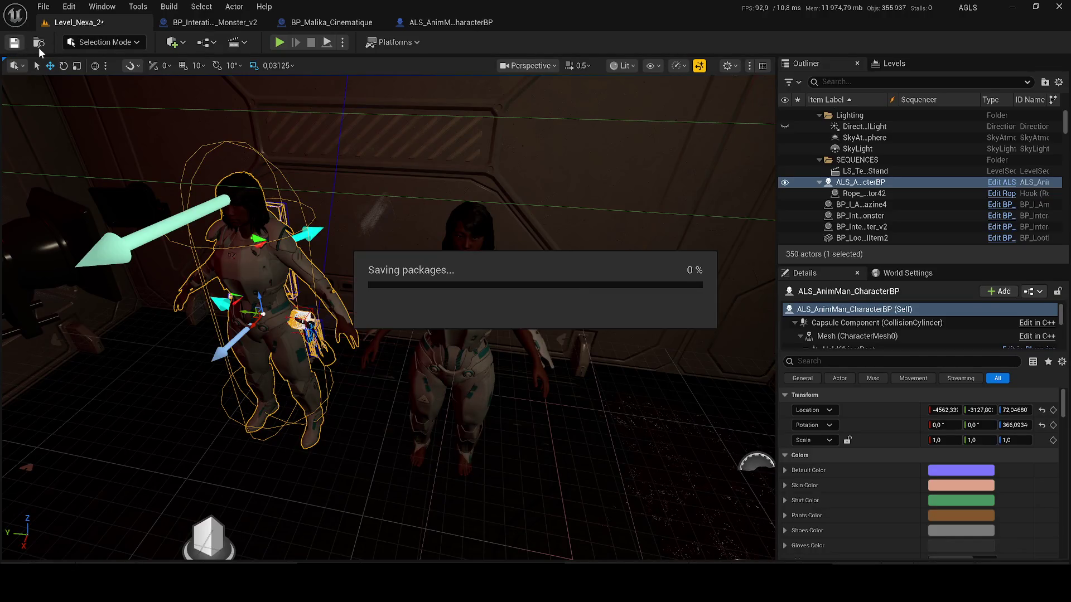
{"action": "left_click", "coordinate": [447, 245]}
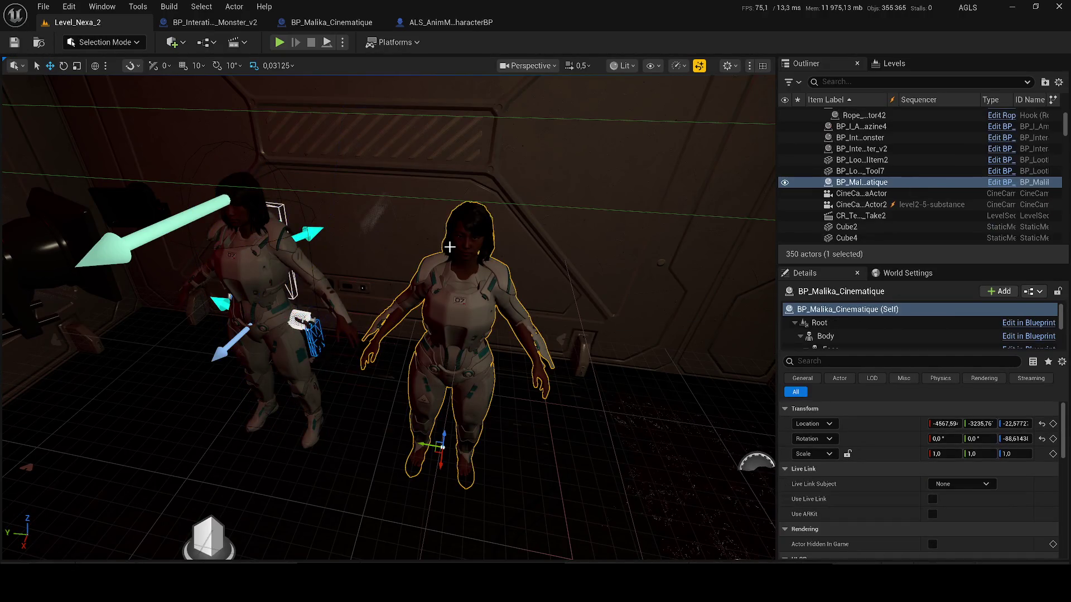
{"action": "left_click", "coordinate": [983, 484]}
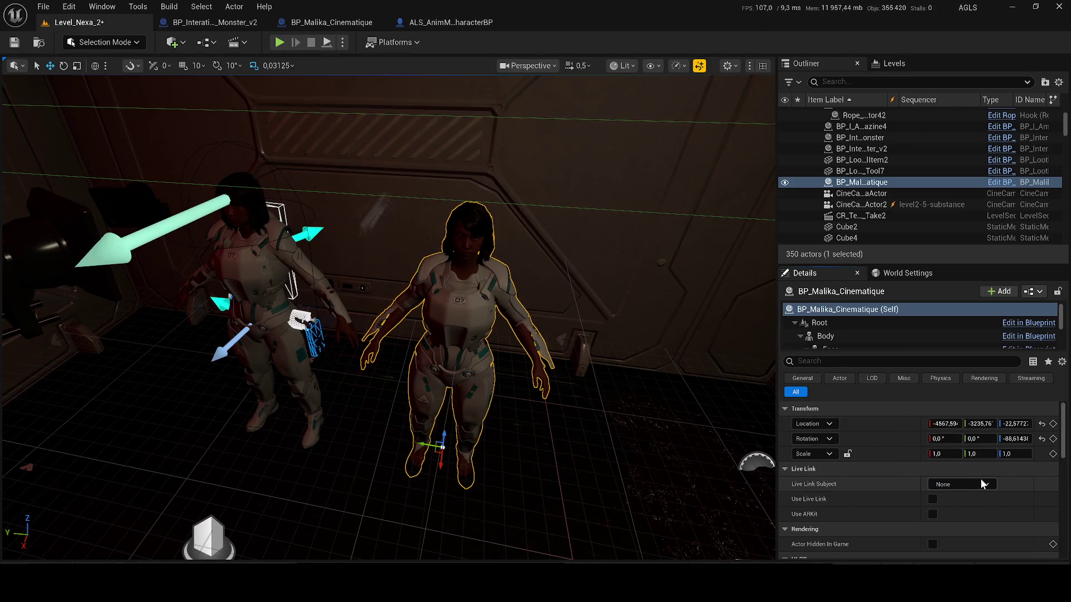
{"action": "left_click", "coordinate": [932, 500]}
Step: Check the Live Link Subject dropdown repeatedly, finding no subjects available
{"action": "left_click", "coordinate": [961, 484]}
{"action": "left_click", "coordinate": [965, 491]}
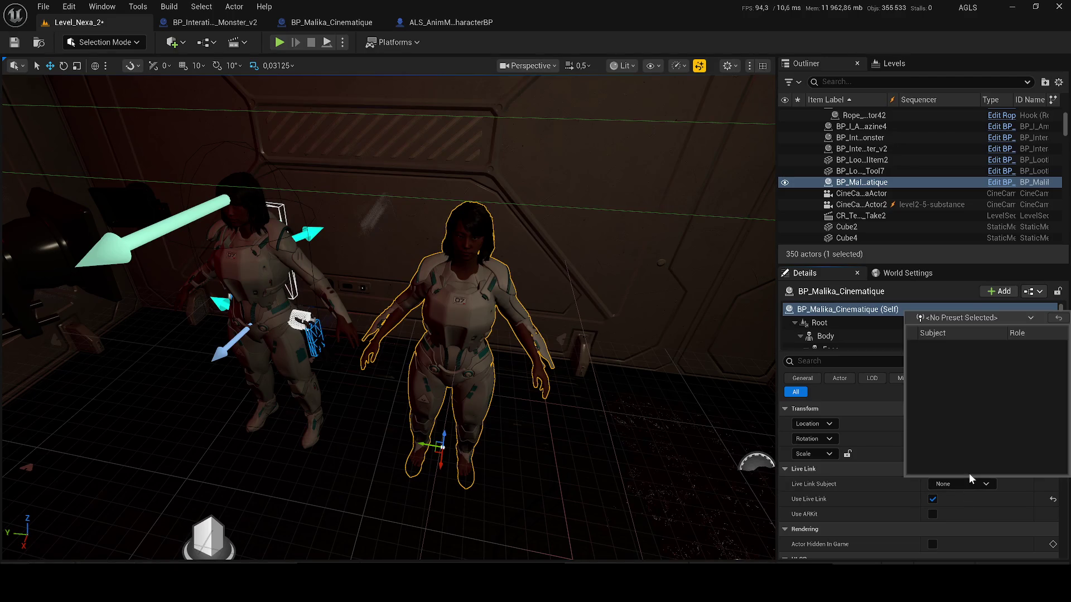
{"action": "left_click", "coordinate": [953, 484]}
{"action": "left_click", "coordinate": [975, 484]}
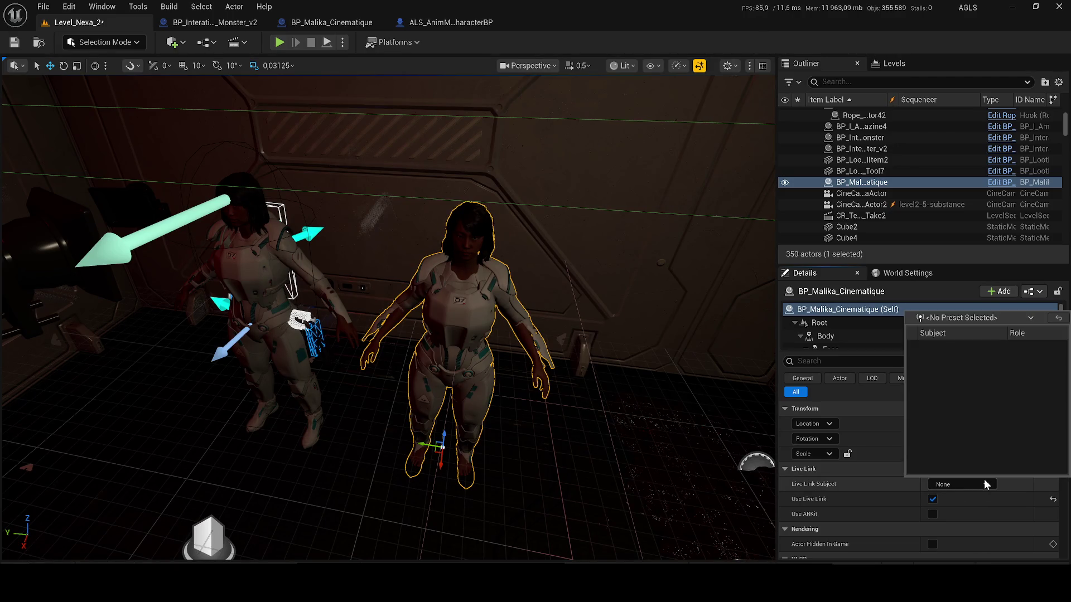
{"action": "left_click", "coordinate": [986, 484]}
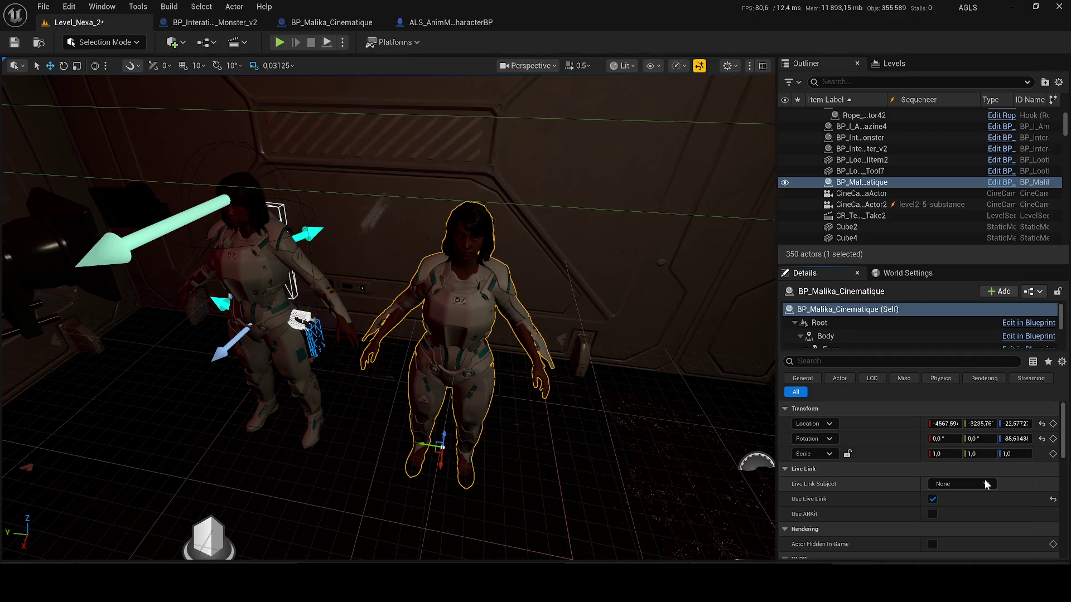
{"action": "left_click", "coordinate": [985, 485]}
{"action": "left_click", "coordinate": [984, 484]}
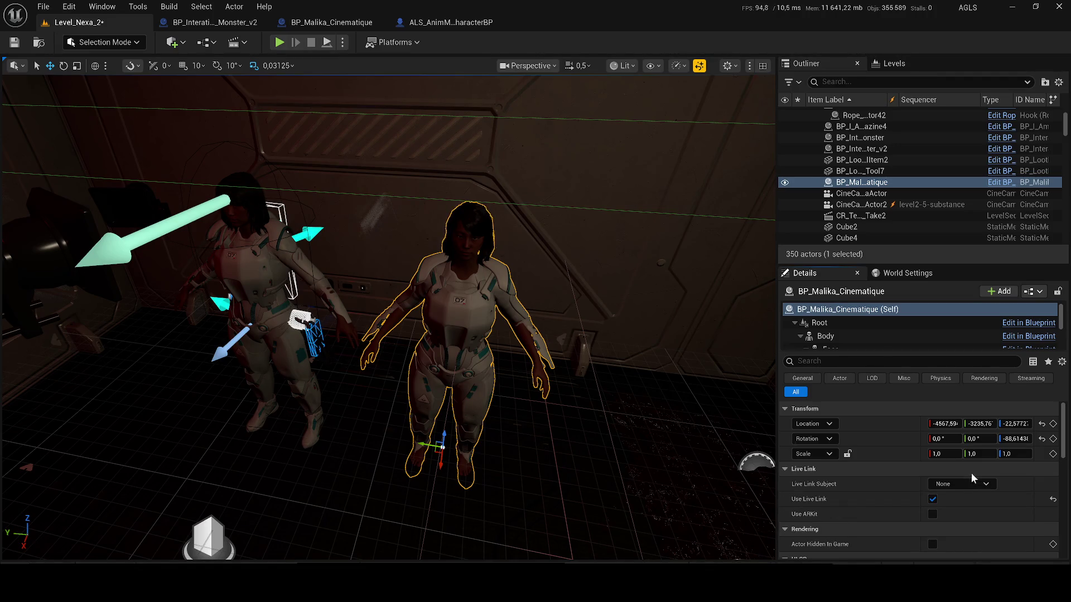
{"action": "left_click", "coordinate": [984, 486]}
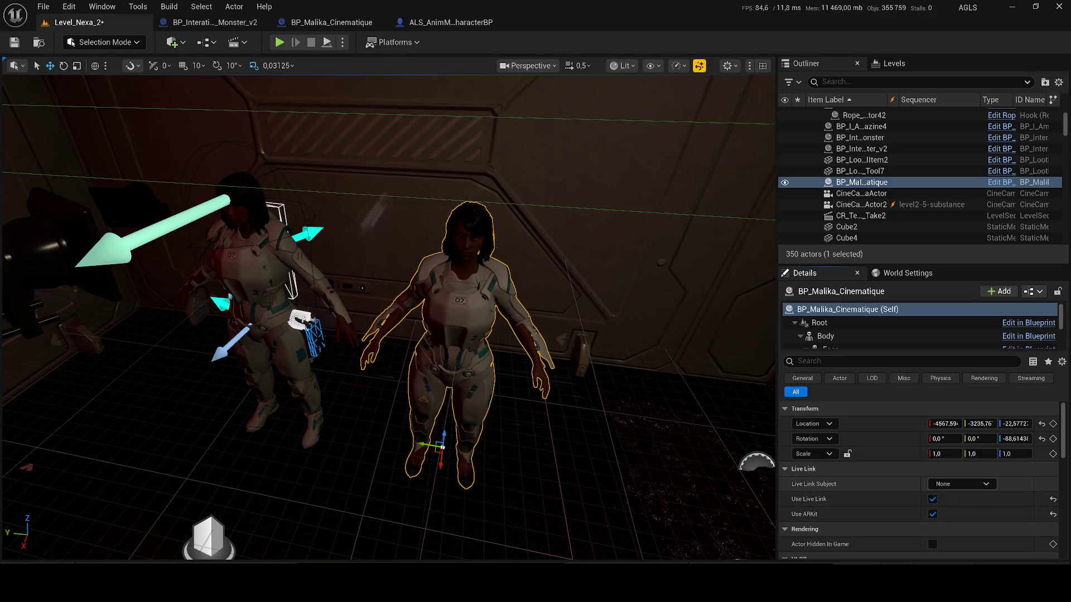
Step: Reopen the Live Link Subject choices for BP_Malika_Cinematique
{"action": "left_click", "coordinate": [989, 490]}
Step: Open the Live Link panel from the Window menu and check the actor's available subjects again
{"action": "left_click", "coordinate": [990, 488]}
{"action": "left_click", "coordinate": [991, 489]}
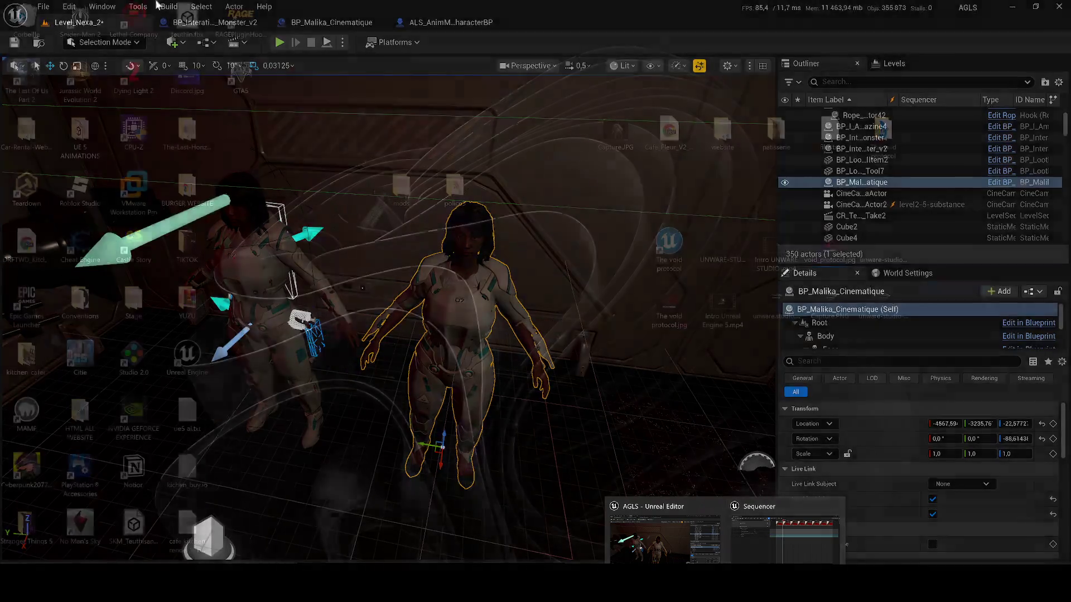
{"action": "left_click", "coordinate": [101, 5]}
{"action": "mouse_move", "coordinate": [151, 132]}
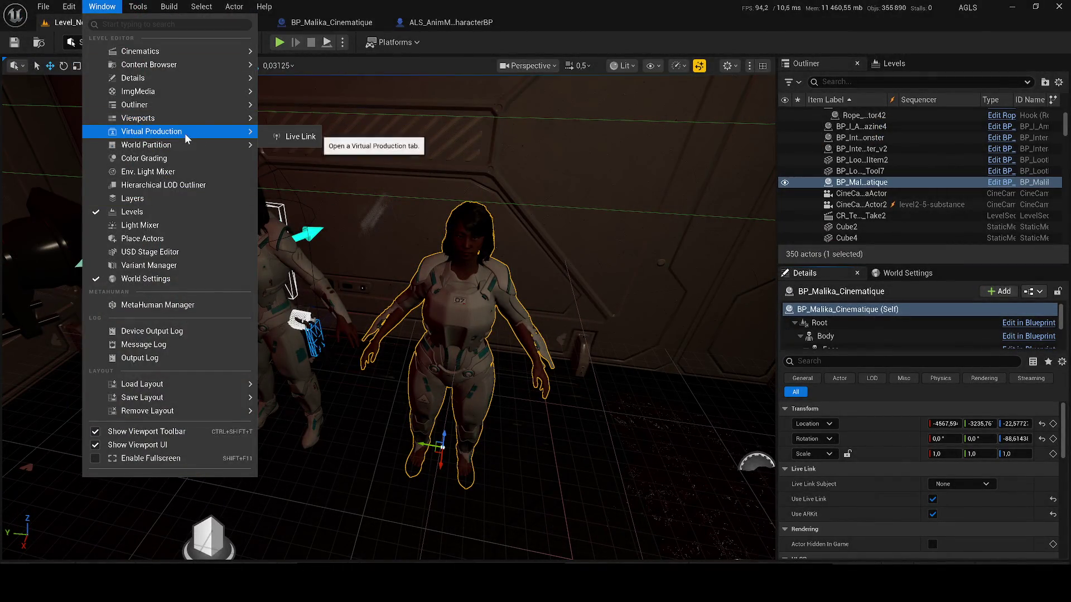
{"action": "left_click", "coordinate": [285, 143]}
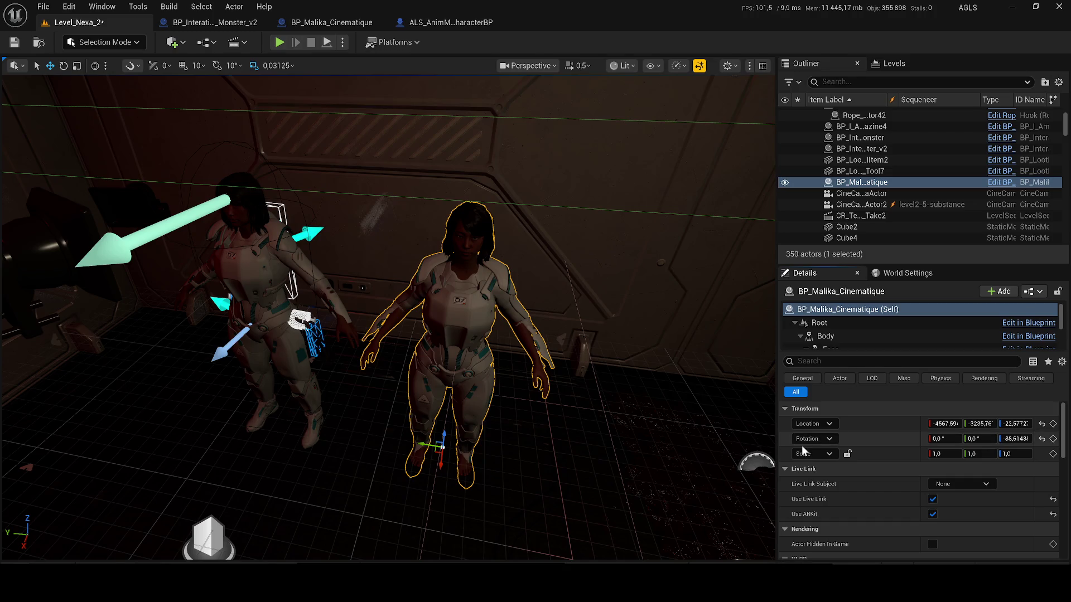
{"action": "left_click", "coordinate": [991, 483]}
Step: Turn off Use ARKit for BP_Malika_Cinematique and view the Live Link subject choices
{"action": "left_click", "coordinate": [935, 514]}
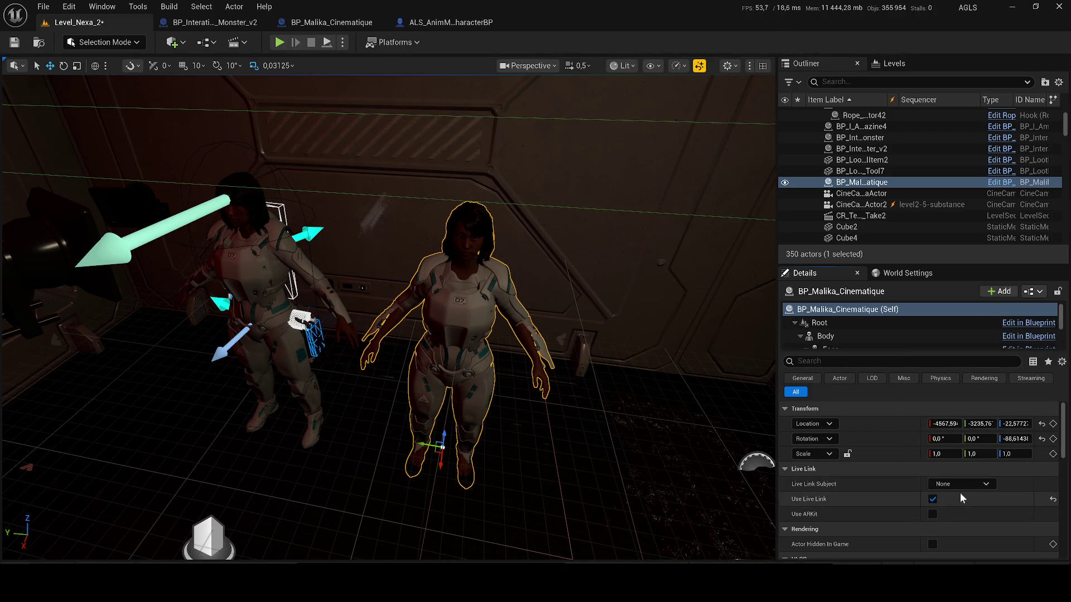
{"action": "left_click", "coordinate": [980, 484]}
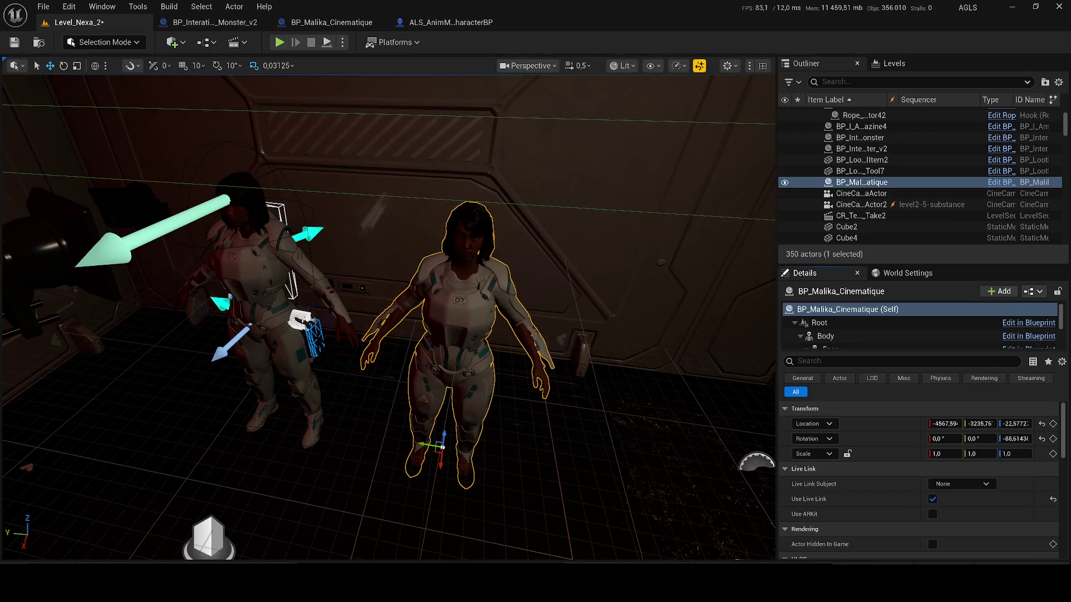
Step: Browse the Window menu without choosing anything, then view the empty Live Link subject list
{"action": "left_click", "coordinate": [102, 6]}
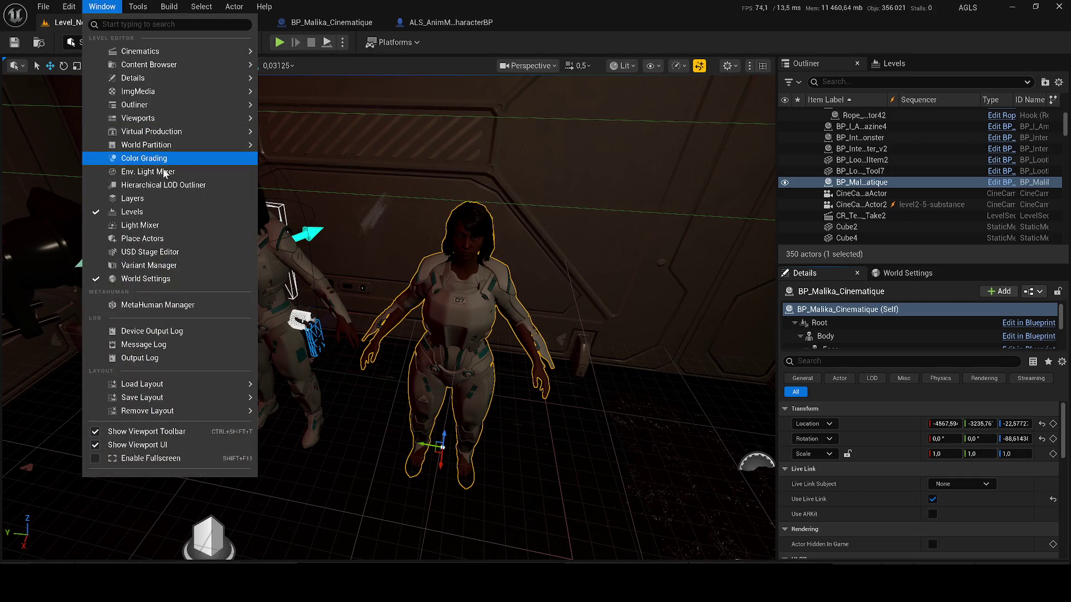
{"action": "mouse_move", "coordinate": [146, 145]}
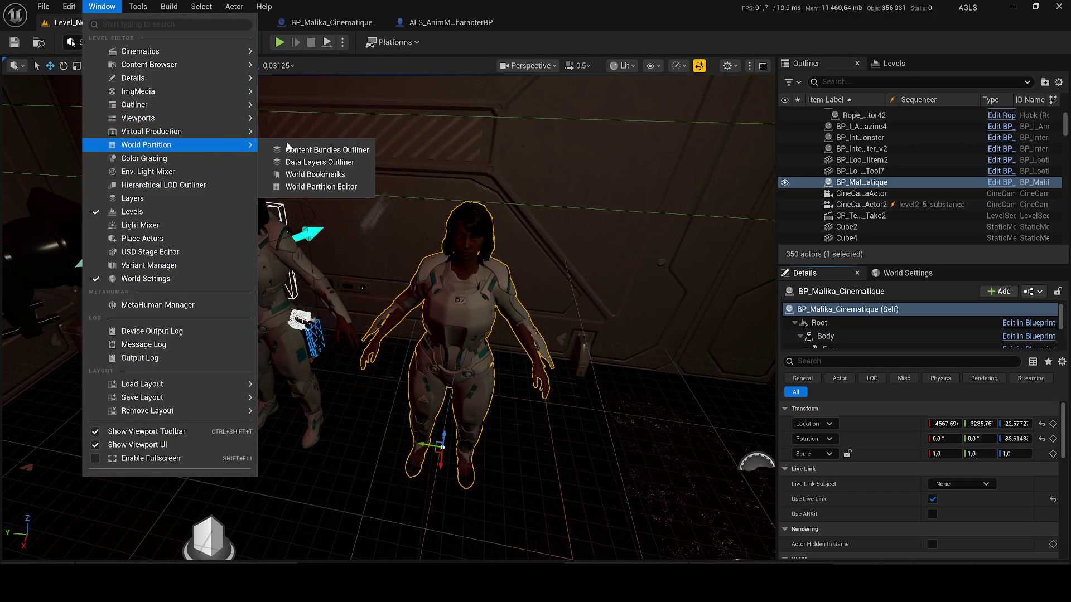
{"action": "left_click", "coordinate": [277, 131]}
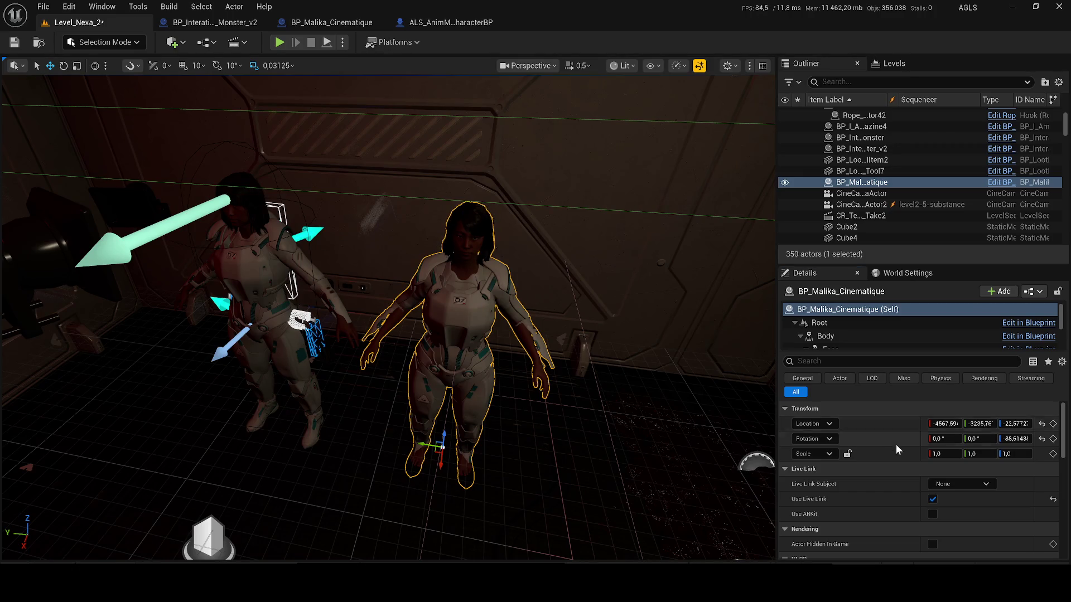
{"action": "left_click", "coordinate": [990, 483]}
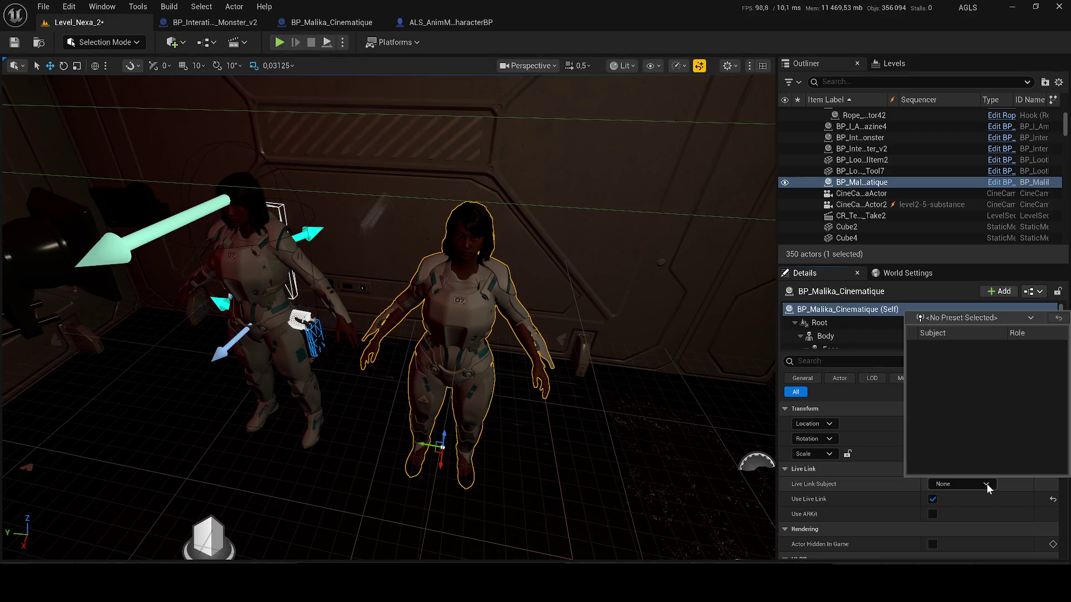
{"action": "left_click", "coordinate": [207, 262]}
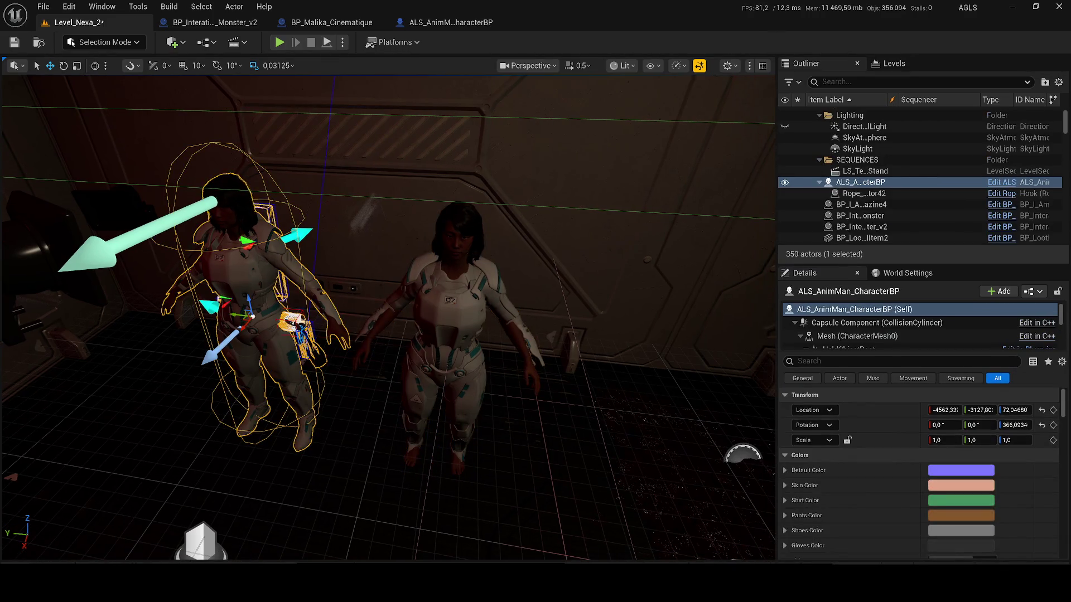
{"action": "left_click", "coordinate": [452, 336]}
{"action": "left_click", "coordinate": [963, 485]}
{"action": "left_click", "coordinate": [985, 487]}
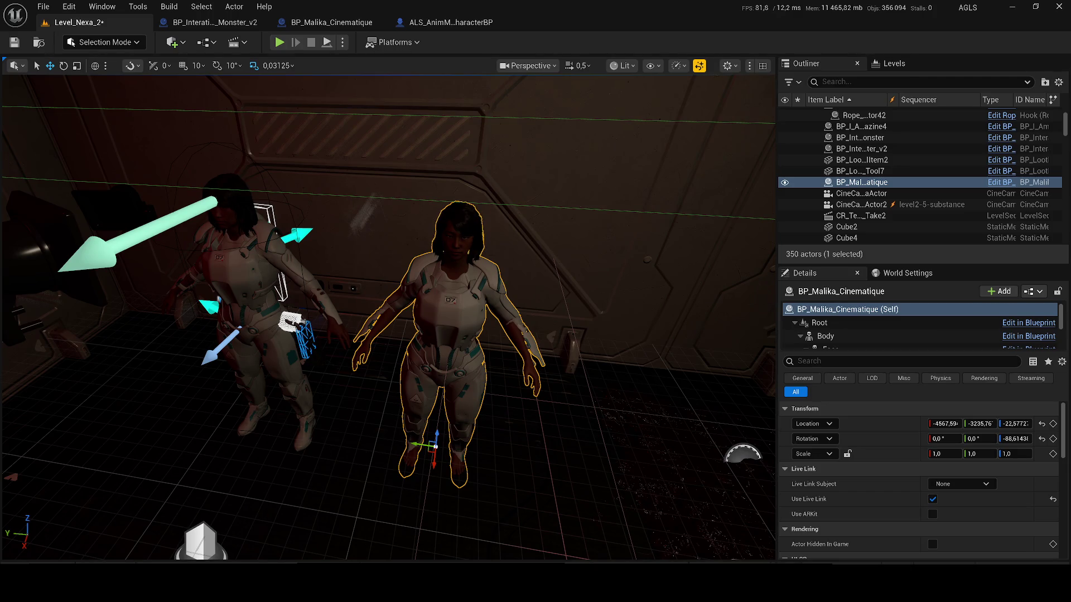
{"action": "scroll", "coordinate": [311, 211], "scroll_direction": "up", "scroll_amount": 2}
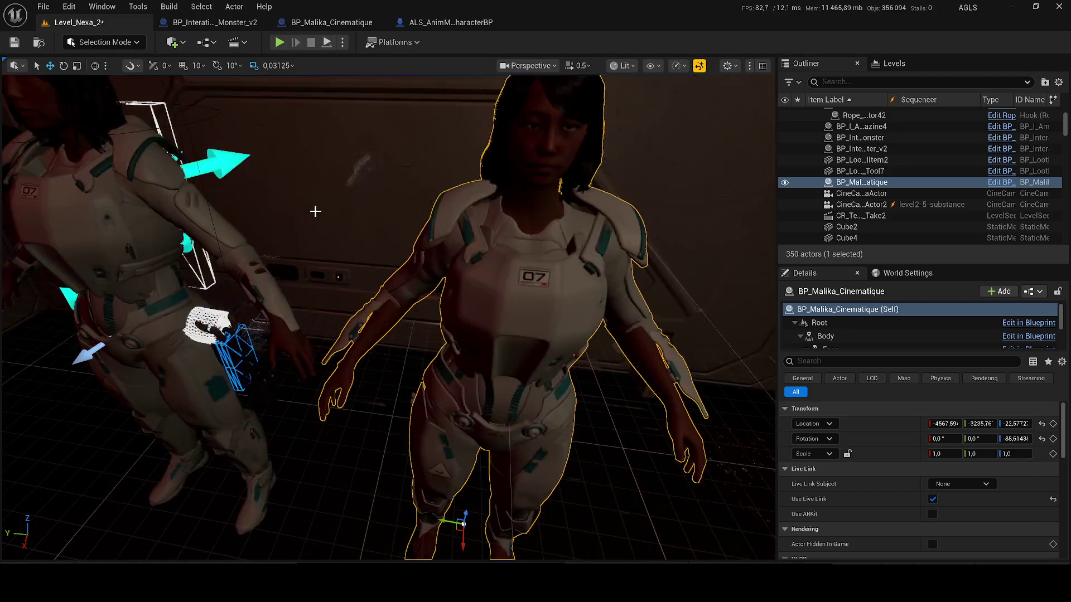
{"action": "scroll", "coordinate": [312, 210], "scroll_direction": "up", "scroll_amount": 3}
{"action": "scroll", "coordinate": [435, 203], "scroll_direction": "down", "scroll_amount": 2}
{"action": "scroll", "coordinate": [485, 207], "scroll_direction": "up", "scroll_amount": 3}
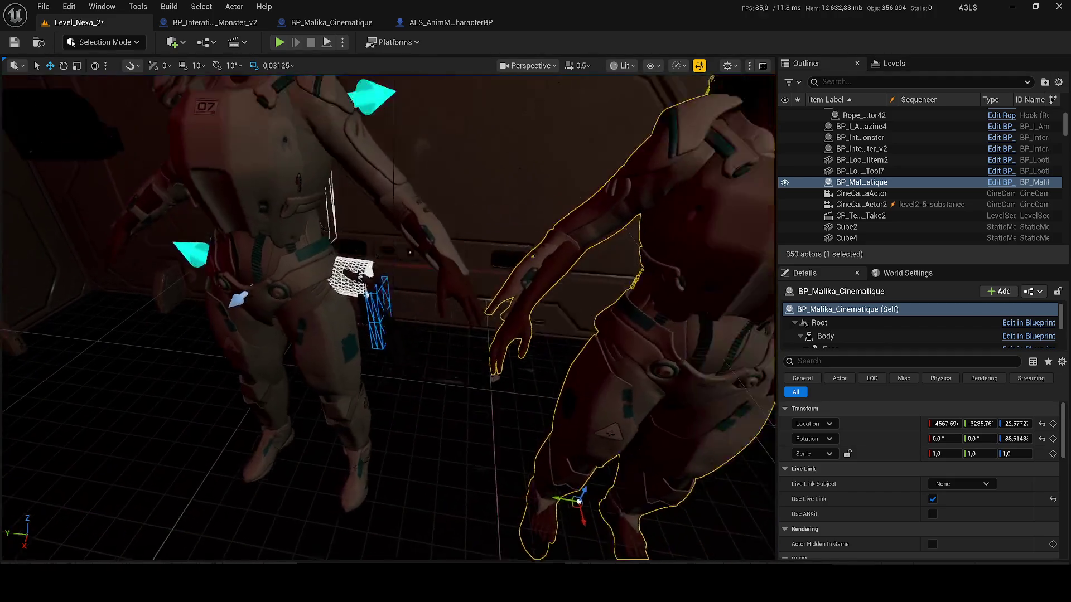
{"action": "scroll", "coordinate": [581, 195], "scroll_direction": "down", "scroll_amount": 3}
{"action": "scroll", "coordinate": [581, 195], "scroll_direction": "up", "scroll_amount": 3}
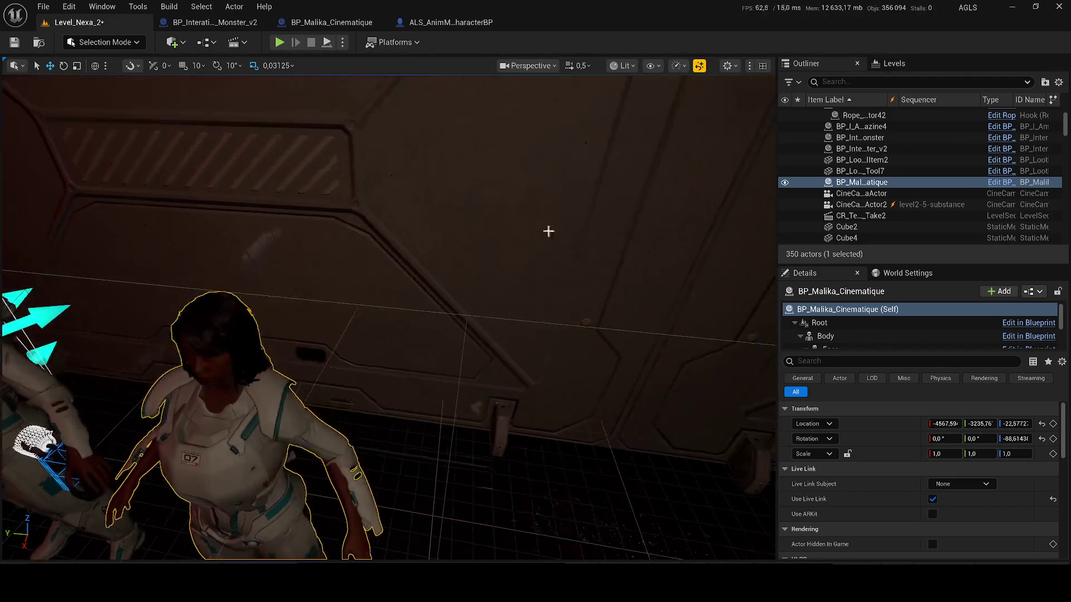
{"action": "scroll", "coordinate": [535, 239], "scroll_direction": "up", "scroll_amount": 2}
{"action": "scroll", "coordinate": [515, 245], "scroll_direction": "down", "scroll_amount": 2}
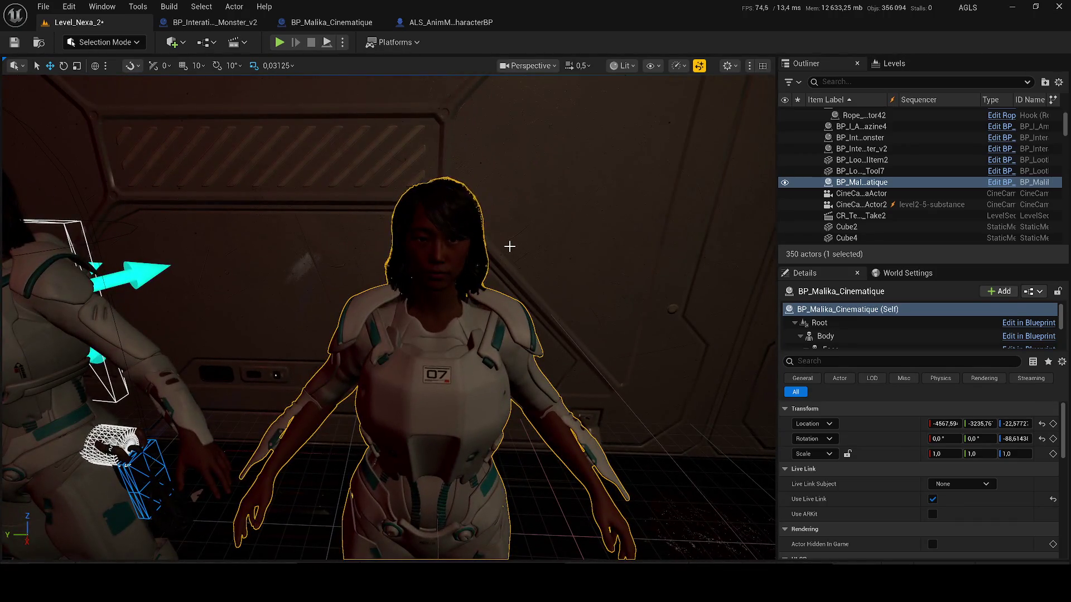
Step: Delete BP_Malika_Cinematique from the level and save, confirming the level2-5-substance asset
{"action": "key", "text": "Delete"}
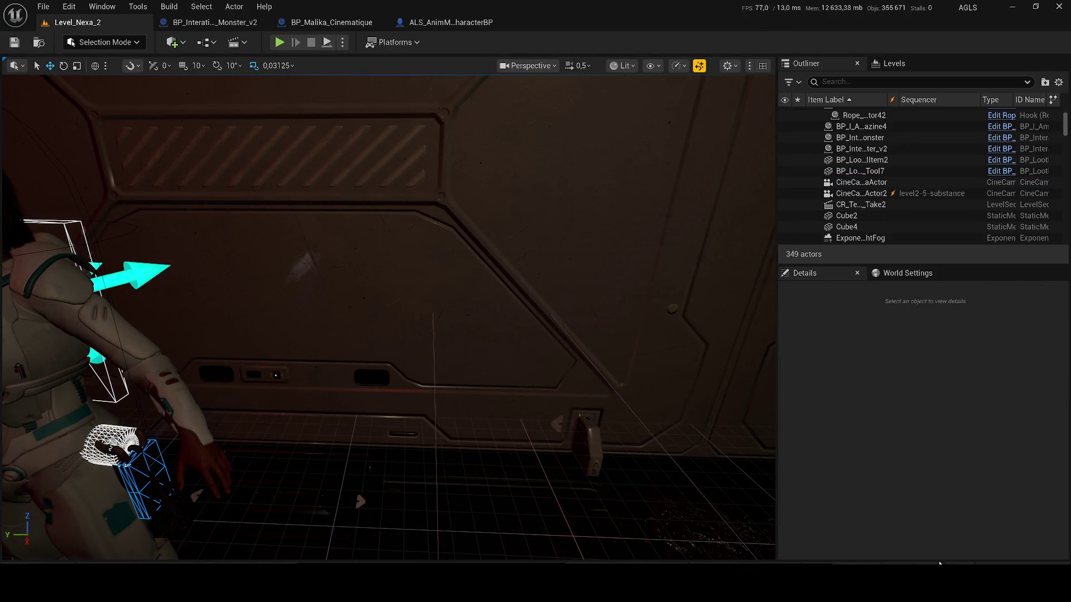
{"action": "key", "text": "ctrl+shift+s"}
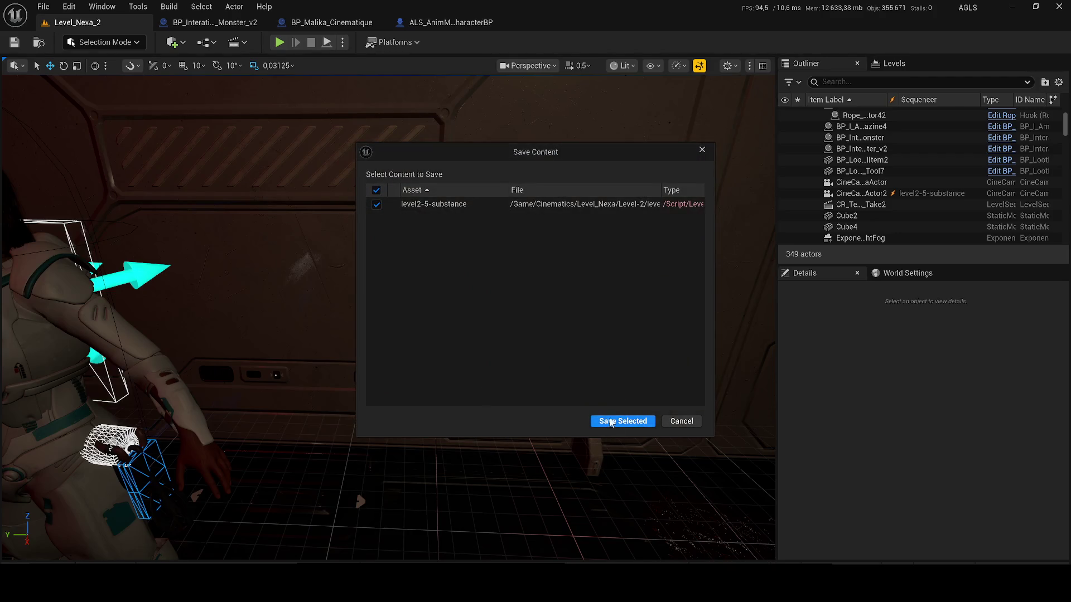
{"action": "left_click", "coordinate": [605, 419]}
{"action": "left_click_drag", "start_coordinate": [548, 366], "coordinate": [548, 366]}
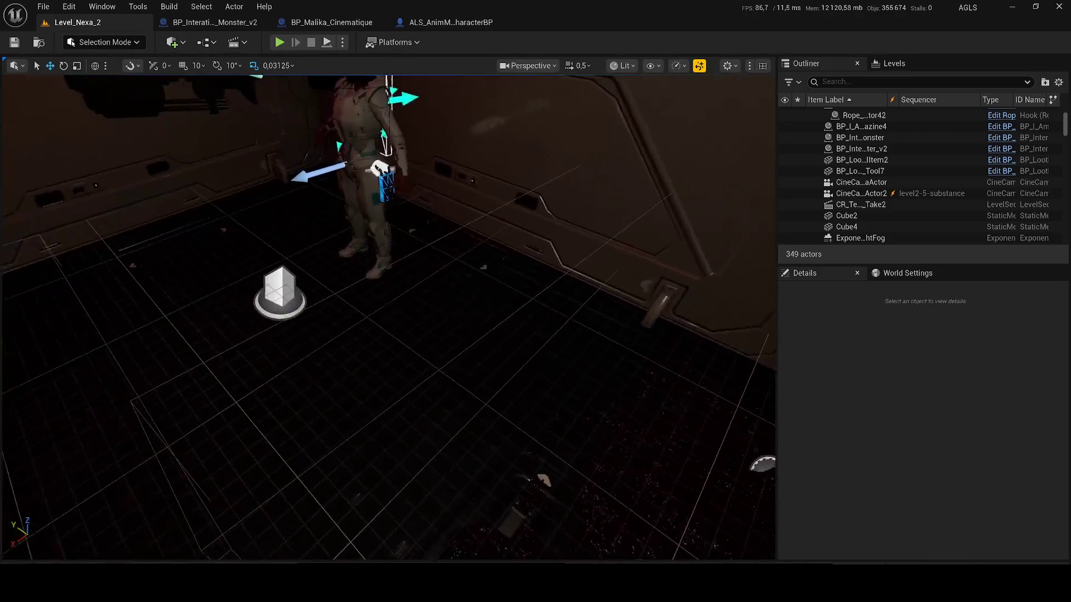
Step: Delete the duplicate monster interaction actor and select BP_Interation_Trace_C_Monster_v2
{"action": "left_click_drag", "start_coordinate": [479, 364], "coordinate": [479, 364]}
{"action": "left_click", "coordinate": [483, 416]}
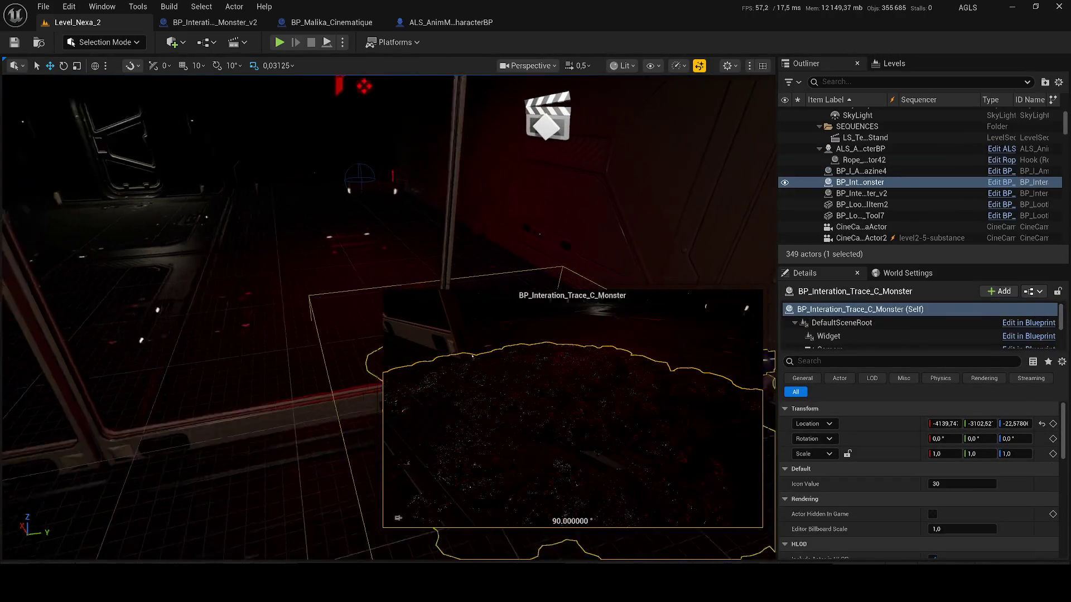
{"action": "left_click_drag", "start_coordinate": [555, 407], "coordinate": [555, 407]}
{"action": "key", "text": "Delete"}
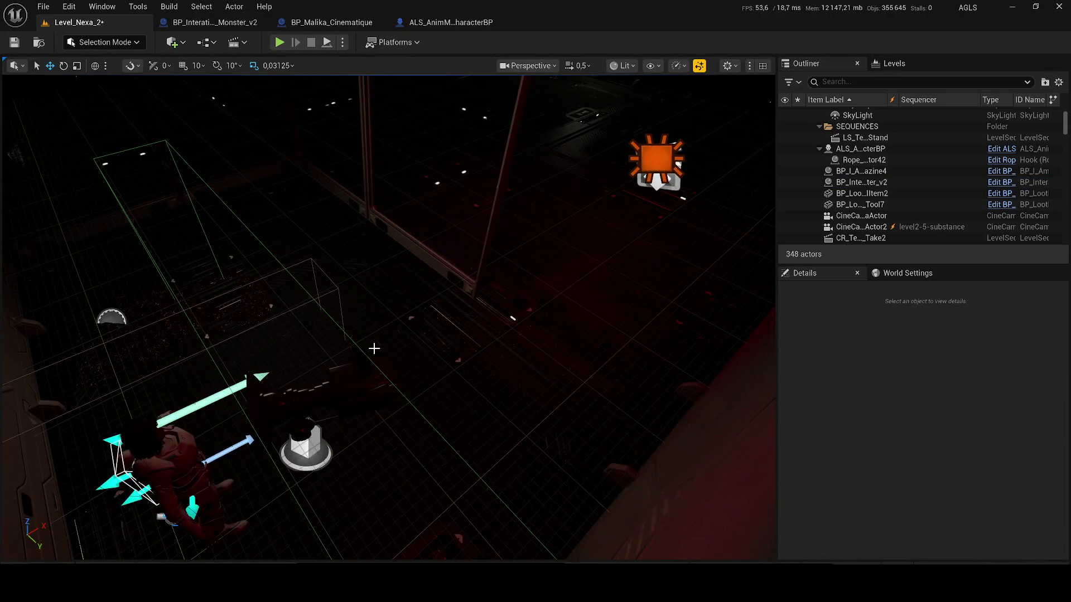
{"action": "left_click", "coordinate": [275, 301]}
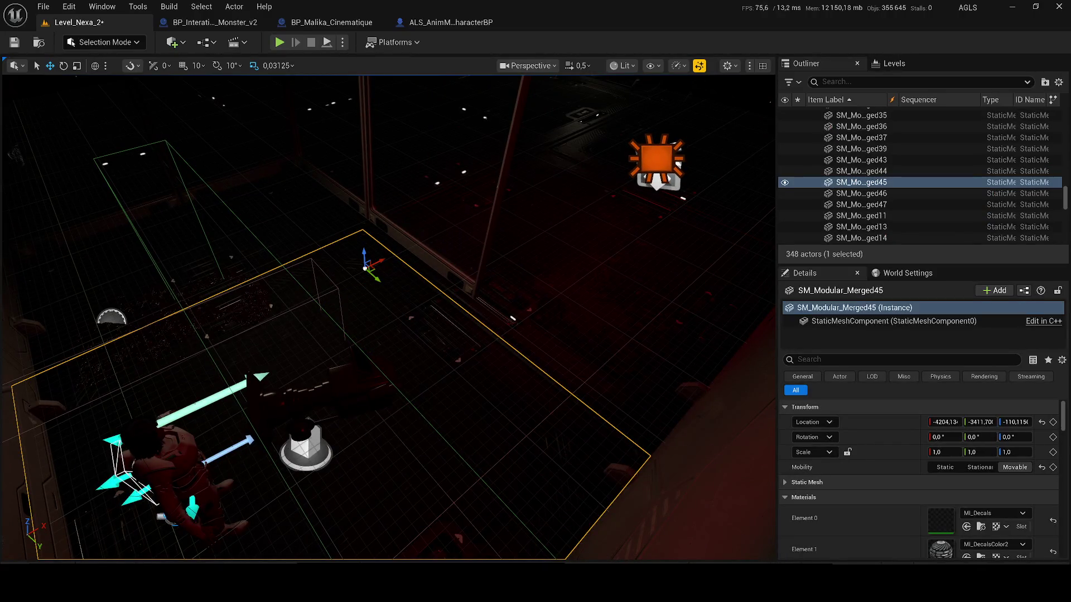
{"action": "left_click", "coordinate": [237, 295]}
Step: Move the monster trace actor further along the floor with the gizmo
{"action": "left_click_drag", "start_coordinate": [142, 319], "coordinate": [416, 230]}
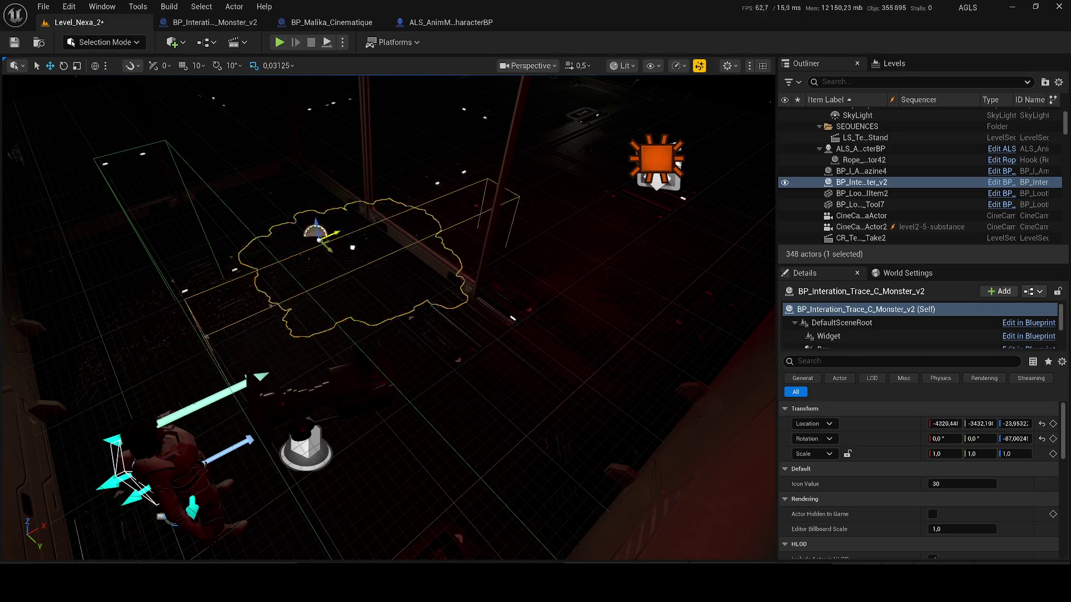
{"action": "left_click_drag", "start_coordinate": [513, 319], "coordinate": [526, 307]}
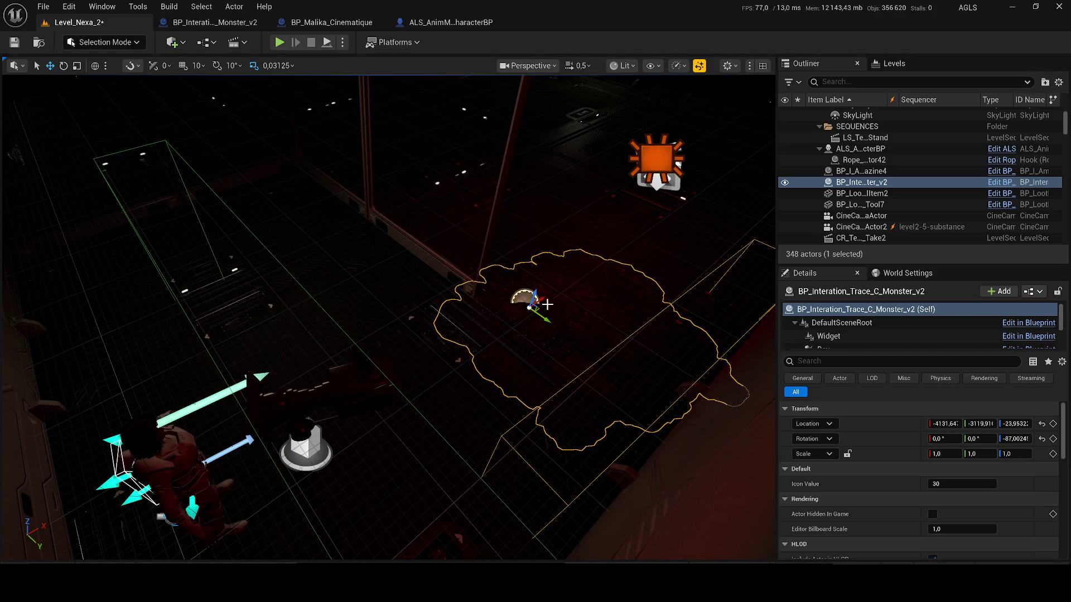
{"action": "scroll", "coordinate": [572, 347], "scroll_direction": "up", "scroll_amount": 5}
{"action": "scroll", "coordinate": [571, 346], "scroll_direction": "up", "scroll_amount": 3}
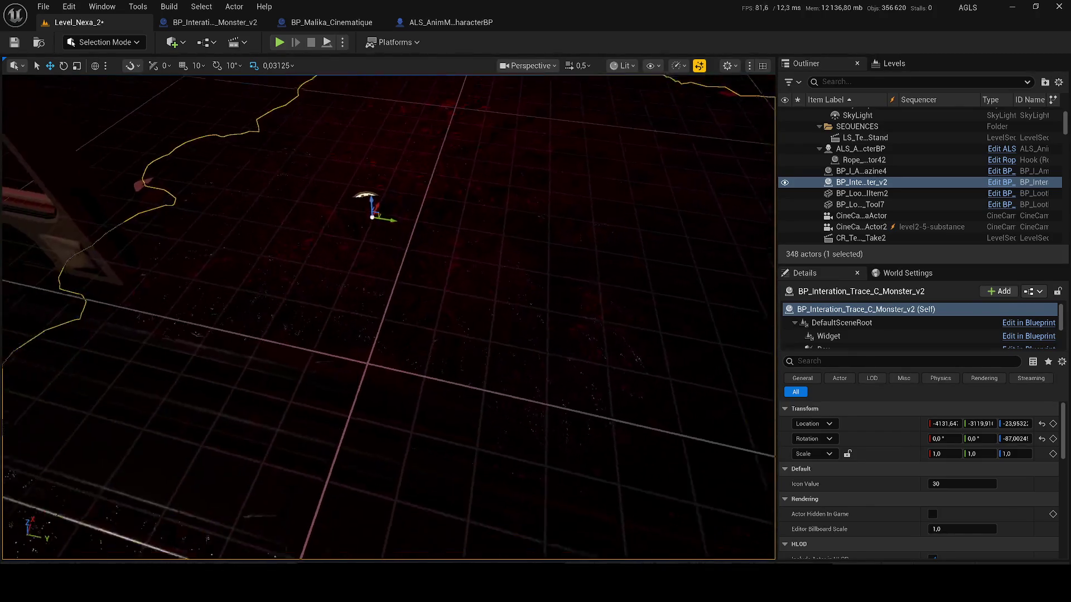
{"action": "left_click_drag", "start_coordinate": [572, 347], "coordinate": [502, 318]}
{"action": "left_click", "coordinate": [951, 217]}
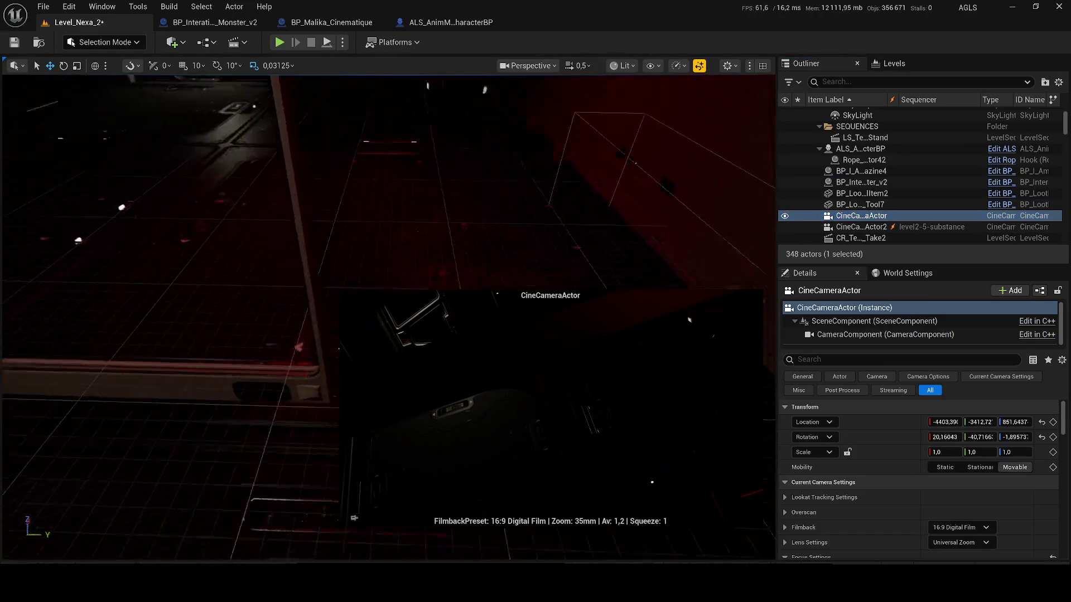
{"action": "left_click", "coordinate": [520, 320]}
{"action": "left_click_drag", "start_coordinate": [520, 321], "coordinate": [508, 354]}
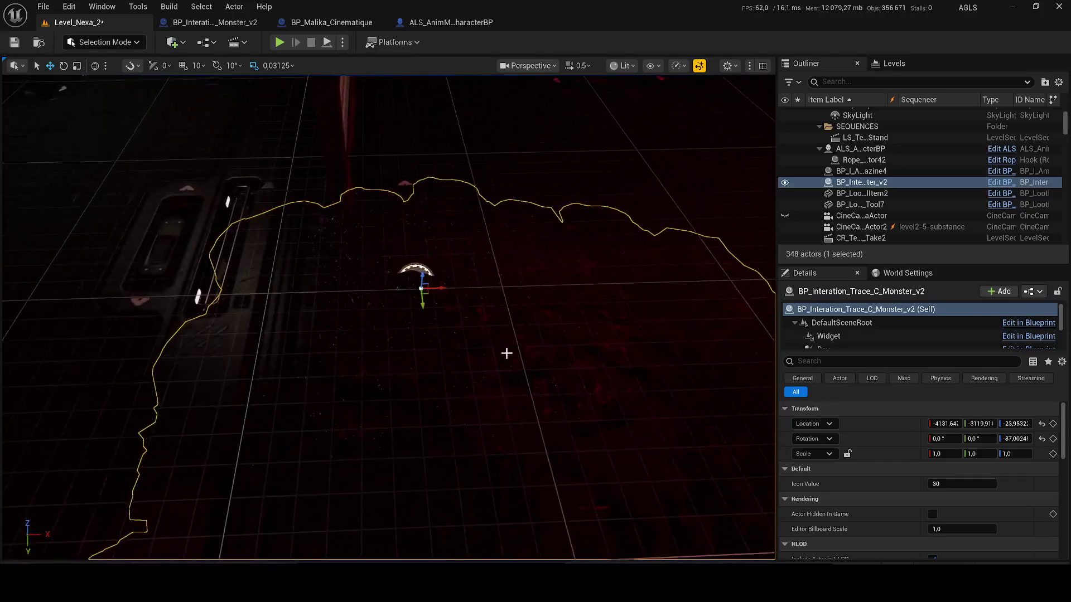
Step: Nudge the actor along X, raise it slightly and save the level
{"action": "mouse_move", "coordinate": [439, 287]}
{"action": "left_mouse_down"}
{"action": "mouse_move", "coordinate": [545, 274]}
{"action": "mouse_move", "coordinate": [502, 274]}
{"action": "mouse_move", "coordinate": [509, 267]}
{"action": "mouse_move", "coordinate": [505, 296]}
{"action": "mouse_move", "coordinate": [318, 348]}
{"action": "left_mouse_up"}
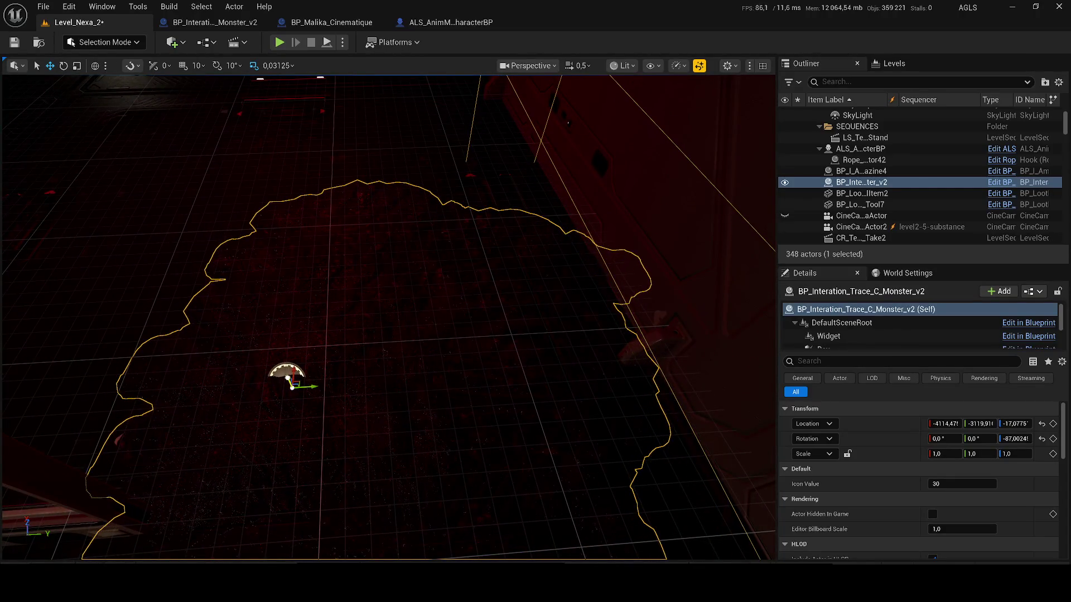
{"action": "left_click_drag", "start_coordinate": [289, 378], "coordinate": [288, 374]}
{"action": "left_click_drag", "start_coordinate": [318, 333], "coordinate": [318, 332]}
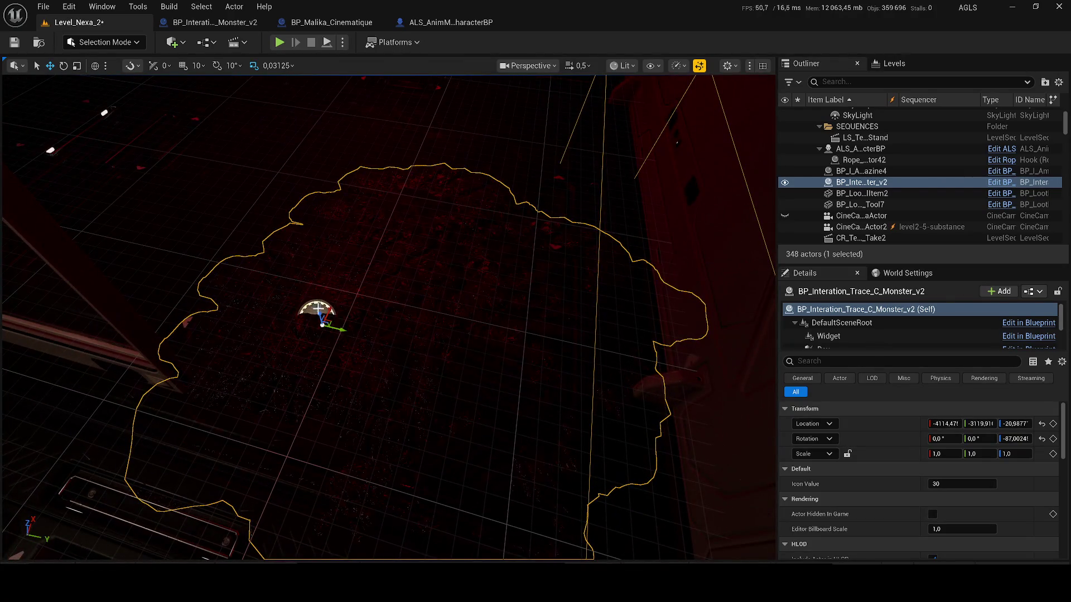
{"action": "left_click_drag", "start_coordinate": [370, 303], "coordinate": [373, 310]}
{"action": "key", "text": "ctrl+s"}
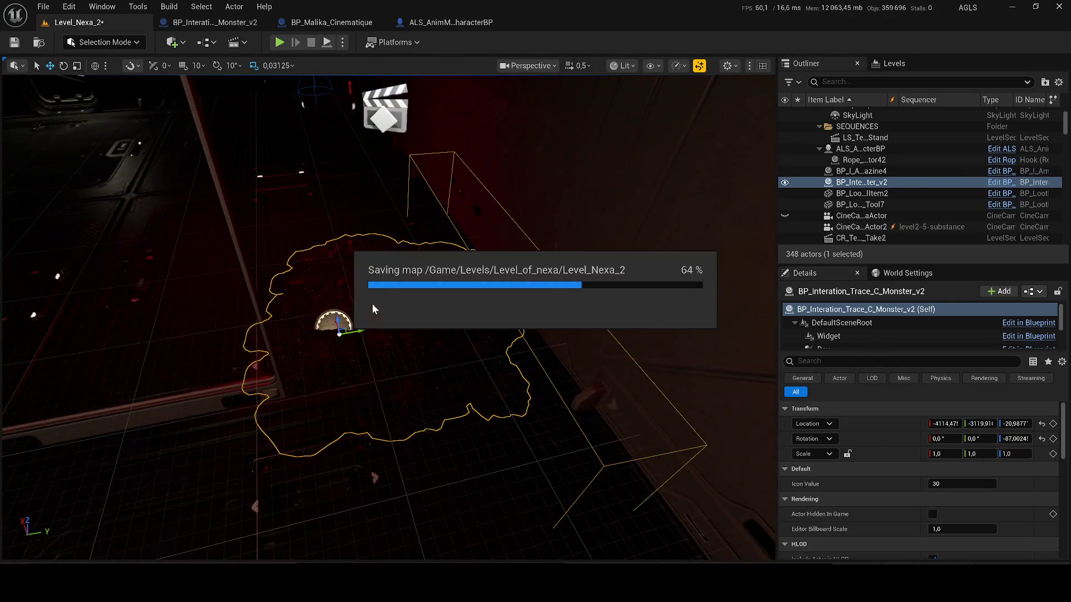
{"action": "double_click", "coordinate": [860, 148]}
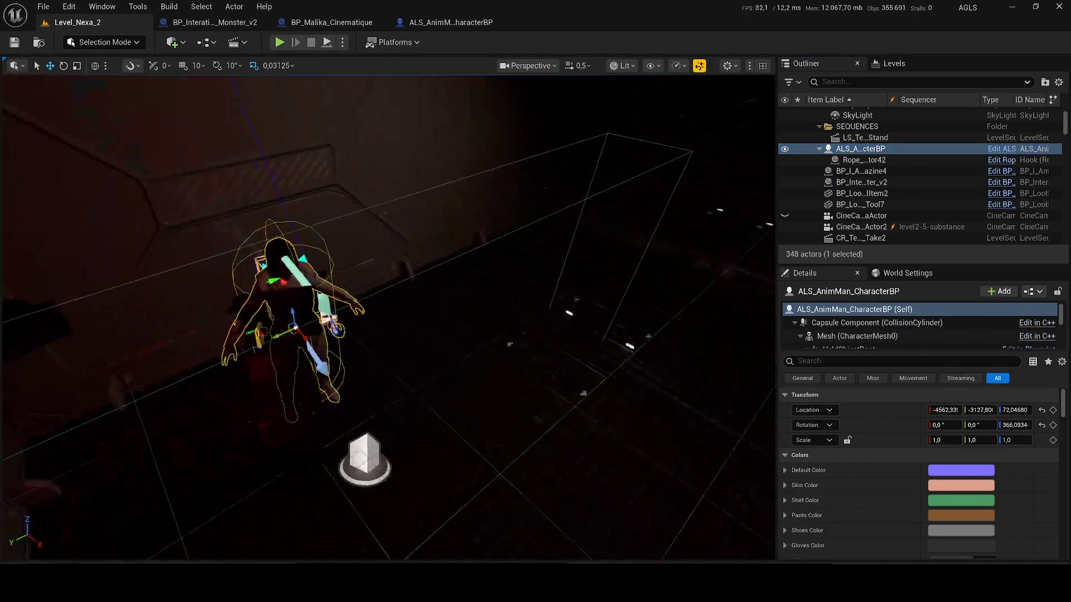
Step: Pilot CineCameraActor2, frame the character, then fly the camera across the floor
{"action": "left_click_drag", "start_coordinate": [188, 248], "coordinate": [188, 249]}
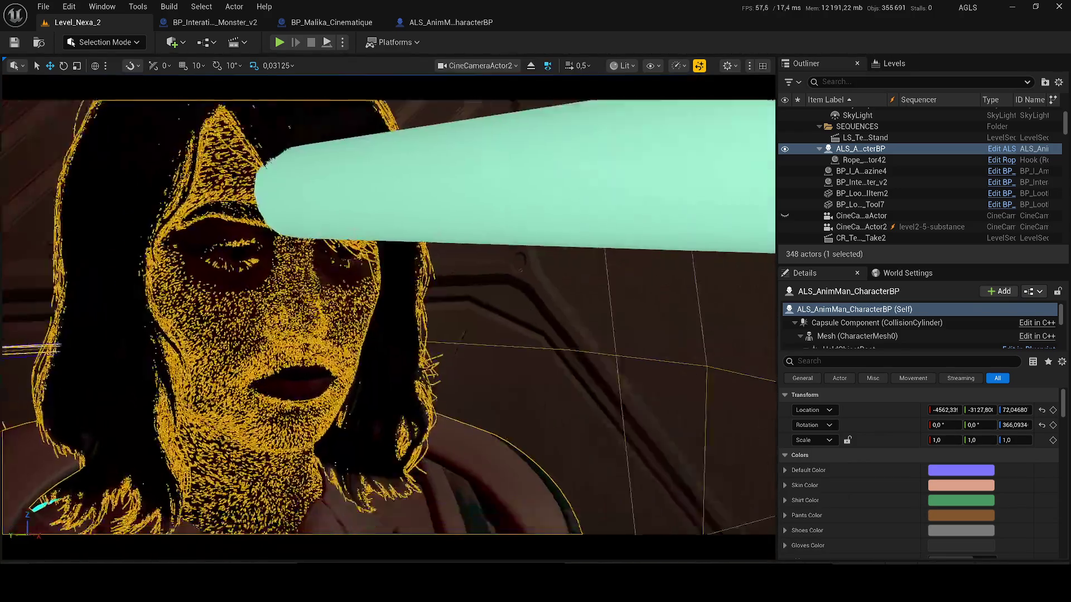
{"action": "scroll", "coordinate": [389, 318], "scroll_direction": "down", "scroll_amount": 1}
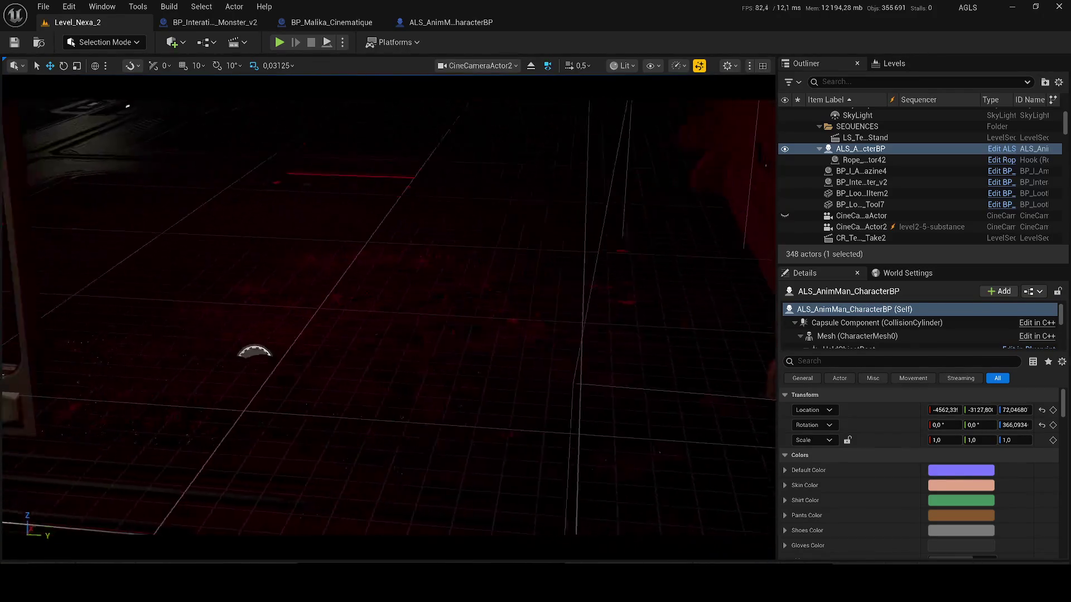
{"action": "left_click_drag", "start_coordinate": [516, 265], "coordinate": [516, 265]}
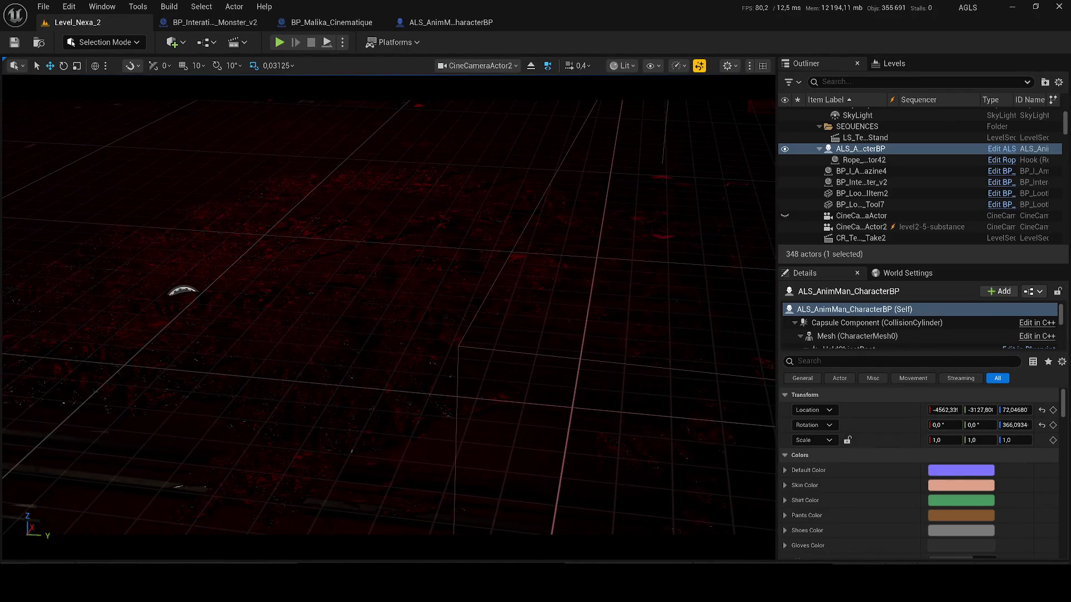
{"action": "key", "text": "f"}
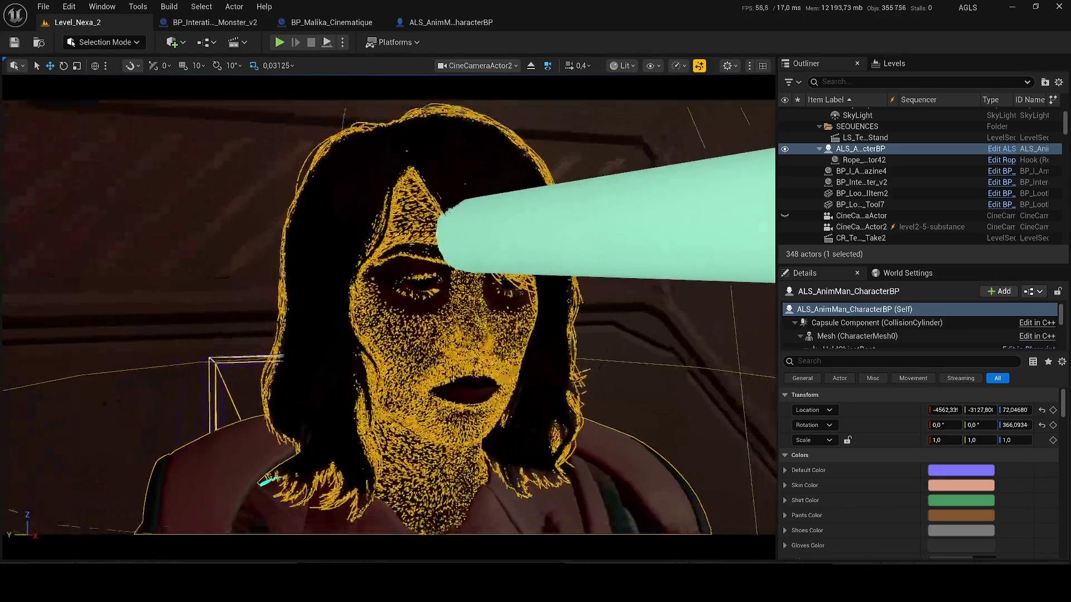
{"action": "key", "text": "Escape"}
{"action": "left_click_drag", "start_coordinate": [516, 266], "coordinate": [517, 265]}
{"action": "left_click_drag", "start_coordinate": [350, 304], "coordinate": [350, 304]}
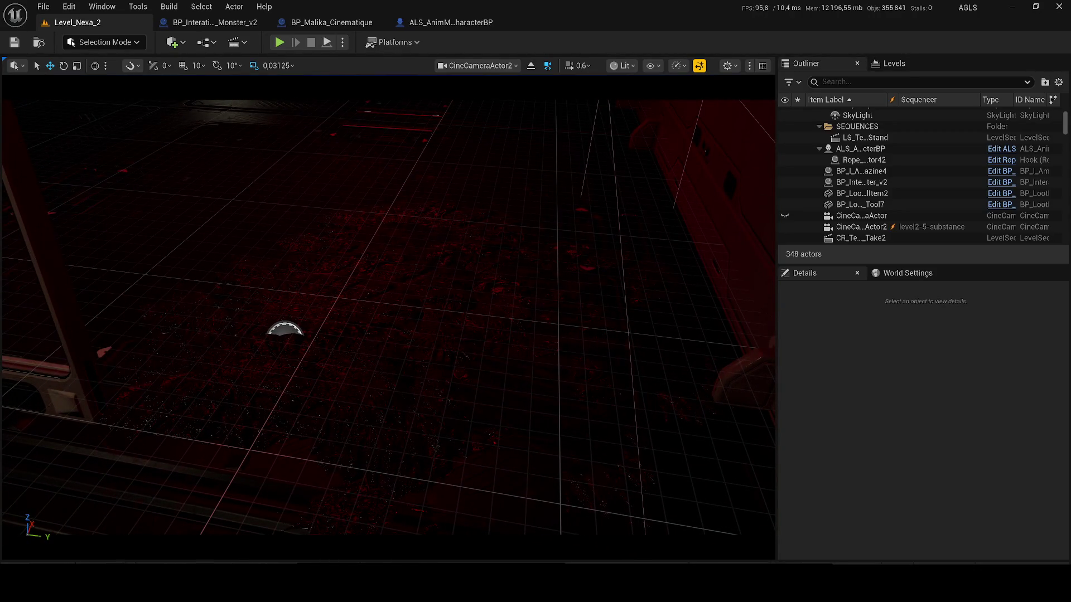
{"action": "left_click_drag", "start_coordinate": [349, 304], "coordinate": [349, 304]}
{"action": "scroll", "coordinate": [180, 279], "scroll_direction": "down", "scroll_amount": 3}
{"action": "left_click_drag", "start_coordinate": [179, 279], "coordinate": [179, 280]}
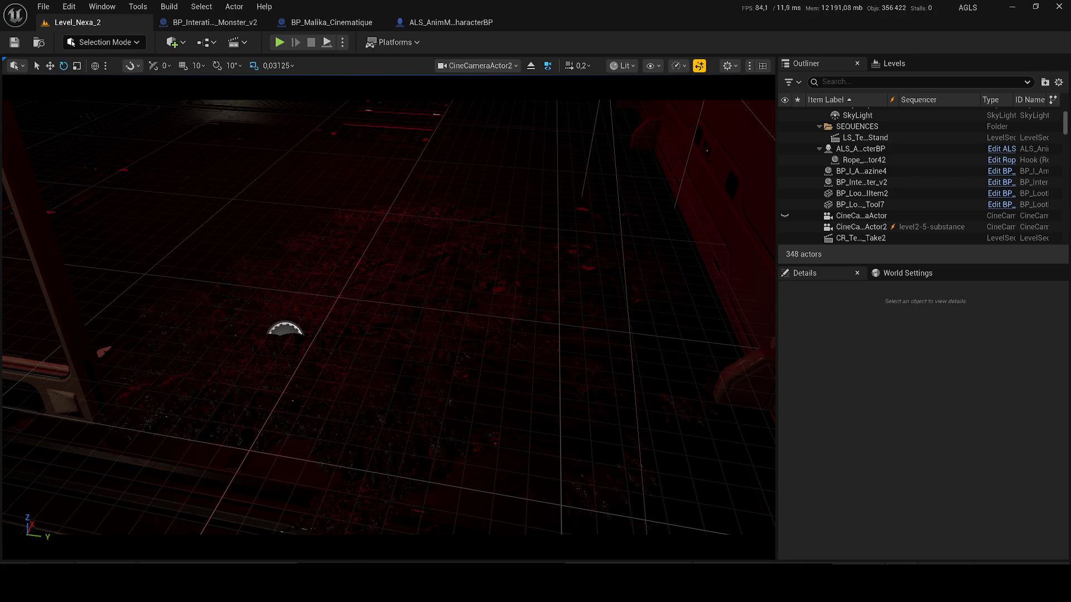
Step: Keep flying the piloted camera over the red floor and toward the wall
{"action": "left_click_drag", "start_coordinate": [8, 123], "coordinate": [9, 124]}
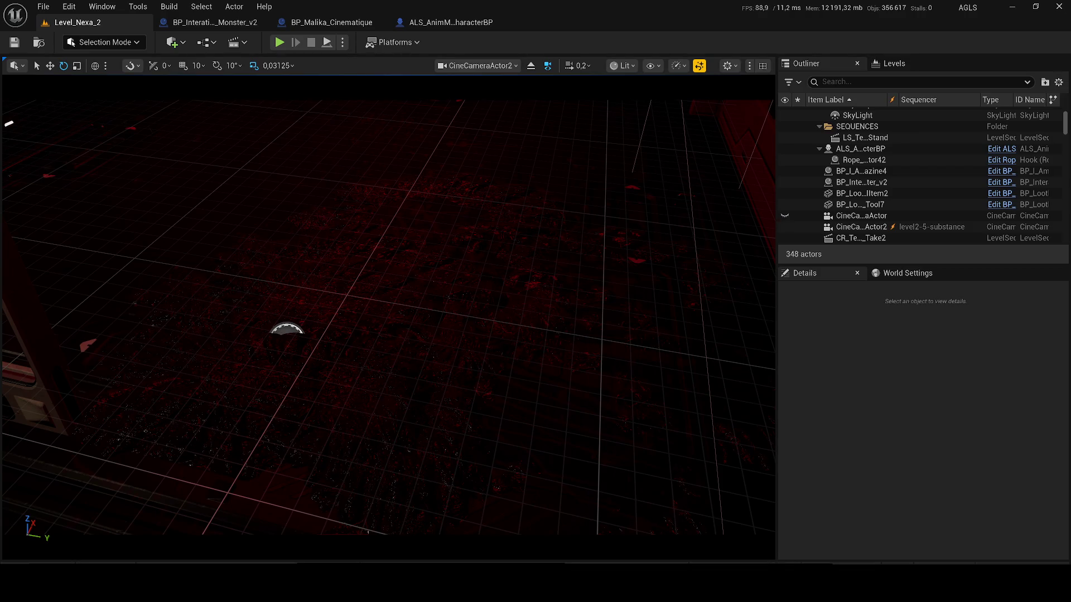
{"action": "left_click_drag", "start_coordinate": [8, 124], "coordinate": [8, 124]}
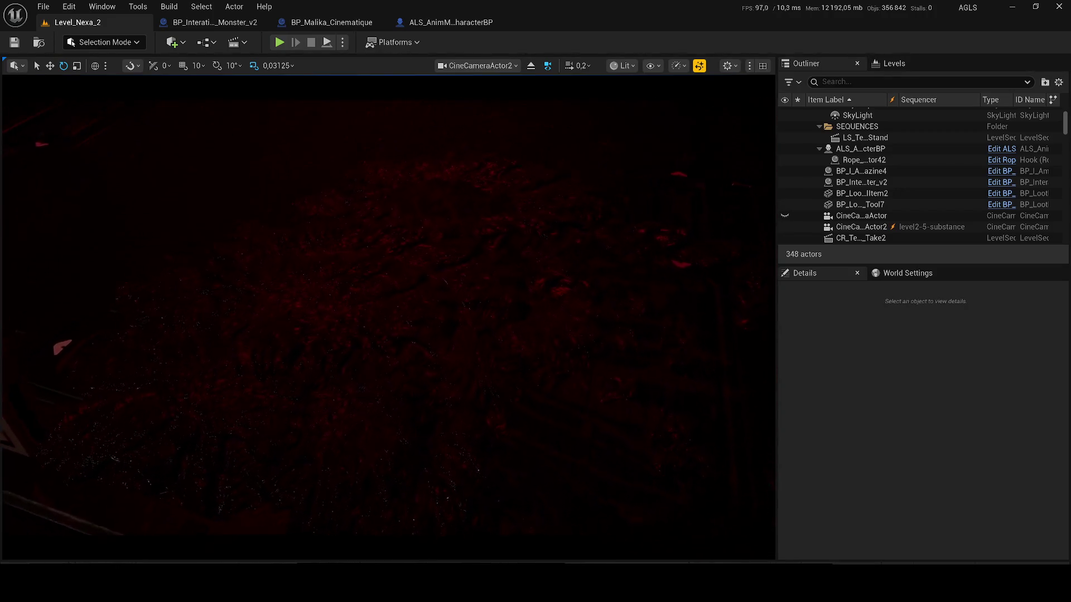
{"action": "left_click_drag", "start_coordinate": [9, 124], "coordinate": [9, 125]}
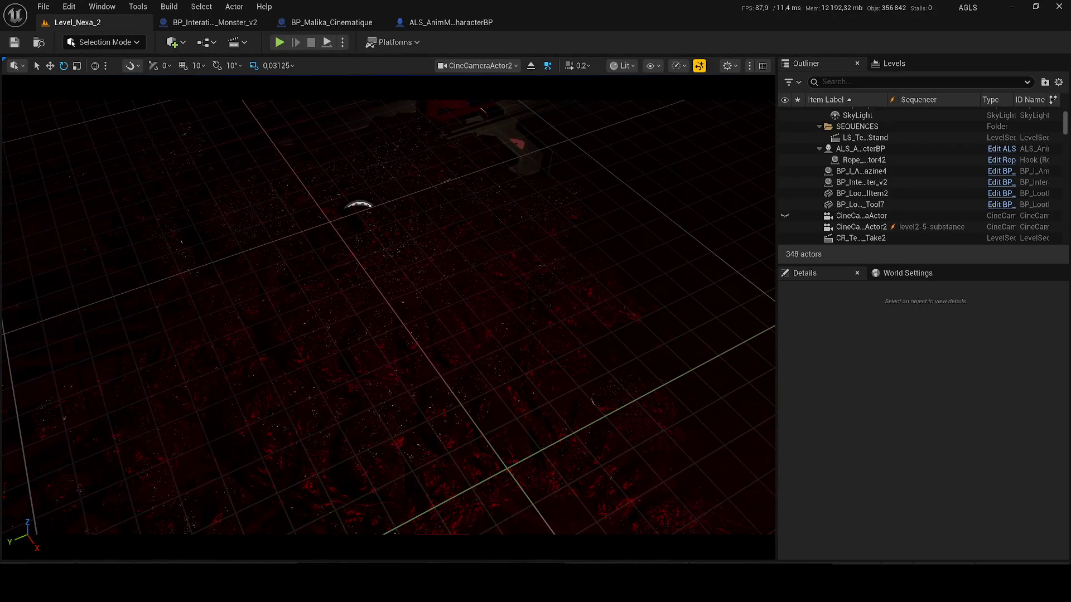
{"action": "left_click_drag", "start_coordinate": [9, 124], "coordinate": [5, 137]}
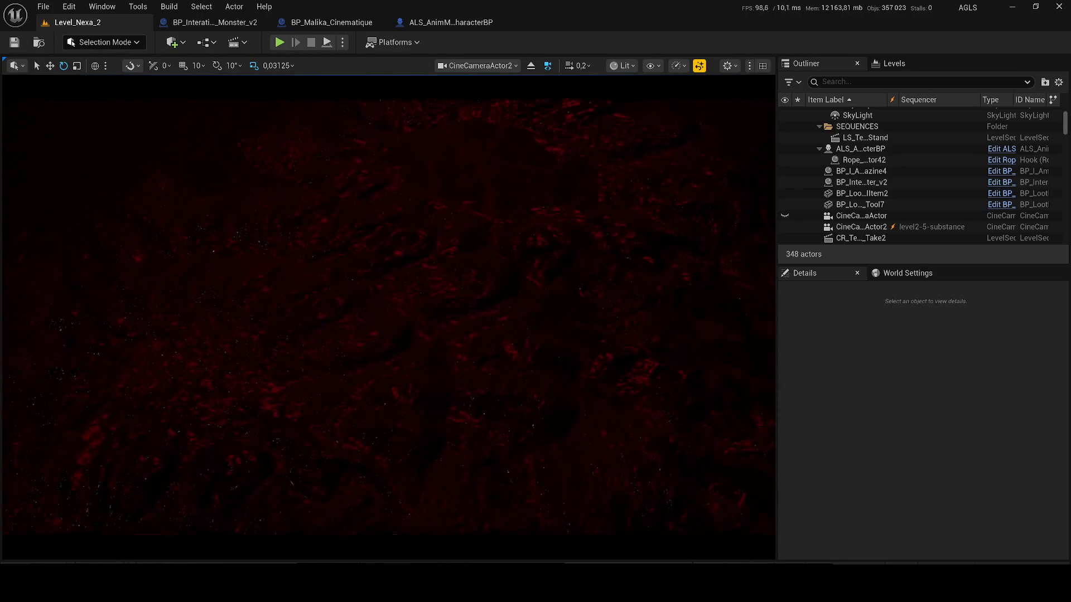
{"action": "key", "text": "s"}
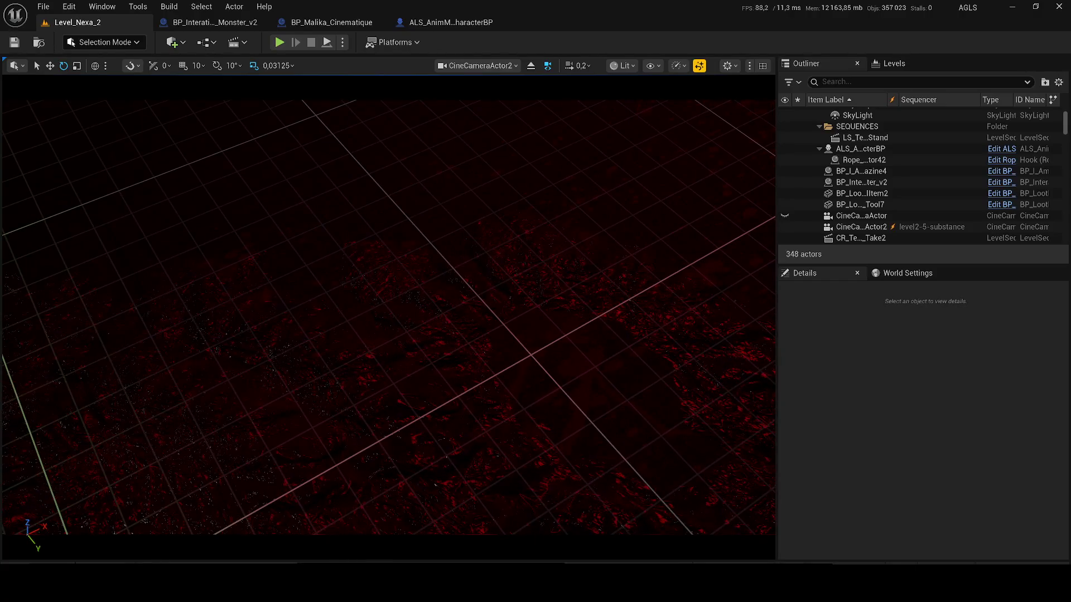
{"action": "key", "text": "s"}
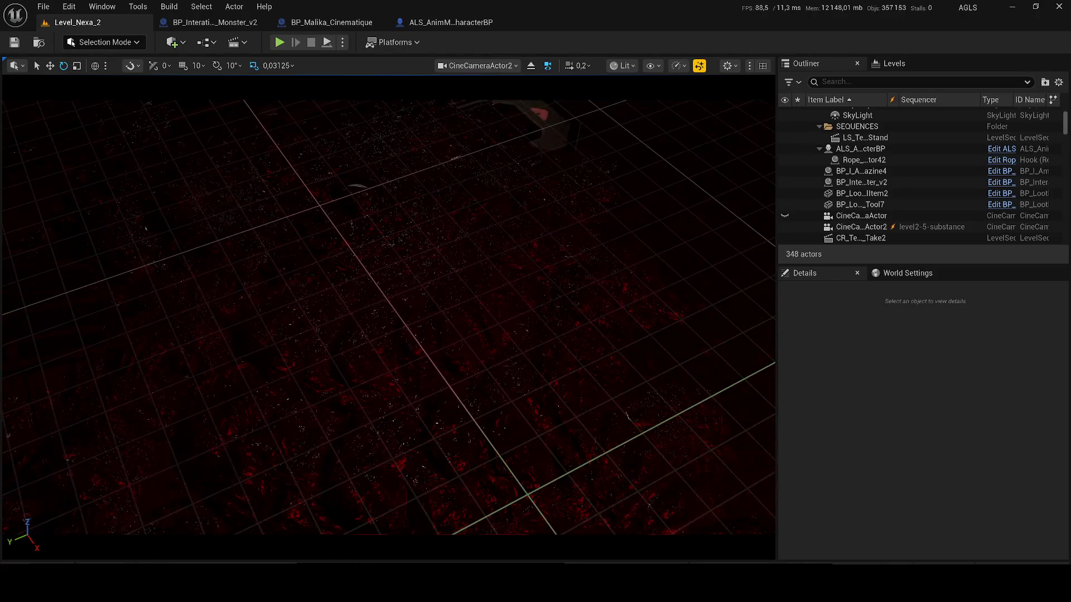
{"action": "key", "text": "w"}
{"action": "key", "text": "s"}
{"action": "key", "text": "s"}
{"action": "key", "text": "s"}
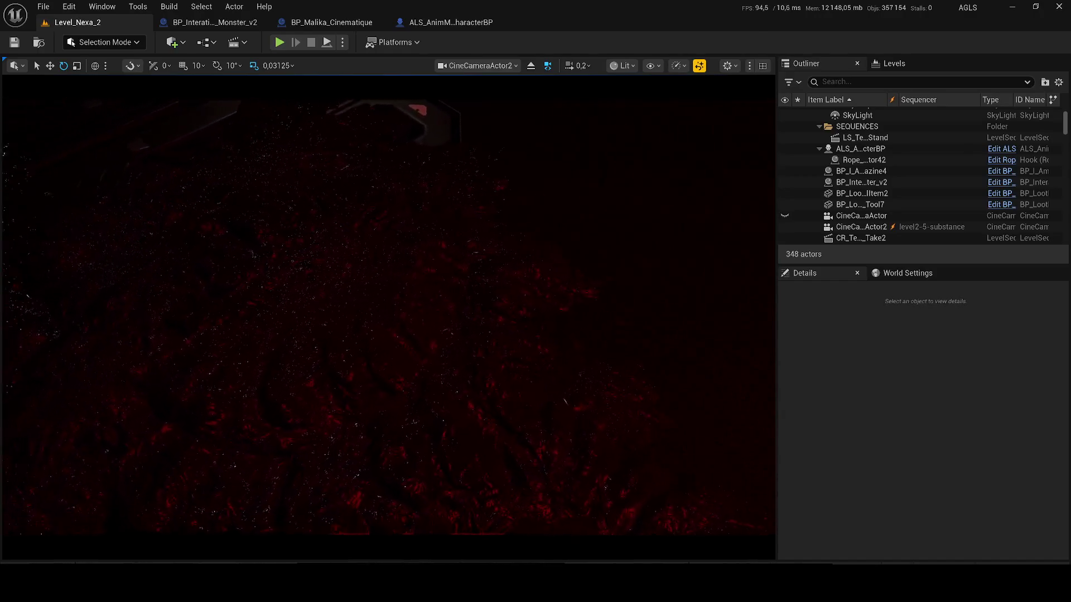
Step: Restore the editor helpers with G and undo to remove CineCameraActor2
{"action": "key", "text": "g"}
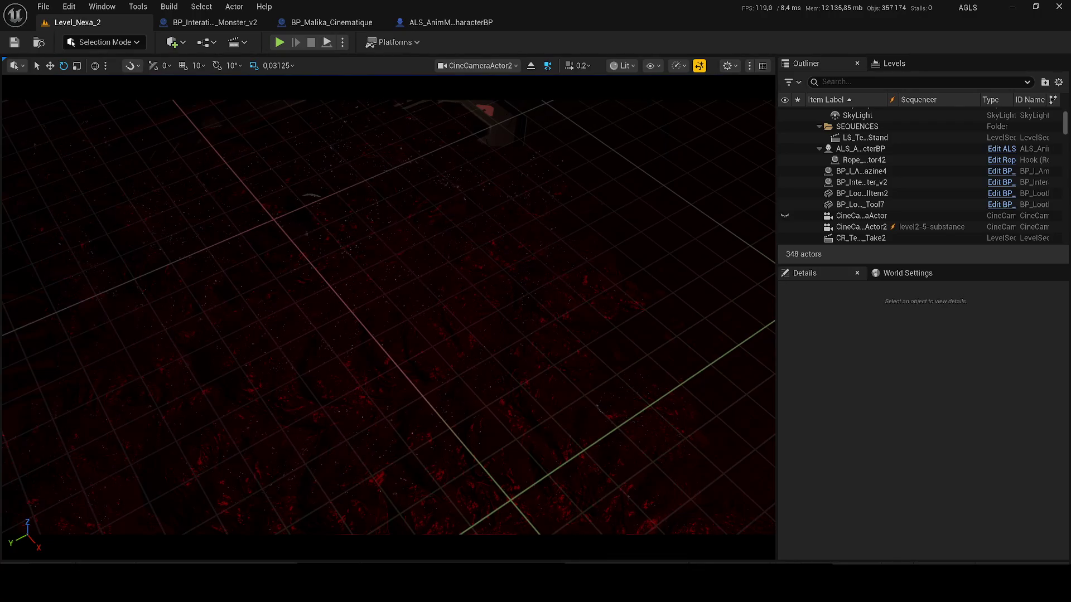
{"action": "key", "text": "w"}
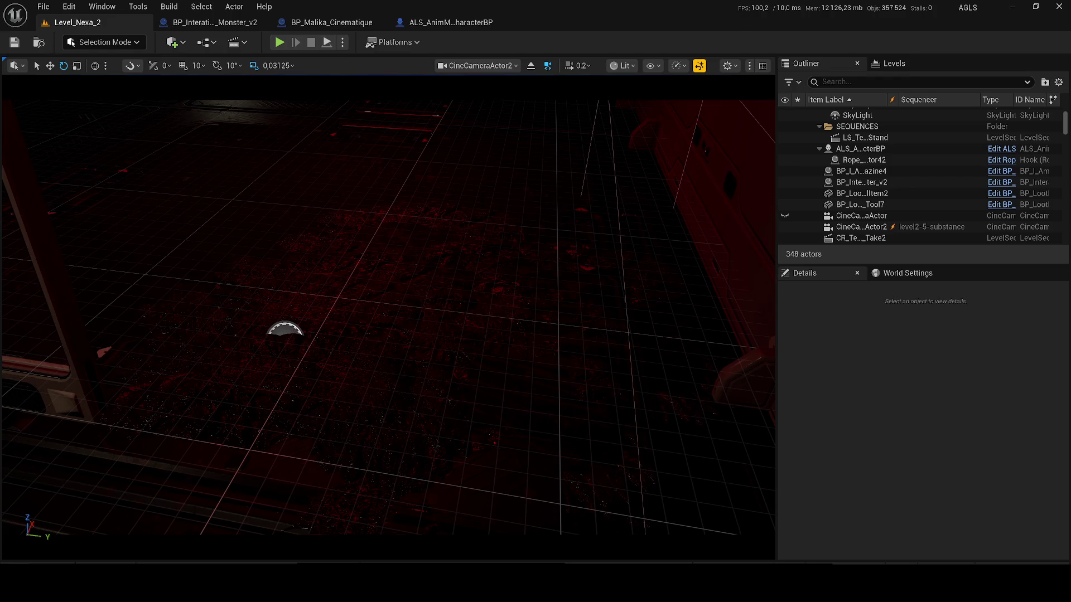
{"action": "key", "text": "ctrl+z"}
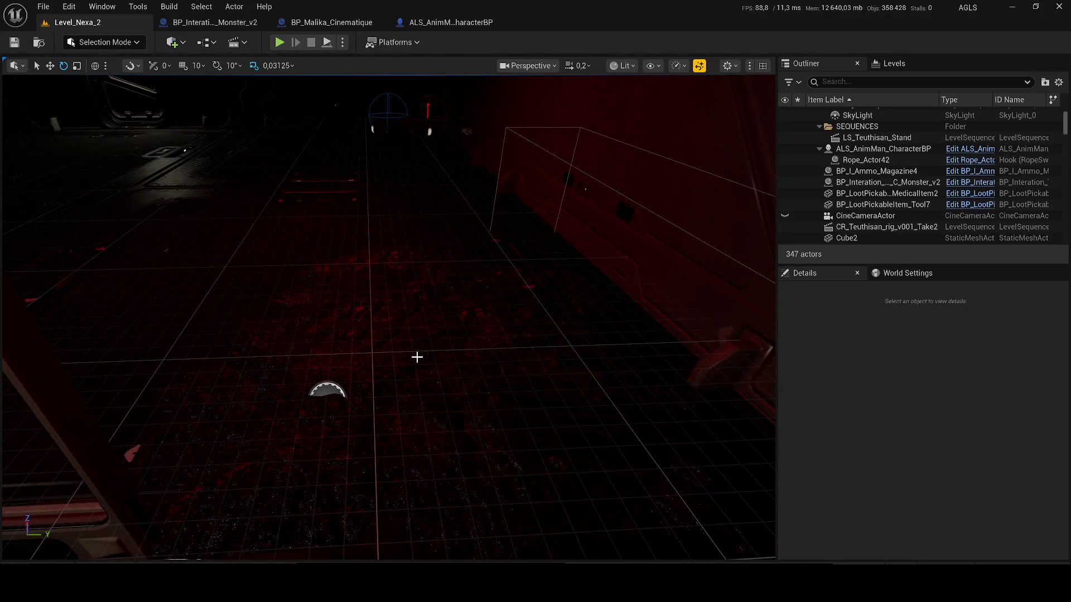
Step: Rotate the monster actor's Box component to about 83° and move it to a new spot
{"action": "left_click", "coordinate": [483, 344]}
{"action": "scroll", "coordinate": [844, 335], "scroll_direction": "down", "scroll_amount": 1}
{"action": "left_click", "coordinate": [845, 333]}
{"action": "left_click_drag", "start_coordinate": [536, 343], "coordinate": [512, 339]}
{"action": "key", "text": "w"}
{"action": "mouse_move", "coordinate": [514, 347]}
{"action": "left_mouse_down"}
{"action": "mouse_move", "coordinate": [477, 354]}
{"action": "mouse_move", "coordinate": [11, 81]}
{"action": "left_mouse_up"}
Step: Fine-tune the Box rotation to about 85° and its position, then save the level
{"action": "key", "text": "e"}
{"action": "mouse_move", "coordinate": [360, 369]}
{"action": "left_mouse_down"}
{"action": "mouse_move", "coordinate": [351, 381]}
{"action": "mouse_move", "coordinate": [23, 227]}
{"action": "left_mouse_up"}
{"action": "key", "text": "w"}
{"action": "mouse_move", "coordinate": [295, 365]}
{"action": "left_mouse_down"}
{"action": "mouse_move", "coordinate": [389, 382]}
{"action": "mouse_move", "coordinate": [382, 378]}
{"action": "left_mouse_up"}
{"action": "key", "text": "ctrl+s"}
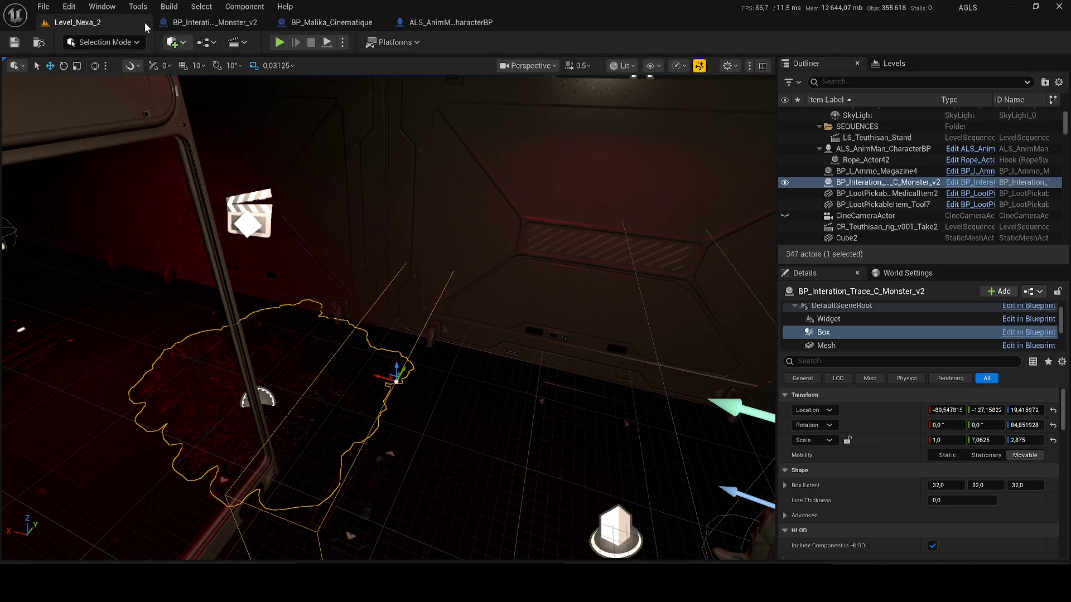
{"action": "left_click", "coordinate": [214, 21]}
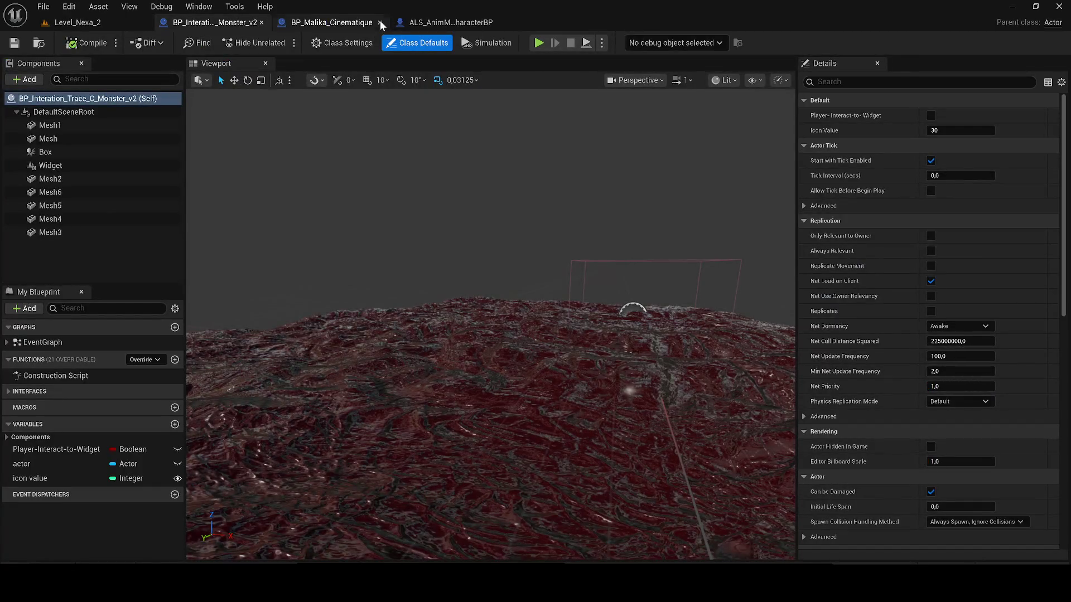
Step: Close the BP_Malika_Cinematique and ALS_AnimMan_CharacterBP blueprint tabs
{"action": "left_click", "coordinate": [380, 22]}
{"action": "left_click", "coordinate": [374, 26]}
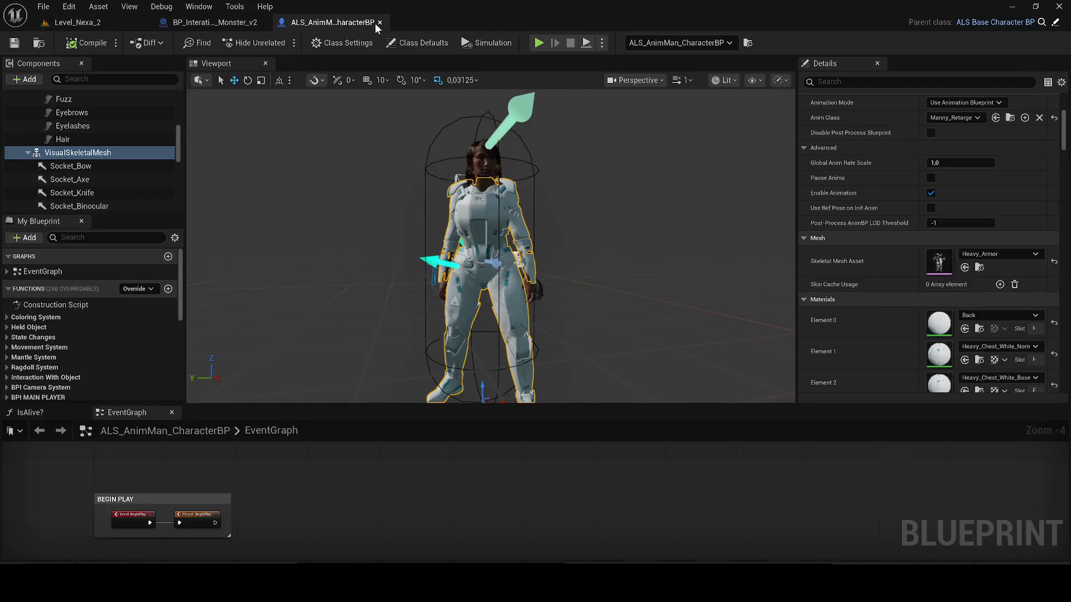
{"action": "left_click", "coordinate": [445, 23]}
{"action": "left_click_drag", "start_coordinate": [387, 209], "coordinate": [313, 242]}
Step: Dock the monster blueprint's EventGraph beside the Viewport and show the view-target nodes
{"action": "double_click", "coordinate": [91, 344]}
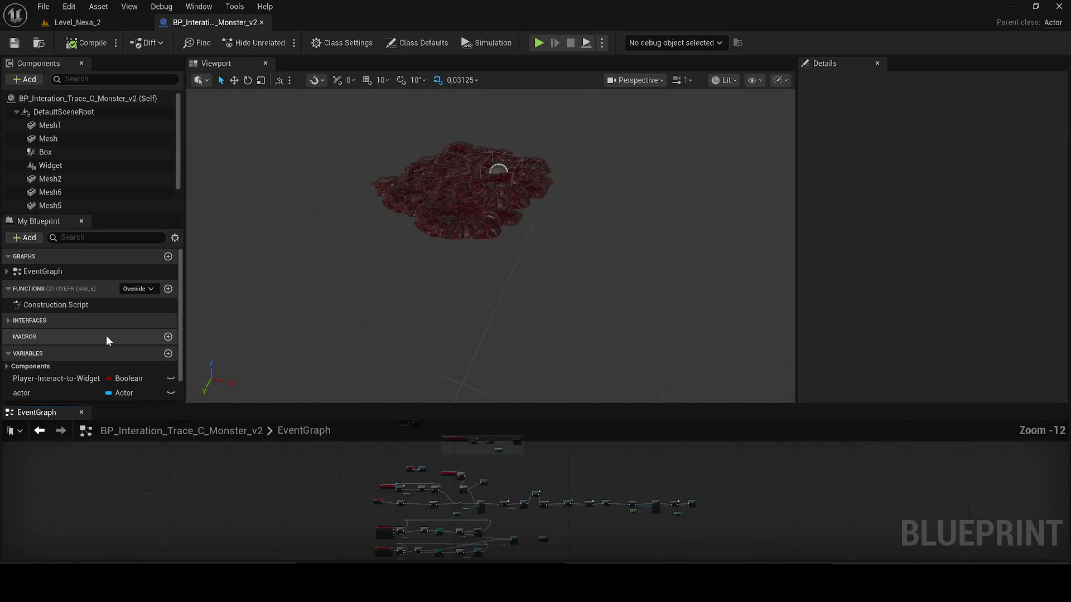
{"action": "left_click_drag", "start_coordinate": [59, 412], "coordinate": [328, 69]}
{"action": "scroll", "coordinate": [450, 276], "scroll_direction": "up", "scroll_amount": 3}
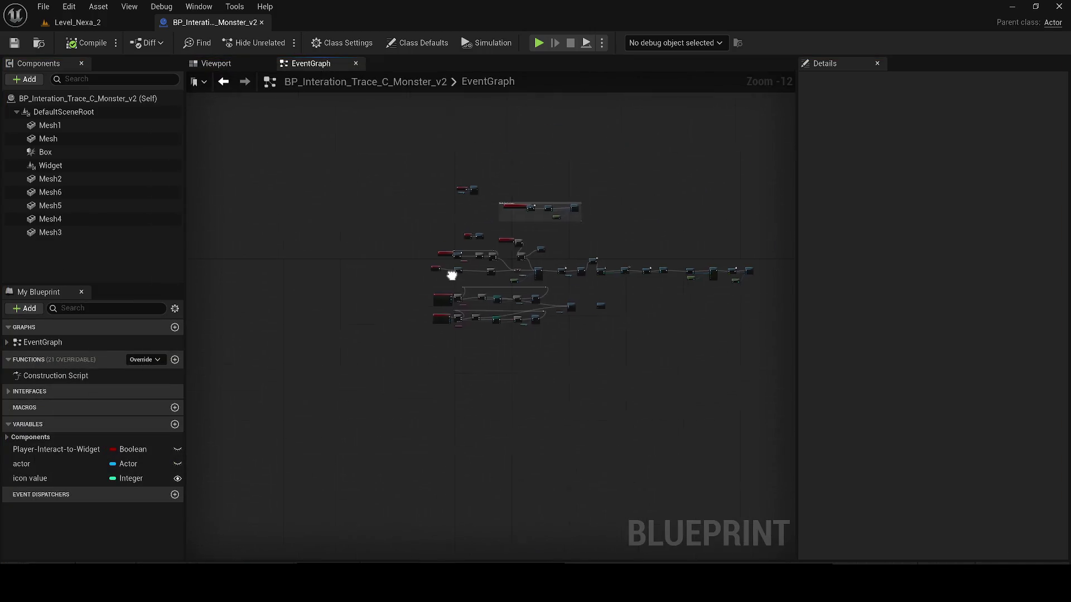
{"action": "scroll", "coordinate": [557, 299], "scroll_direction": "up", "scroll_amount": 3}
{"action": "scroll", "coordinate": [598, 299], "scroll_direction": "up", "scroll_amount": 2}
{"action": "scroll", "coordinate": [482, 322], "scroll_direction": "up", "scroll_amount": 1}
{"action": "left_click_drag", "start_coordinate": [483, 321], "coordinate": [453, 328]}
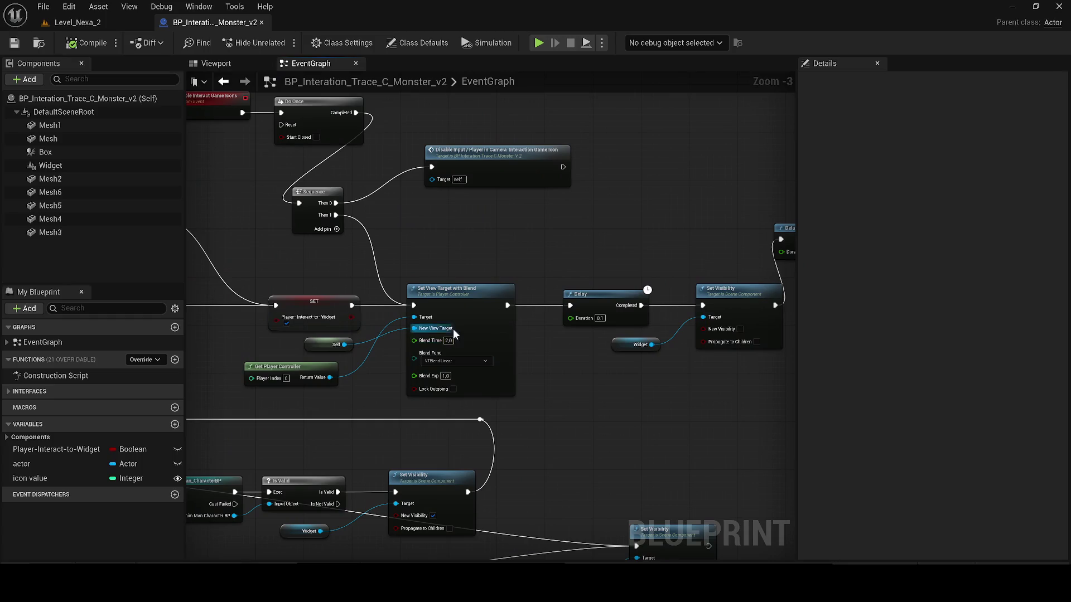
Step: Replace Set View Target with Blend by a Create Level Sequence Player using level2-5-substance
{"action": "mouse_move", "coordinate": [497, 376]}
{"action": "left_mouse_down"}
{"action": "mouse_move", "coordinate": [459, 350]}
{"action": "mouse_move", "coordinate": [511, 385]}
{"action": "left_mouse_up"}
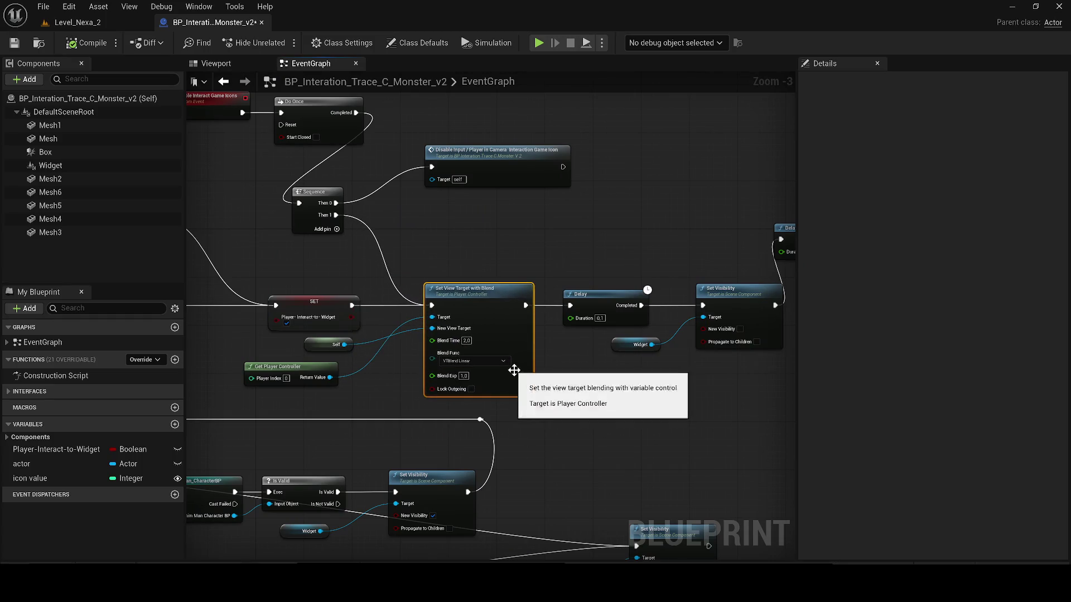
{"action": "key", "text": "Delete"}
{"action": "left_click_drag", "start_coordinate": [352, 305], "coordinate": [701, 173]}
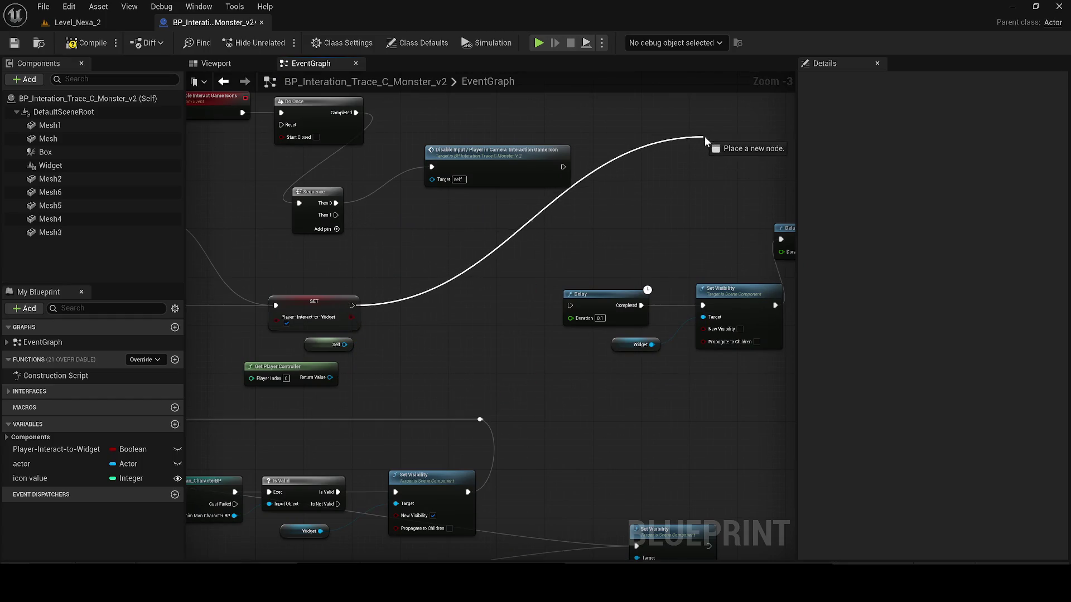
{"action": "scroll", "coordinate": [701, 174], "scroll_direction": "down", "scroll_amount": 4}
{"action": "scroll", "coordinate": [785, 168], "scroll_direction": "up", "scroll_amount": 5}
{"action": "scroll", "coordinate": [706, 239], "scroll_direction": "down", "scroll_amount": 2}
{"action": "mouse_move", "coordinate": [702, 173]}
{"action": "left_mouse_down"}
{"action": "mouse_move", "coordinate": [707, 74]}
{"action": "mouse_move", "coordinate": [718, 193]}
{"action": "left_mouse_up"}
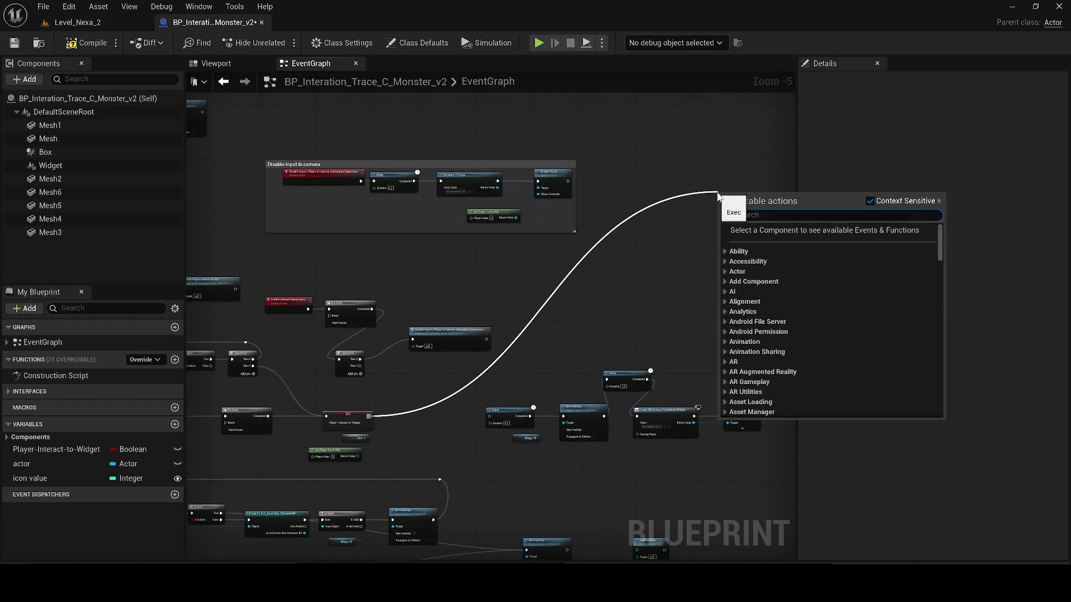
{"action": "type", "text": "Playy s"}
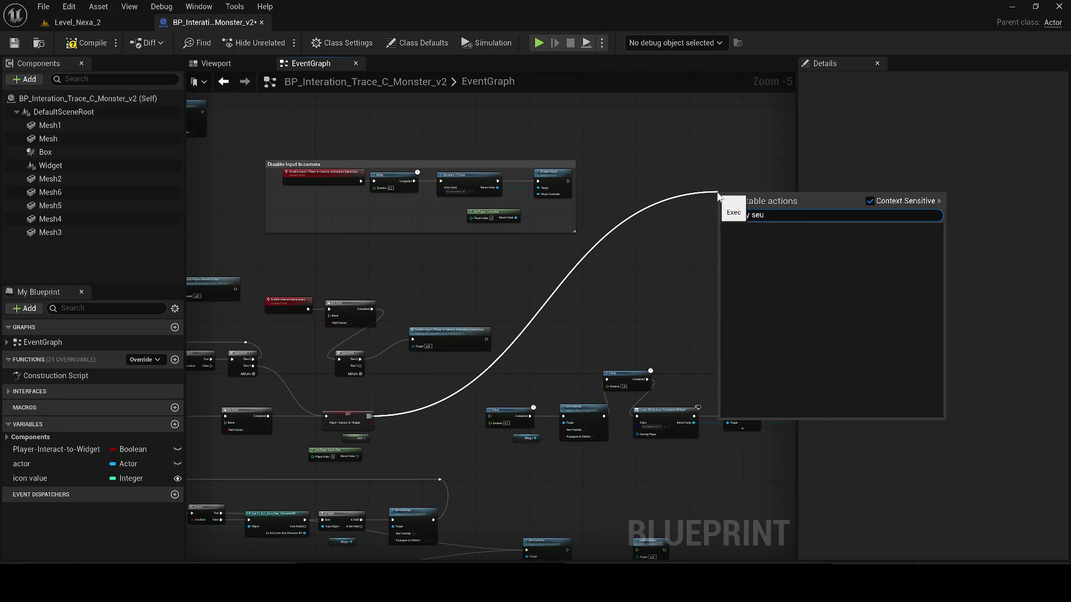
{"action": "type", "text": "eque"}
{"action": "key", "text": "Return"}
{"action": "left_click_drag", "start_coordinate": [717, 195], "coordinate": [674, 221]}
{"action": "scroll", "coordinate": [550, 244], "scroll_direction": "up", "scroll_amount": 5}
{"action": "left_click", "coordinate": [503, 286]}
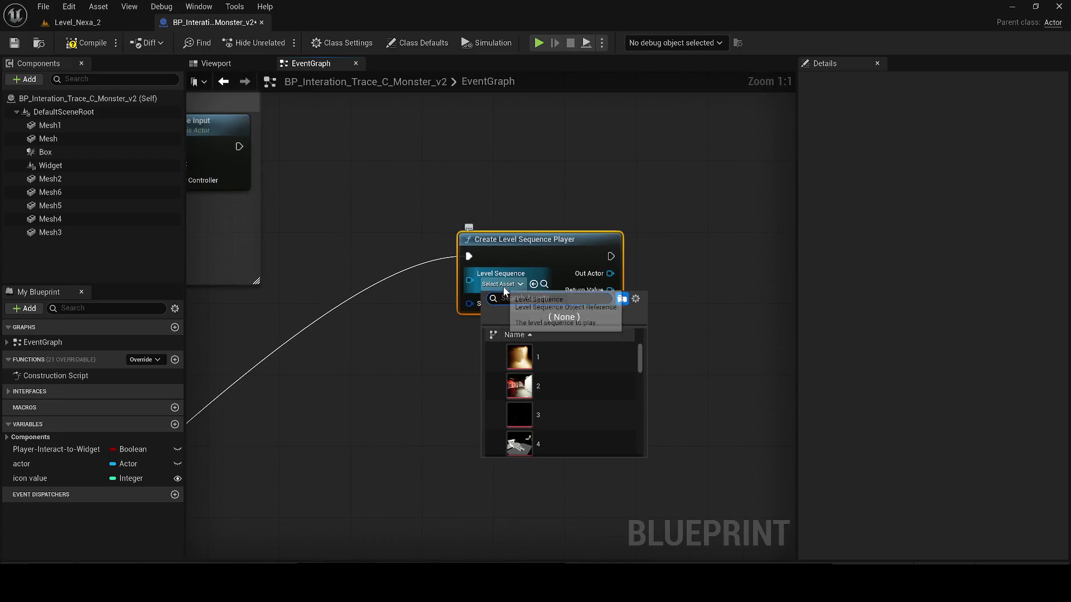
{"action": "type", "text": "sub"}
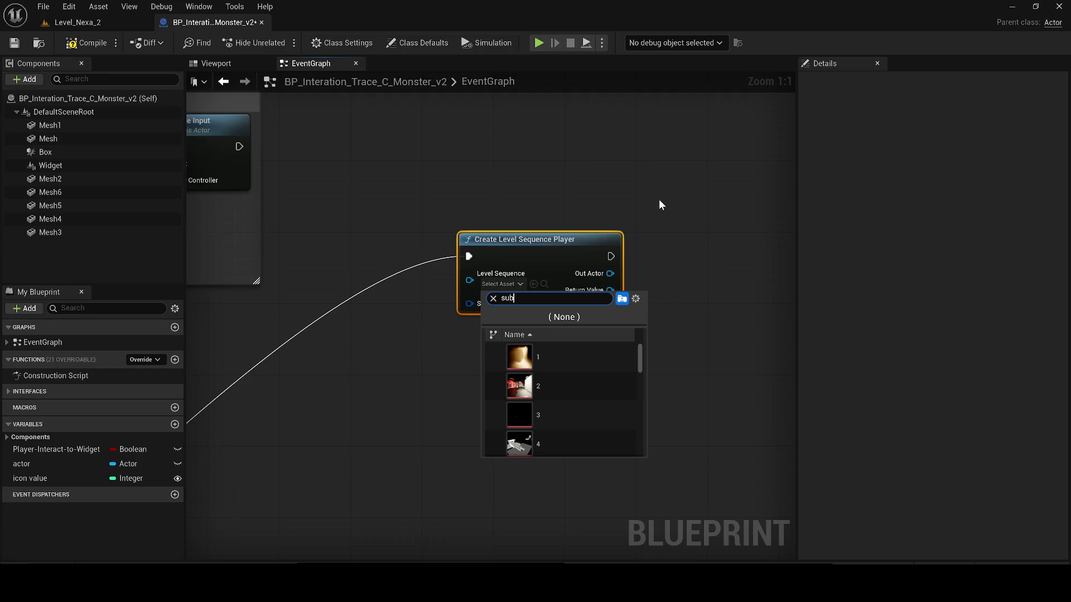
{"action": "type", "text": "s"}
{"action": "left_click", "coordinate": [569, 358]}
Step: Feed the sequence player's Return Value into a new Play node and tidy its placement
{"action": "mouse_move", "coordinate": [629, 302]}
{"action": "left_mouse_down"}
{"action": "mouse_move", "coordinate": [467, 341]}
{"action": "mouse_move", "coordinate": [560, 295]}
{"action": "left_mouse_up"}
{"action": "type", "text": "play"}
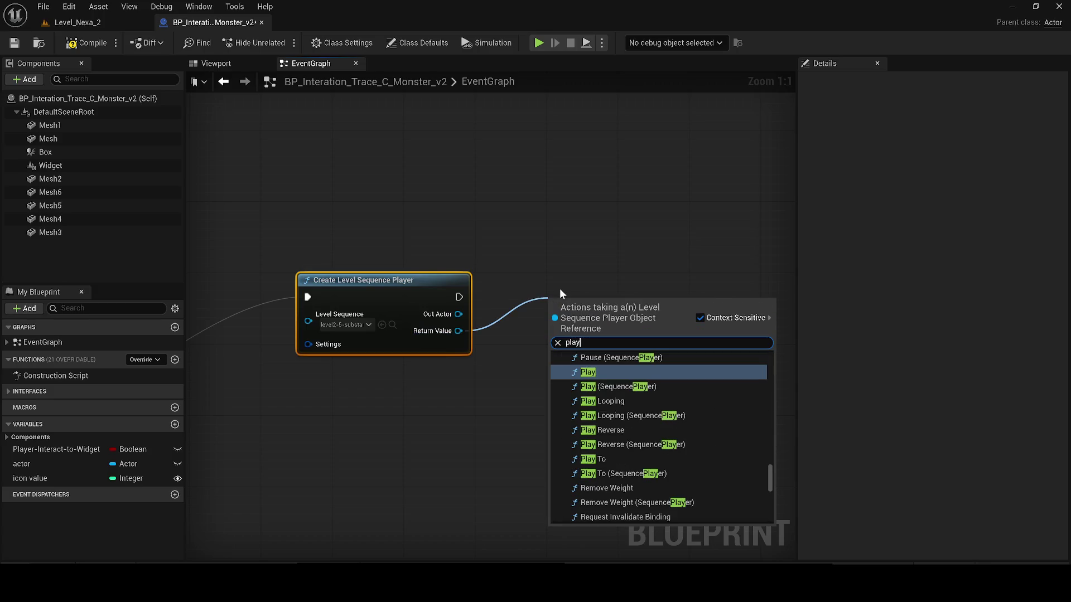
{"action": "key", "text": "Up"}
{"action": "key", "text": "Down"}
{"action": "key", "text": "Down"}
{"action": "key", "text": "Return"}
{"action": "mouse_move", "coordinate": [604, 304]}
{"action": "left_mouse_down"}
{"action": "mouse_move", "coordinate": [695, 355]}
{"action": "mouse_move", "coordinate": [772, 288]}
{"action": "left_mouse_up"}
{"action": "left_click", "coordinate": [664, 358]}
{"action": "left_click_drag", "start_coordinate": [655, 313], "coordinate": [374, 385]}
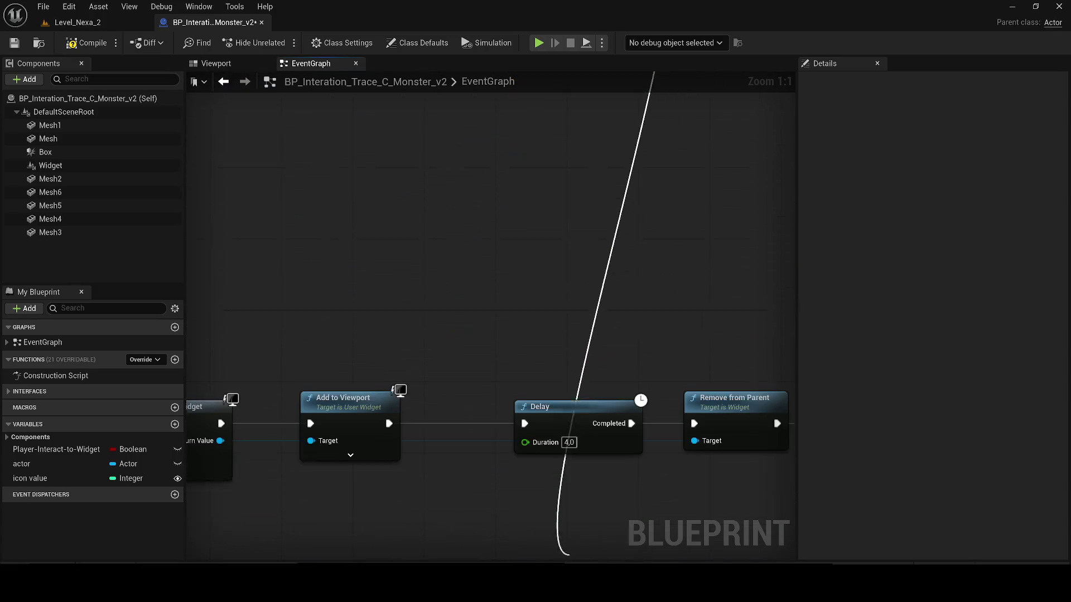
{"action": "scroll", "coordinate": [154, 353], "scroll_direction": "down", "scroll_amount": 3}
Step: Delete the Get Actor Of Class and Set View Target nodes from the graph
{"action": "left_click_drag", "start_coordinate": [154, 353], "coordinate": [456, 384]}
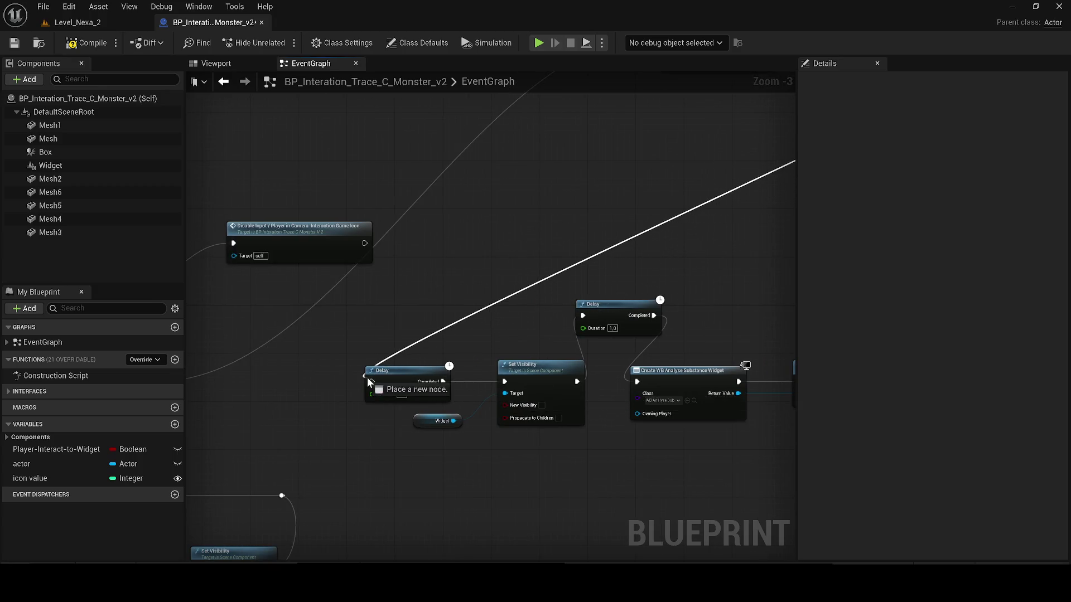
{"action": "left_click_drag", "start_coordinate": [524, 353], "coordinate": [418, 352]}
{"action": "left_click_drag", "start_coordinate": [636, 335], "coordinate": [358, 292]}
{"action": "mouse_move", "coordinate": [519, 335]}
{"action": "left_mouse_down"}
{"action": "mouse_move", "coordinate": [298, 328]}
{"action": "mouse_move", "coordinate": [419, 436]}
{"action": "mouse_move", "coordinate": [549, 426]}
{"action": "left_mouse_up"}
{"action": "scroll", "coordinate": [550, 425], "scroll_direction": "down", "scroll_amount": 1}
{"action": "scroll", "coordinate": [562, 424], "scroll_direction": "down", "scroll_amount": 1}
{"action": "key", "text": "Delete"}
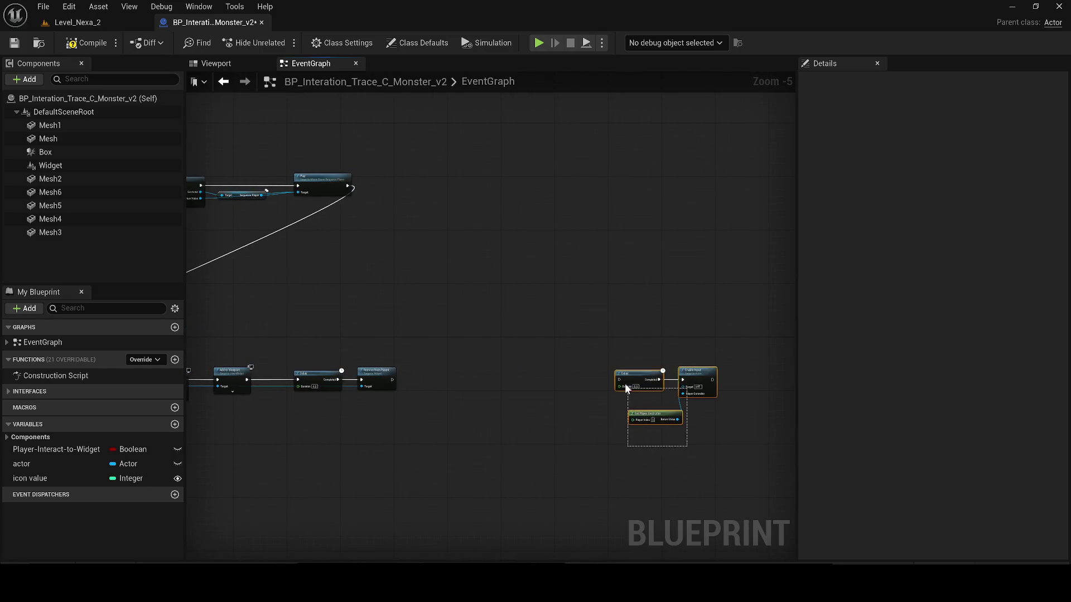
Step: Wire Remove from Parent into Delay and Enable Input, save the blueprint and start a play test
{"action": "left_click_drag", "start_coordinate": [623, 374], "coordinate": [444, 386]}
{"action": "scroll", "coordinate": [401, 379], "scroll_direction": "up", "scroll_amount": 2}
{"action": "mouse_move", "coordinate": [348, 377]}
{"action": "left_mouse_down"}
{"action": "mouse_move", "coordinate": [409, 382]}
{"action": "mouse_move", "coordinate": [421, 371]}
{"action": "left_mouse_up"}
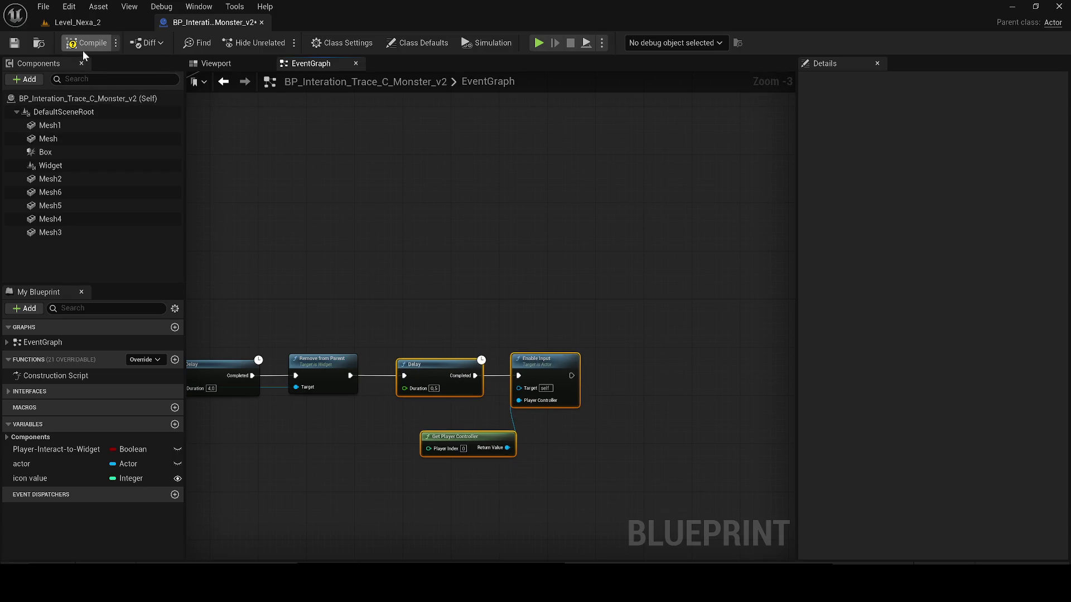
{"action": "left_click", "coordinate": [14, 43]}
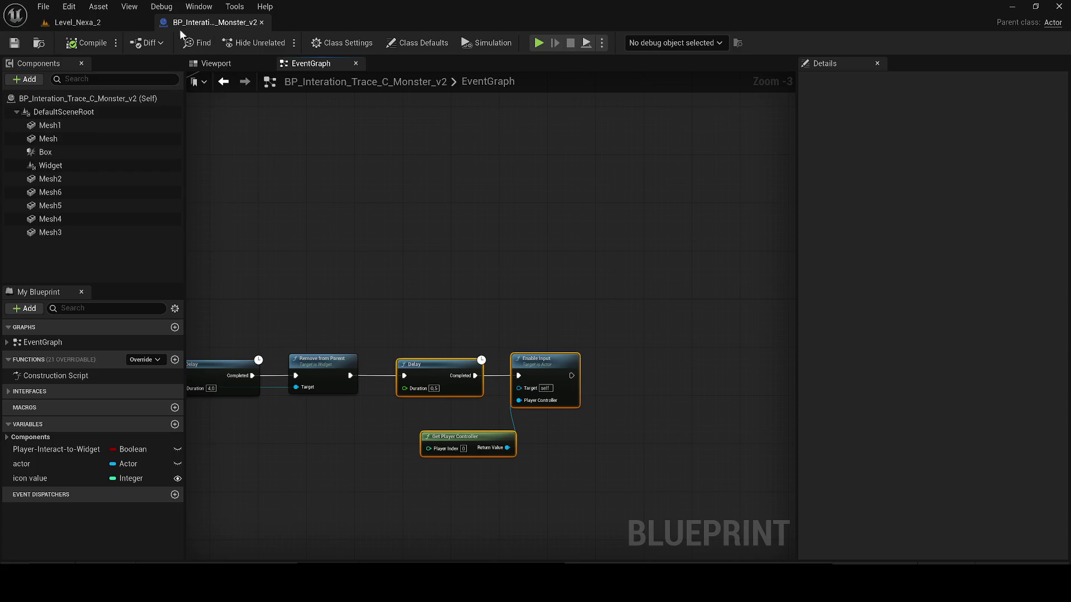
{"action": "left_click", "coordinate": [76, 22]}
{"action": "left_click", "coordinate": [280, 42]}
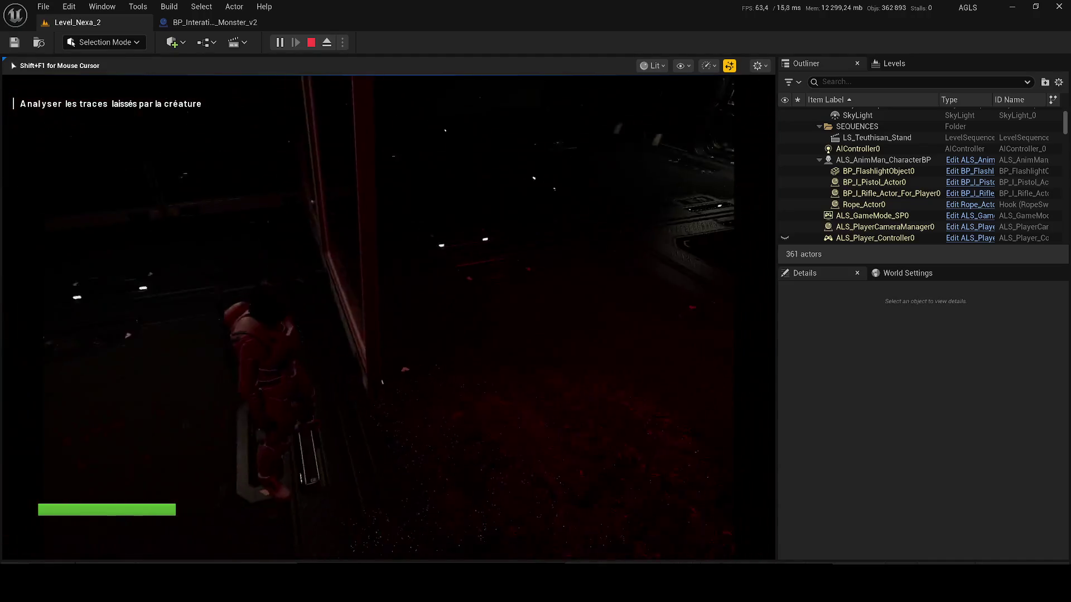
Step: Stop the play test, revealing the Accessed None runtime errors in the Message Log
{"action": "key", "text": "Escape"}
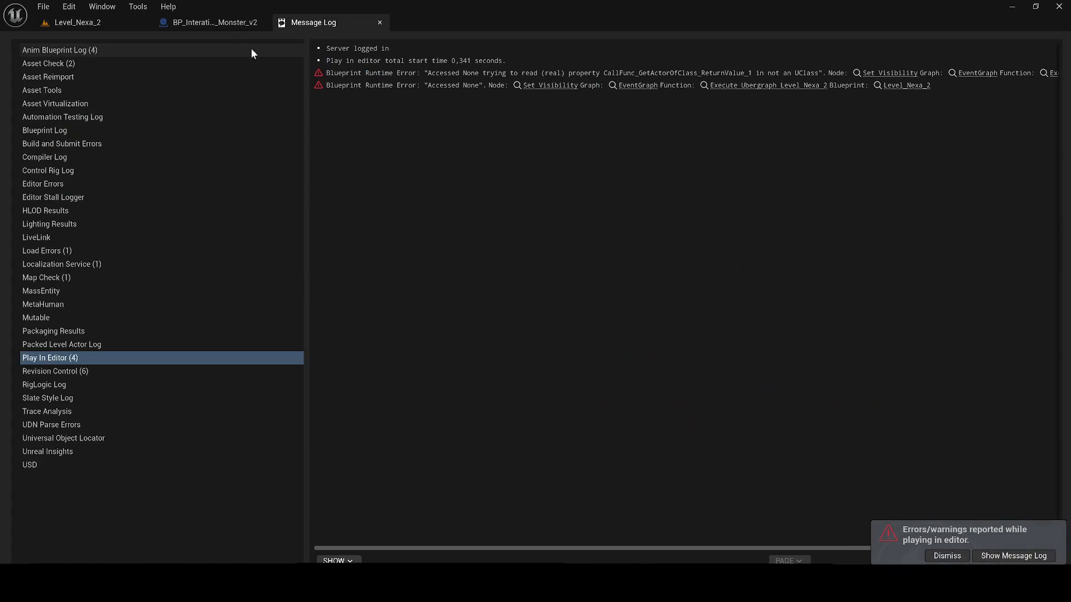
Step: Jump to the erroring Set Visibility node and review Get Actor Of Class in the Level_Nexa blueprint
{"action": "left_click", "coordinate": [553, 85]}
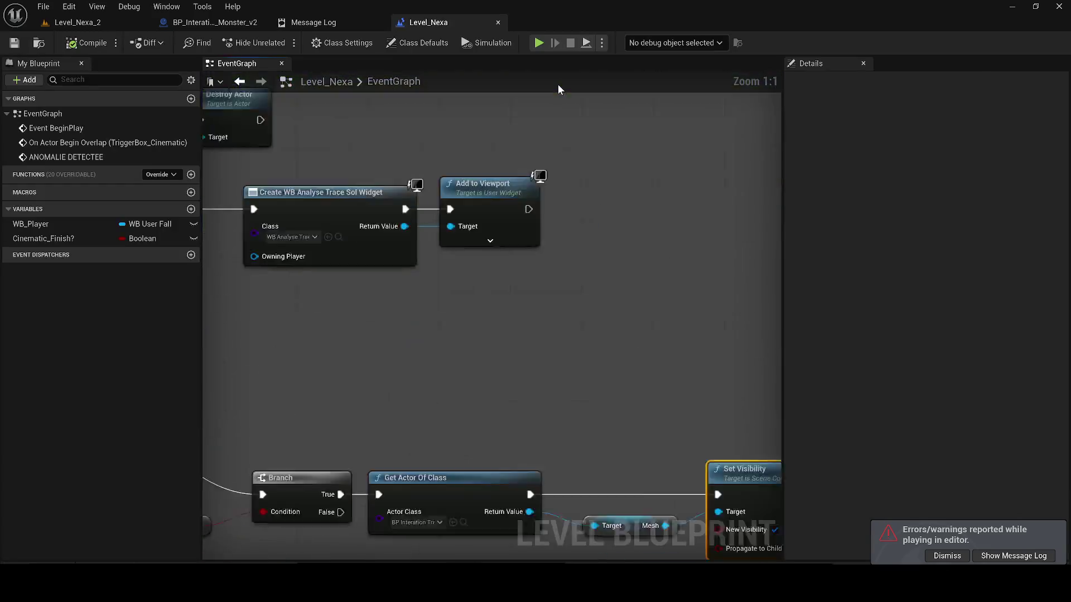
{"action": "mouse_move", "coordinate": [645, 252]}
{"action": "left_mouse_down"}
{"action": "mouse_move", "coordinate": [705, 276]}
{"action": "mouse_move", "coordinate": [741, 371]}
{"action": "left_mouse_up"}
{"action": "scroll", "coordinate": [741, 370], "scroll_direction": "up", "scroll_amount": 1}
{"action": "scroll", "coordinate": [620, 352], "scroll_direction": "up", "scroll_amount": 2}
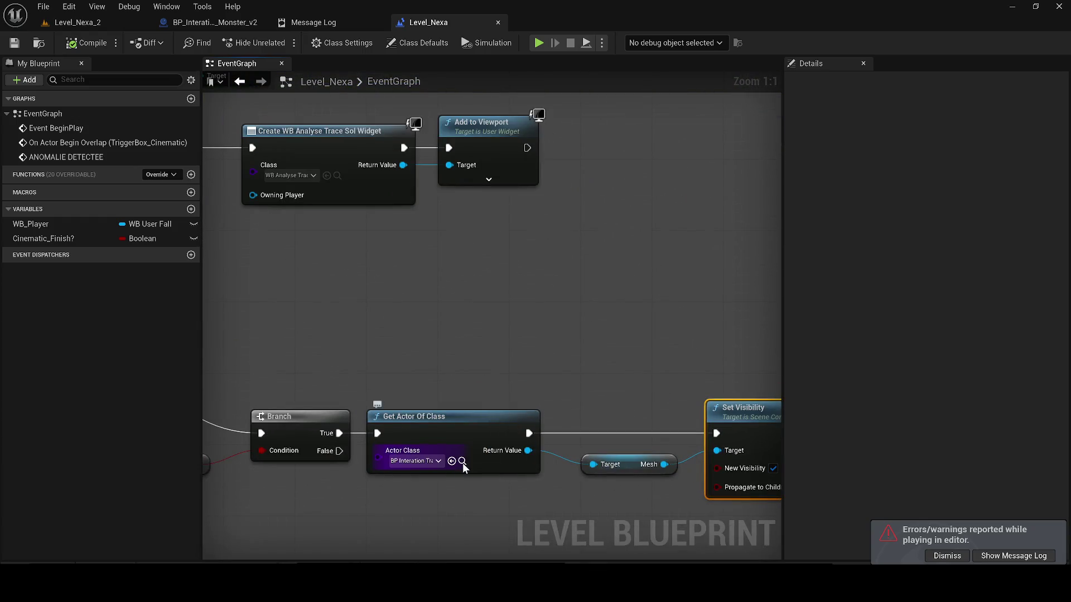
{"action": "left_click", "coordinate": [462, 461]}
{"action": "left_click", "coordinate": [536, 225]}
{"action": "scroll", "coordinate": [522, 158], "scroll_direction": "down", "scroll_amount": 5}
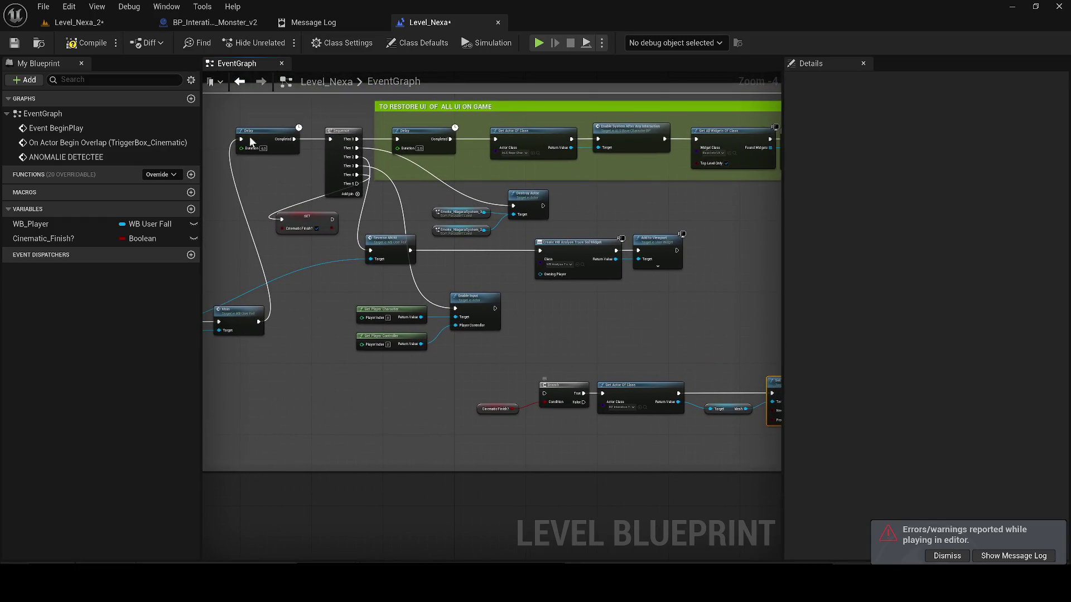
Step: Save the Level_Nexa level blueprint and return to the Level_Nexa_2 editor
{"action": "left_click", "coordinate": [14, 42]}
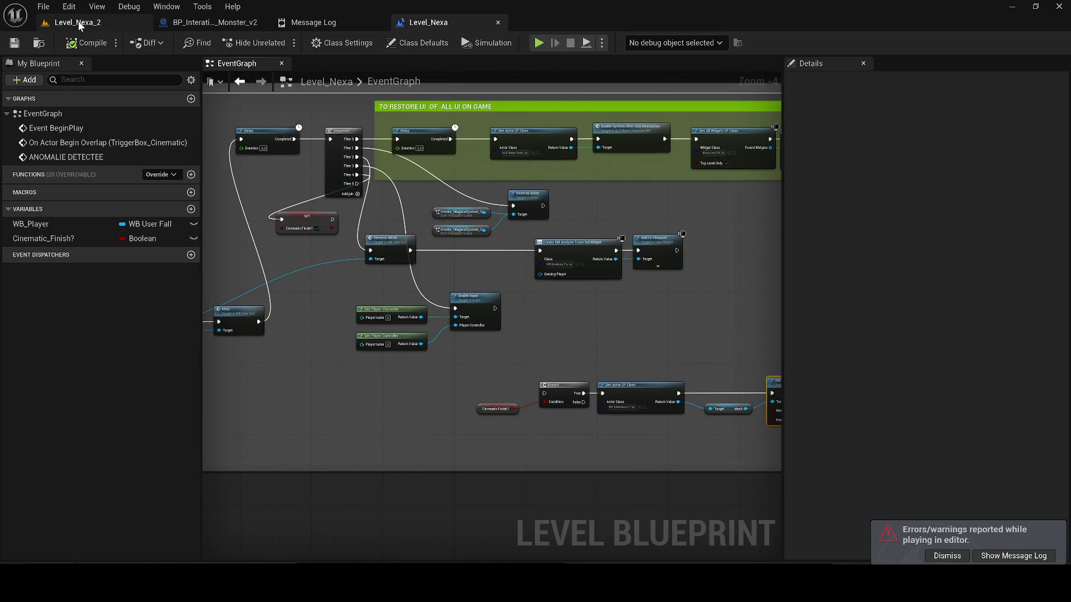
{"action": "left_click", "coordinate": [78, 20]}
{"action": "left_click", "coordinate": [210, 42]}
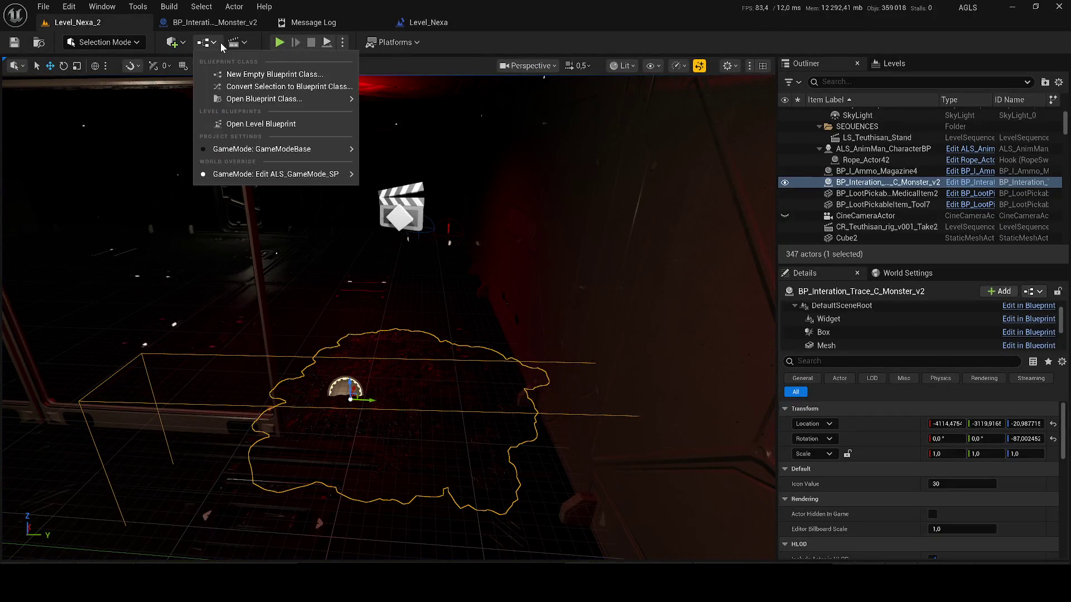
Step: Review the level2-5-substance sequence with Game View toggles, then delete CineCameraActor2
{"action": "left_click", "coordinate": [325, 190]}
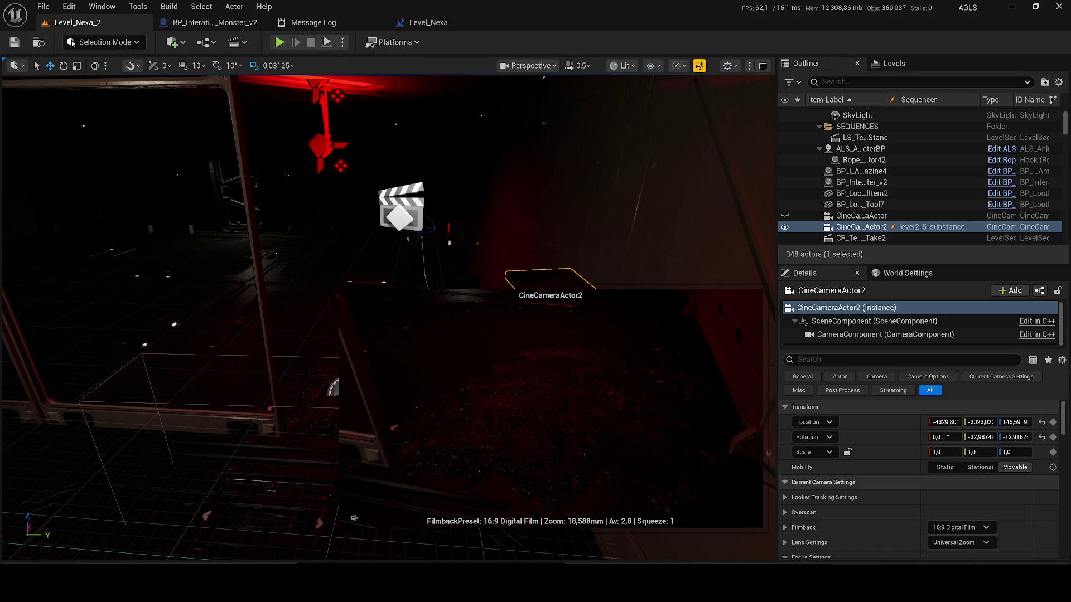
{"action": "left_click_drag", "start_coordinate": [353, 518], "coordinate": [398, 518]}
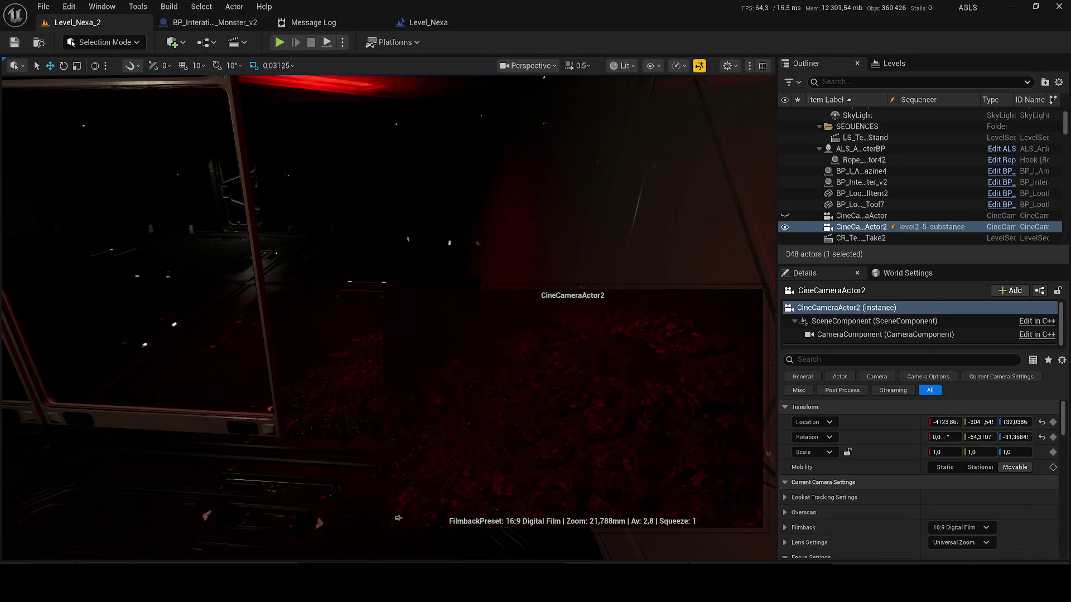
{"action": "key", "text": "g"}
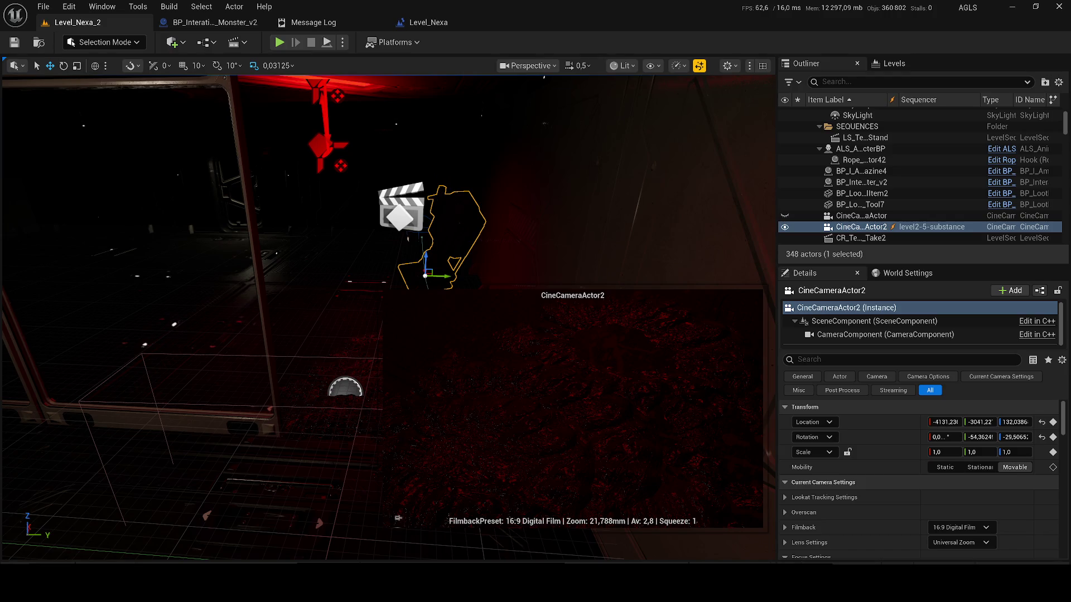
{"action": "key", "text": "g"}
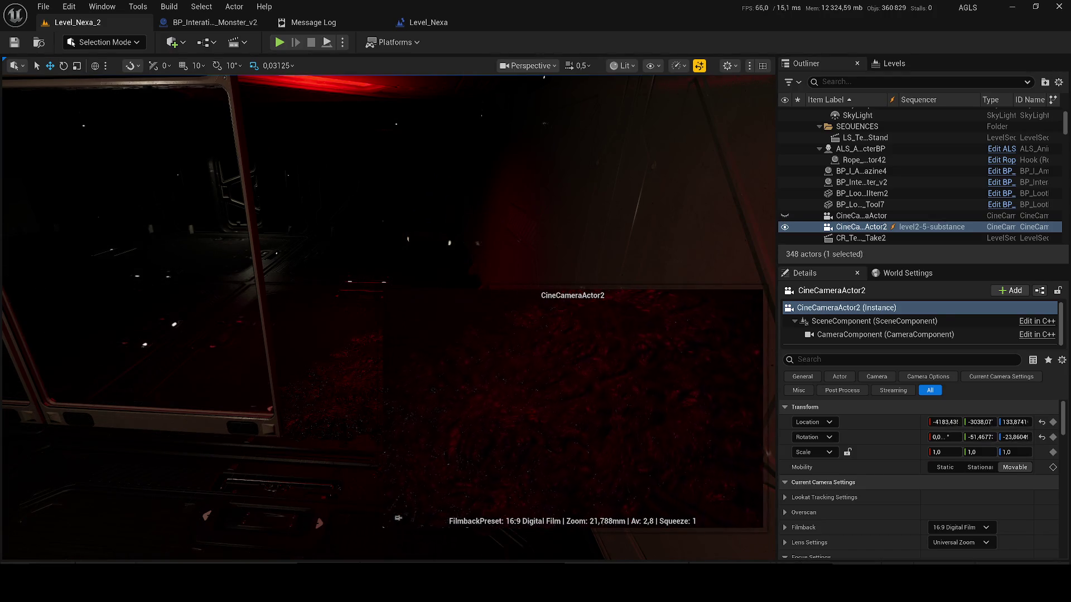
{"action": "key", "text": "g"}
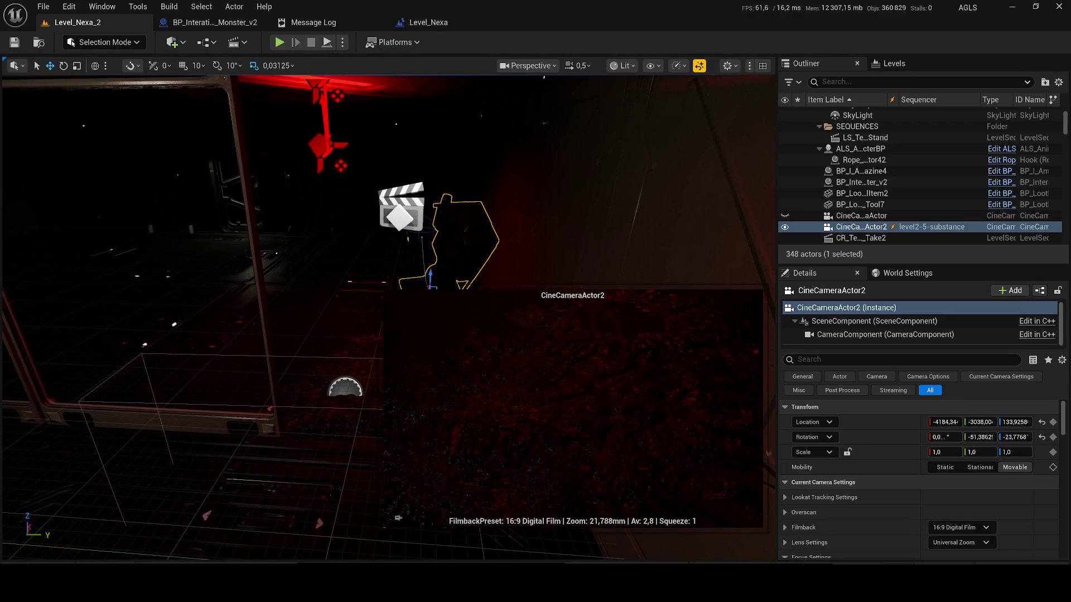
{"action": "key", "text": "g"}
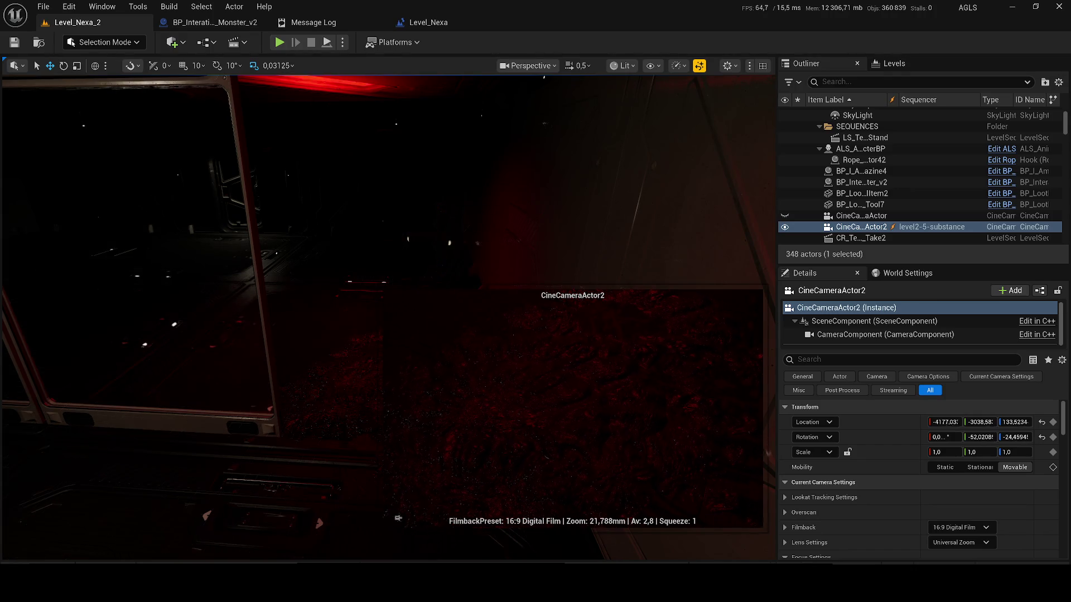
{"action": "key", "text": "g"}
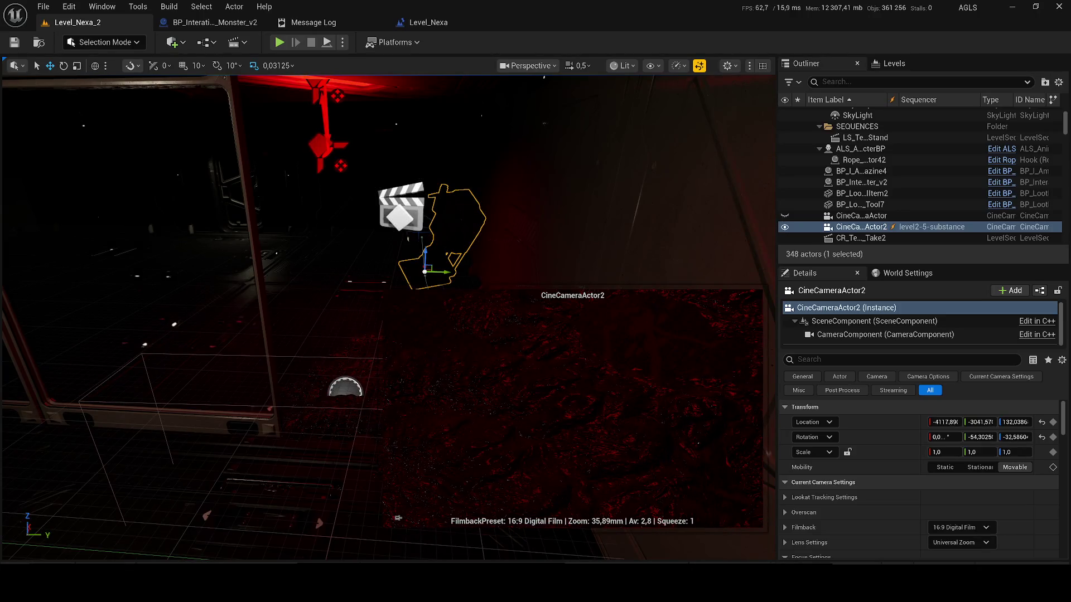
{"action": "key", "text": "Delete"}
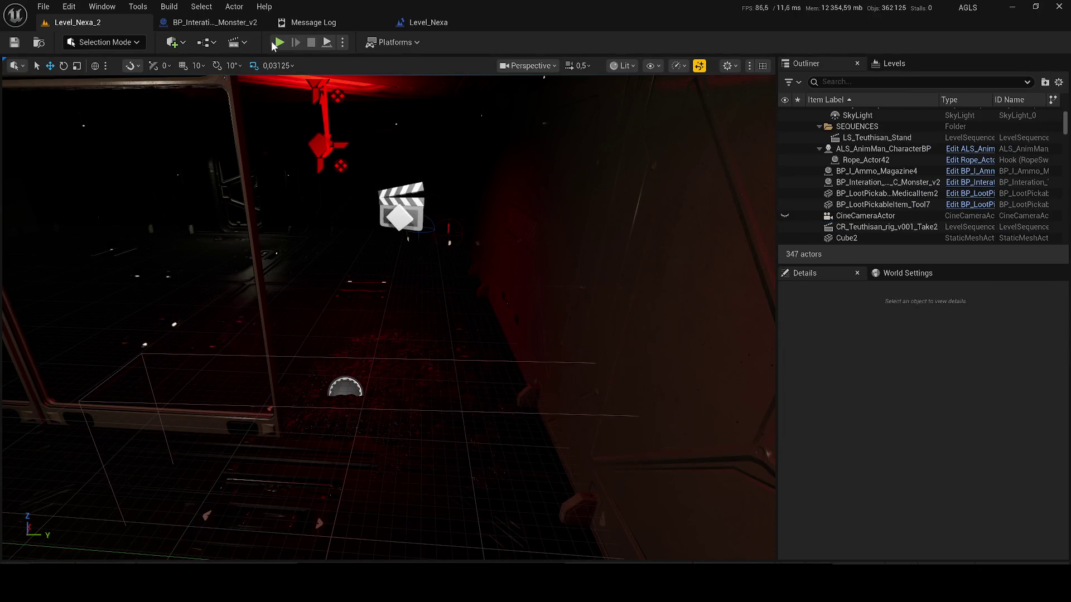
{"action": "key", "text": "alt+p"}
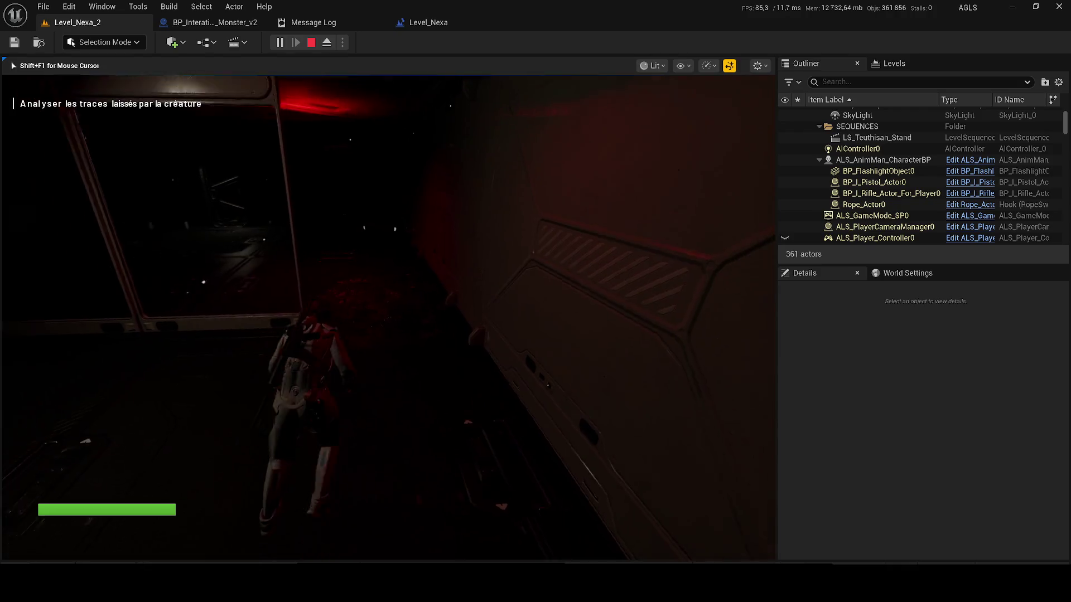
{"action": "key", "text": "e"}
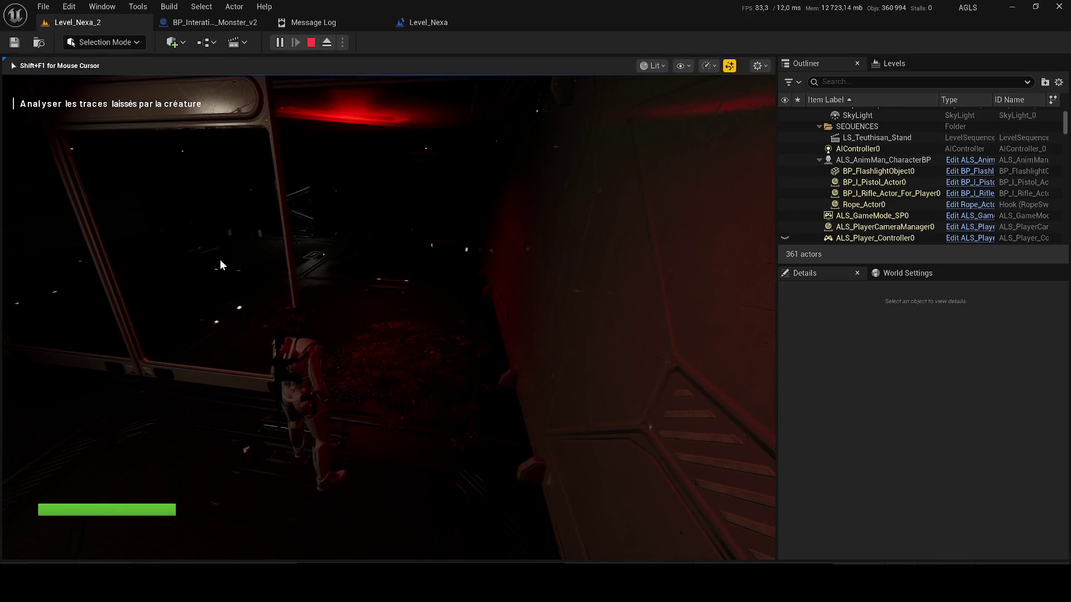
{"action": "key", "text": "Escape"}
{"action": "left_click_drag", "start_coordinate": [415, 329], "coordinate": [136, 83]}
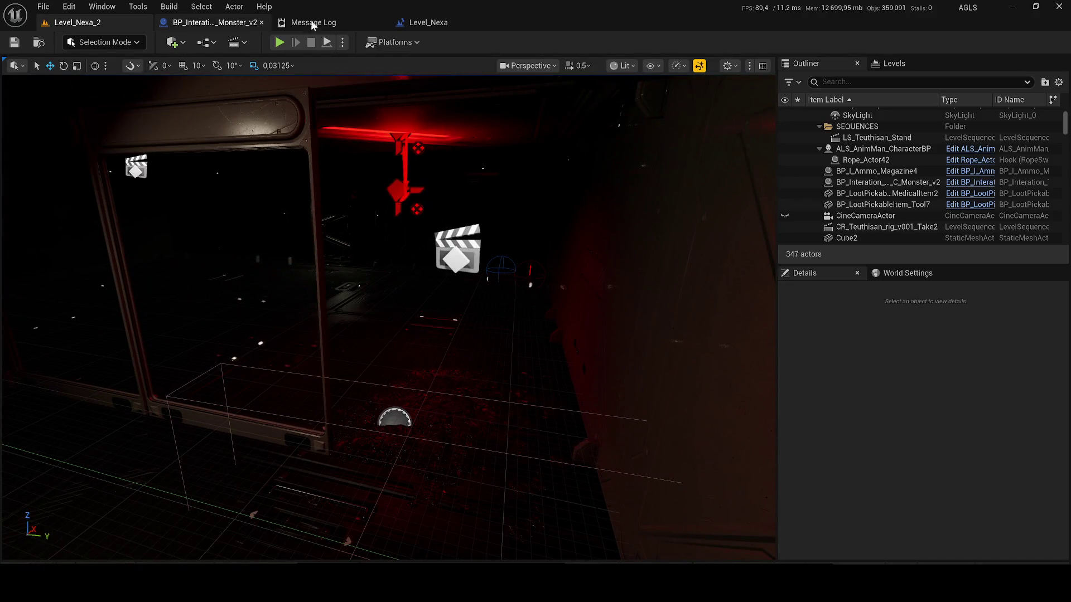
Step: Close the Level_Nexa tab and open BP_Interaction_Trace_C_Monster_v2's event graph via Edit BP
{"action": "left_click", "coordinate": [381, 23]}
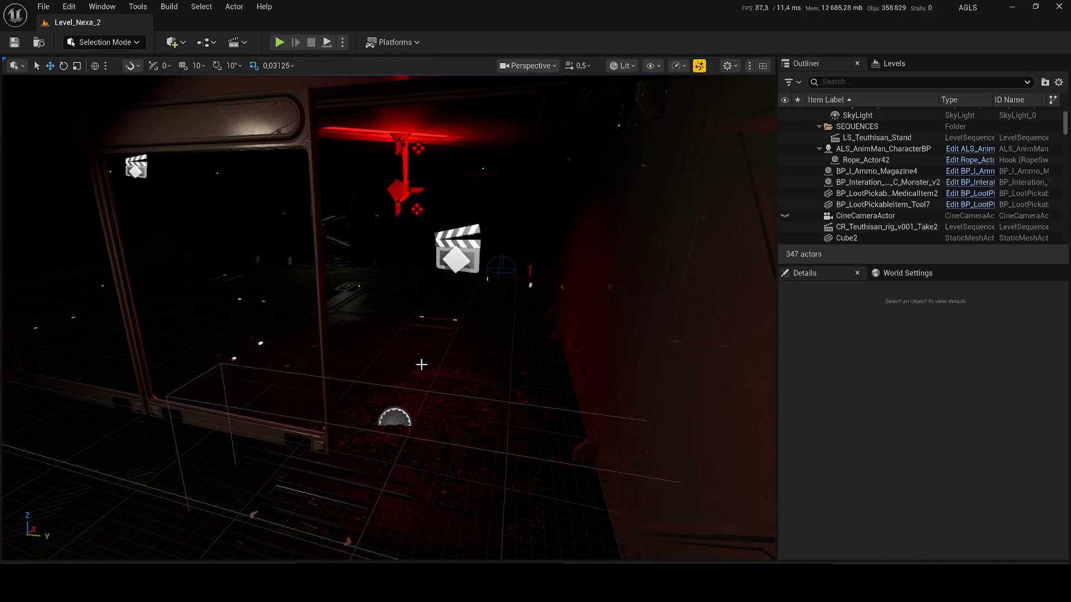
{"action": "left_click", "coordinate": [455, 393]}
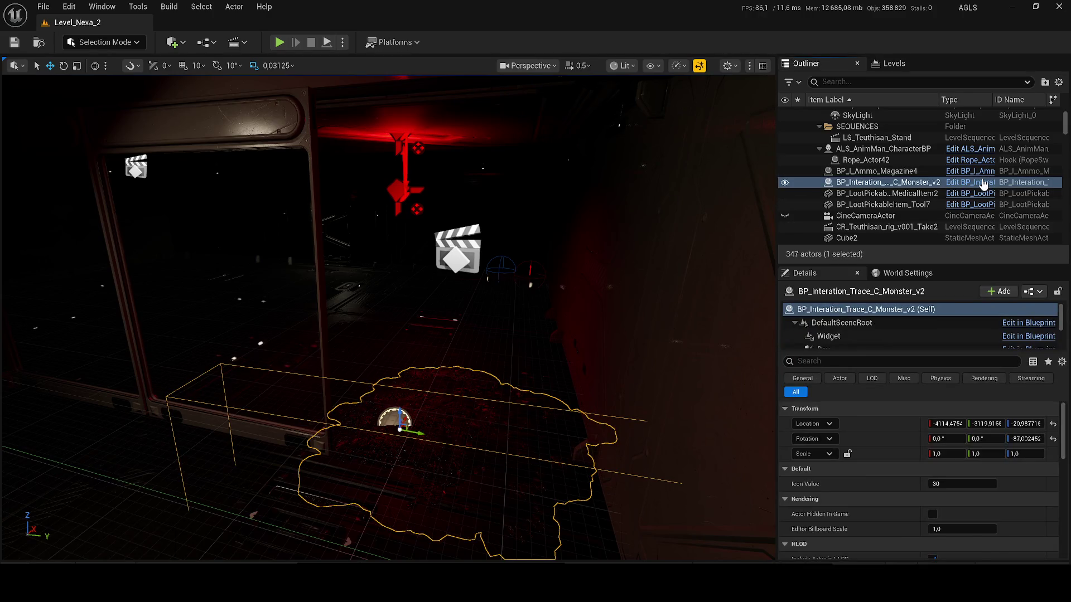
{"action": "left_click", "coordinate": [983, 183]}
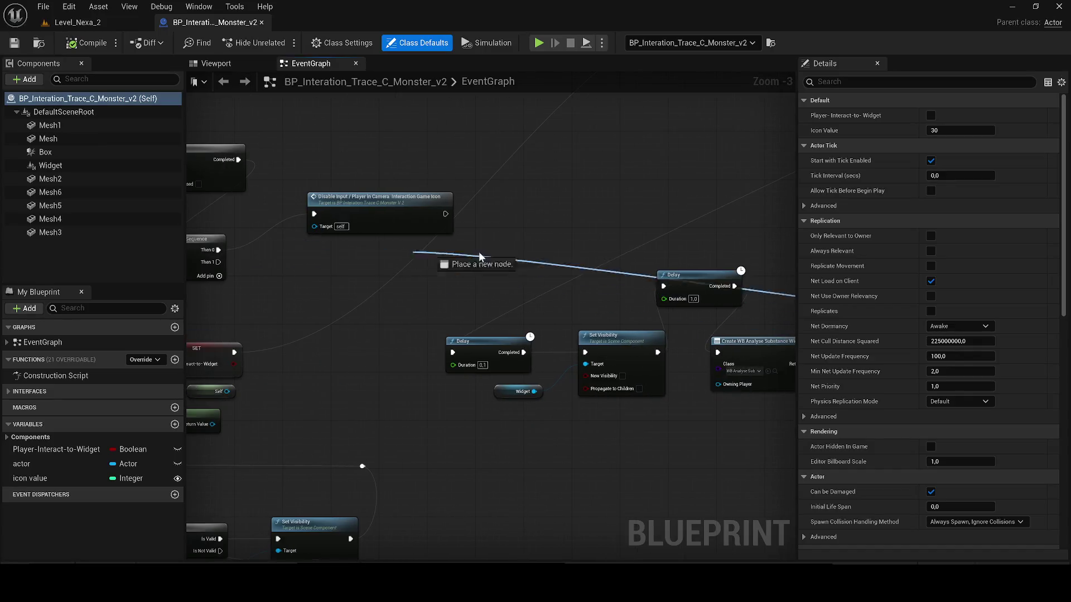
{"action": "scroll", "coordinate": [645, 239], "scroll_direction": "down", "scroll_amount": 4}
Step: Pull a wire from Enable Input's Target onto empty graph space to search for a node
{"action": "mouse_move", "coordinate": [469, 232]}
{"action": "left_mouse_down"}
{"action": "mouse_move", "coordinate": [512, 249]}
{"action": "mouse_move", "coordinate": [443, 238]}
{"action": "mouse_move", "coordinate": [235, 262]}
{"action": "mouse_move", "coordinate": [772, 321]}
{"action": "left_mouse_up"}
{"action": "scroll", "coordinate": [441, 246], "scroll_direction": "up", "scroll_amount": 1}
{"action": "scroll", "coordinate": [445, 244], "scroll_direction": "up", "scroll_amount": 1}
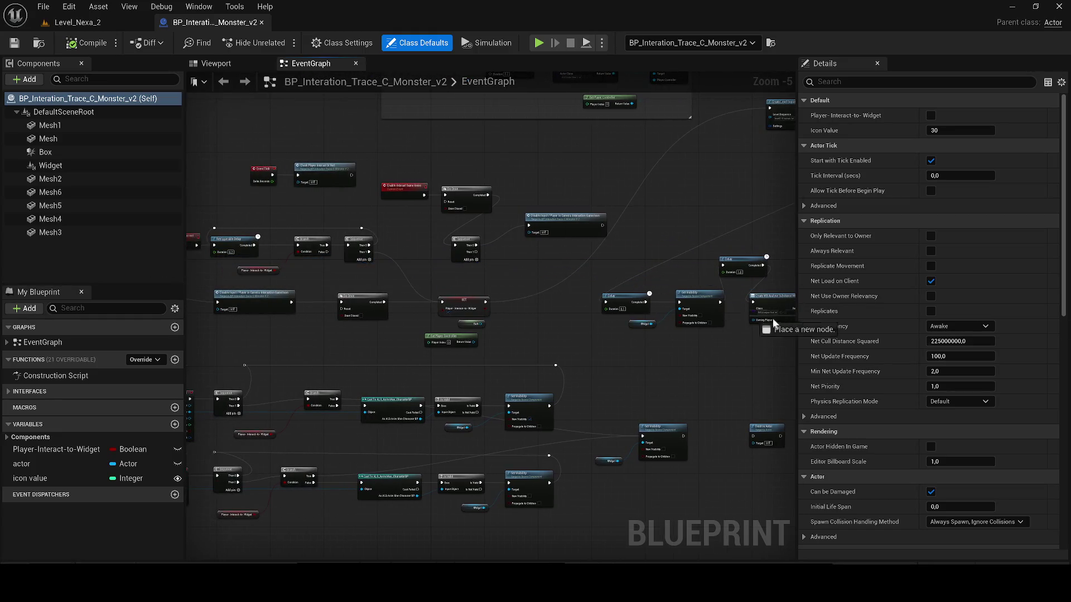
{"action": "left_click_drag", "start_coordinate": [707, 366], "coordinate": [708, 366]}
{"action": "left_click", "coordinate": [548, 313]}
{"action": "scroll", "coordinate": [378, 406], "scroll_direction": "up", "scroll_amount": 3}
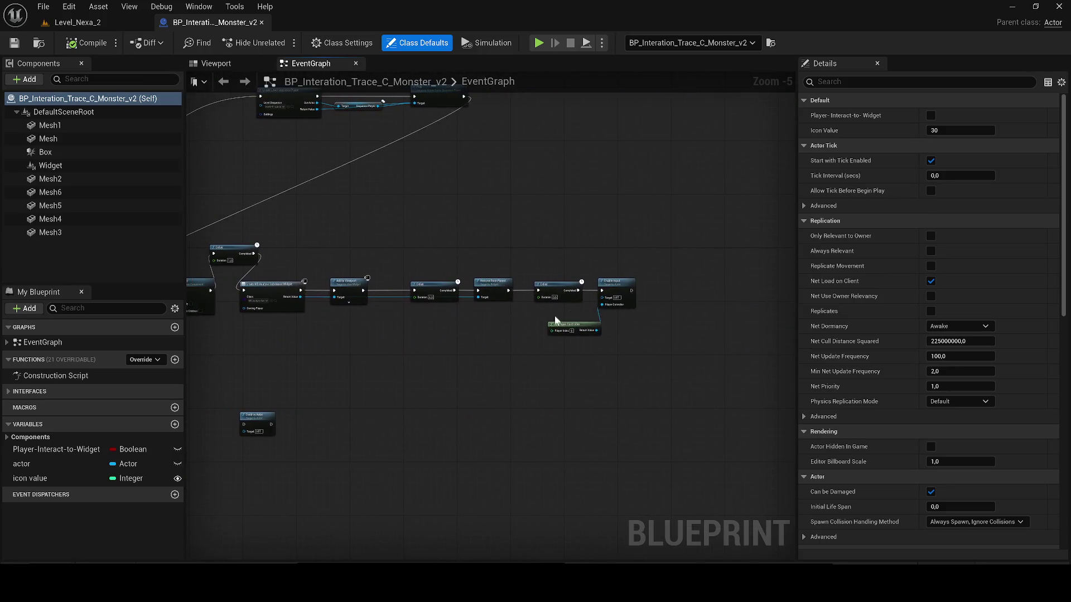
{"action": "left_click_drag", "start_coordinate": [580, 180], "coordinate": [615, 165]}
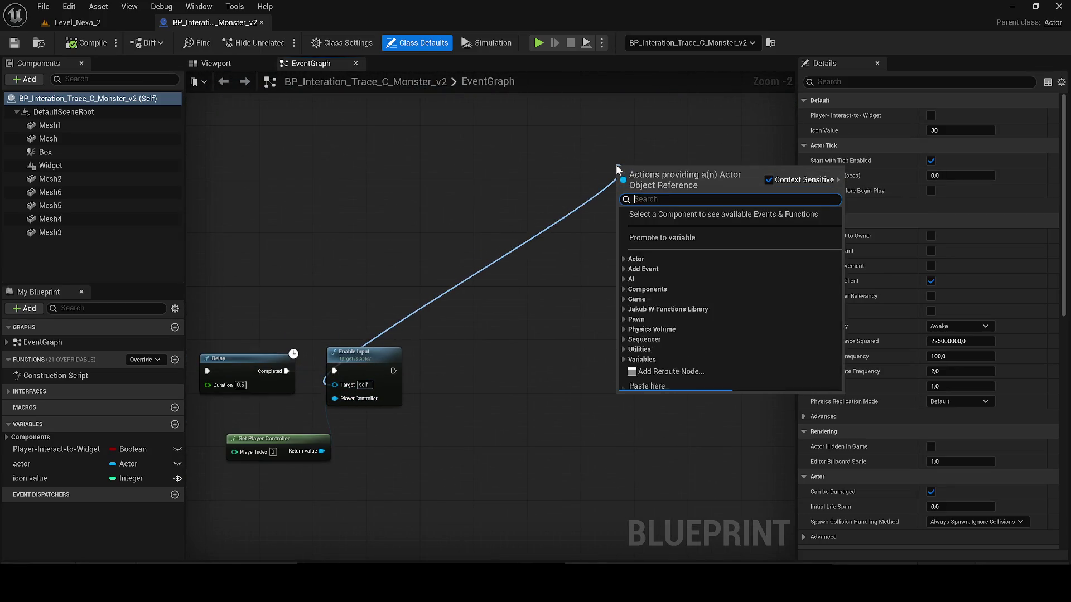
{"action": "type", "text": "get a"}
Step: Add a Get Actor Of Class node for ALS_AnimMan_CharacterBP feeding Enable Input's Target
{"action": "key", "text": "Return"}
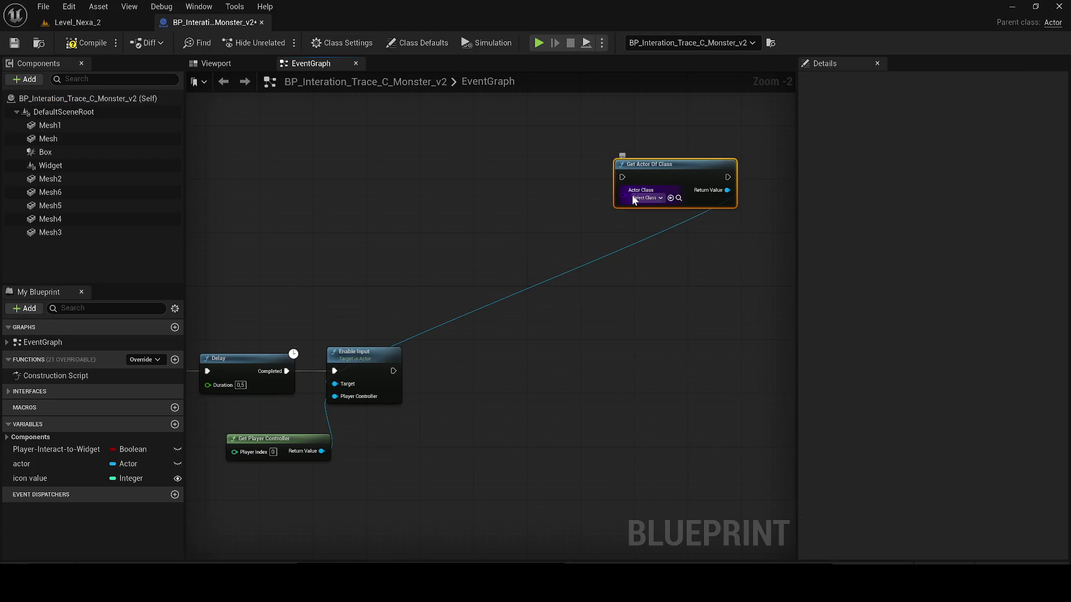
{"action": "left_click", "coordinate": [643, 198]}
{"action": "type", "text": "als"}
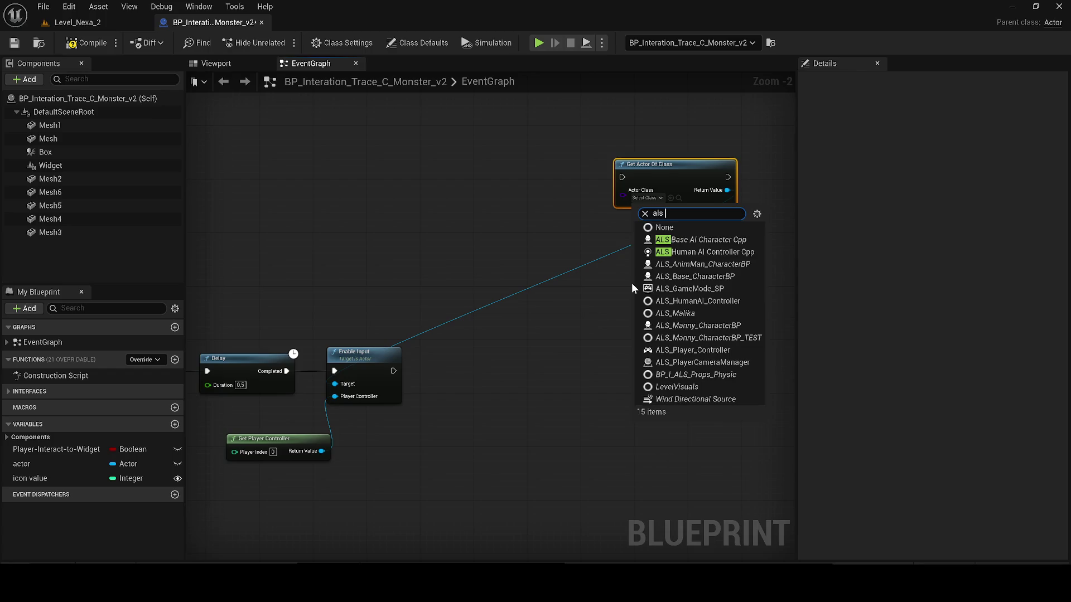
{"action": "left_click", "coordinate": [686, 265]}
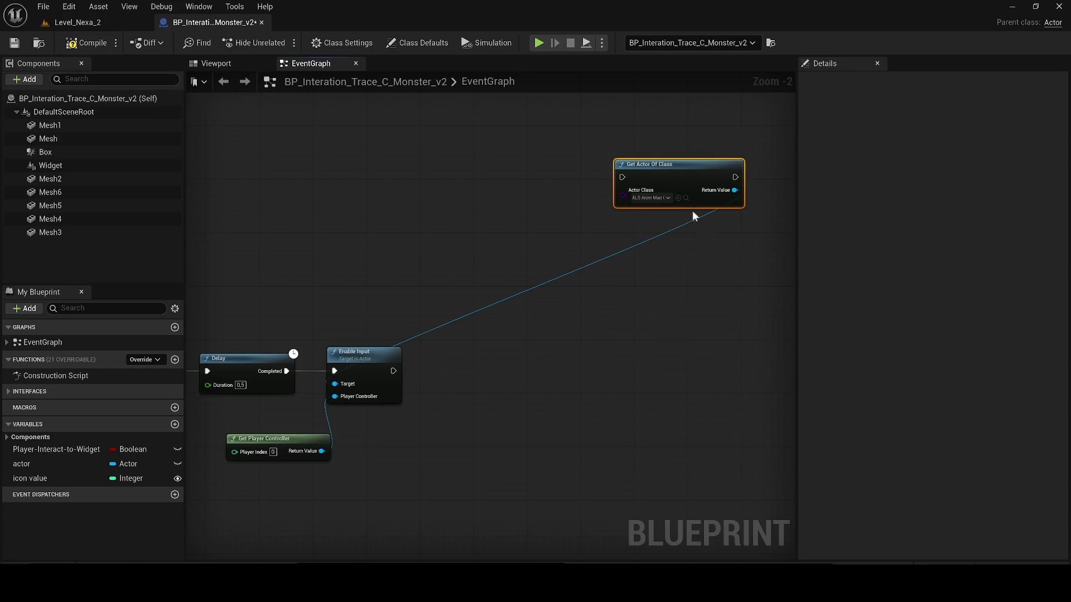
{"action": "left_click_drag", "start_coordinate": [690, 196], "coordinate": [283, 207]}
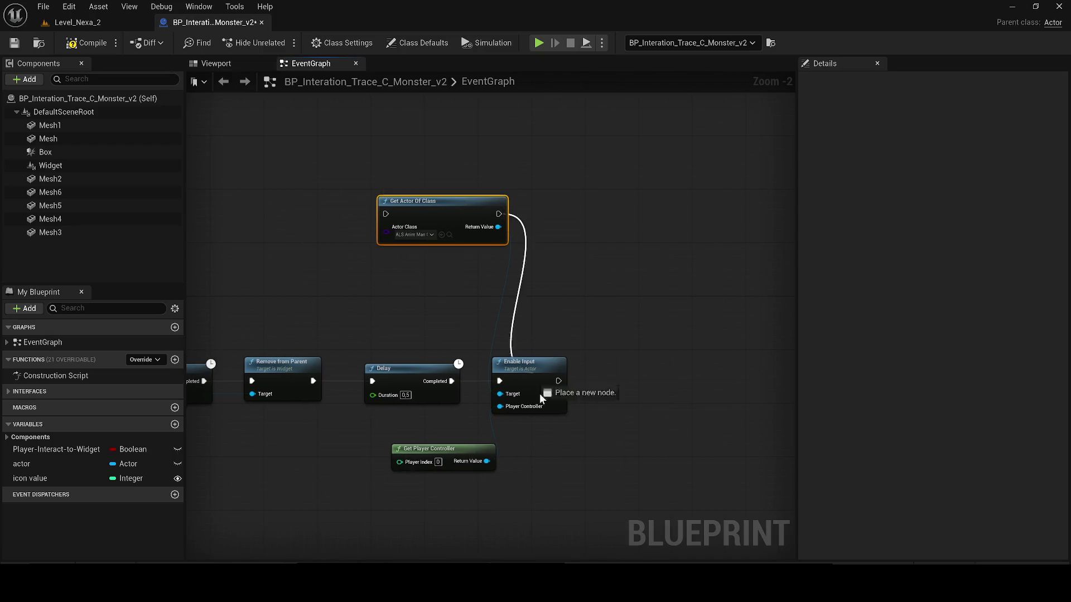
{"action": "left_click_drag", "start_coordinate": [541, 399], "coordinate": [501, 384]}
Step: Wire Delay Completed into Get Actor Of Class and line the nodes up
{"action": "mouse_move", "coordinate": [385, 214]}
{"action": "left_mouse_down"}
{"action": "mouse_move", "coordinate": [484, 389]}
{"action": "mouse_move", "coordinate": [454, 385]}
{"action": "left_mouse_up"}
{"action": "left_click_drag", "start_coordinate": [424, 216], "coordinate": [531, 377]}
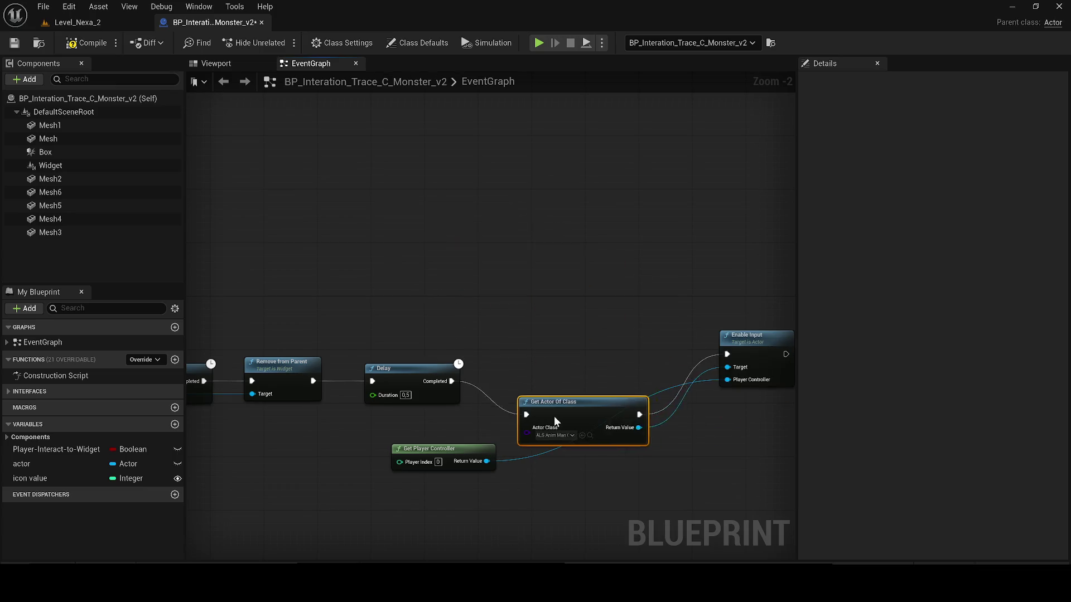
{"action": "left_click", "coordinate": [711, 352]}
{"action": "left_click_drag", "start_coordinate": [710, 352], "coordinate": [678, 366]}
{"action": "left_click_drag", "start_coordinate": [504, 362], "coordinate": [497, 368]}
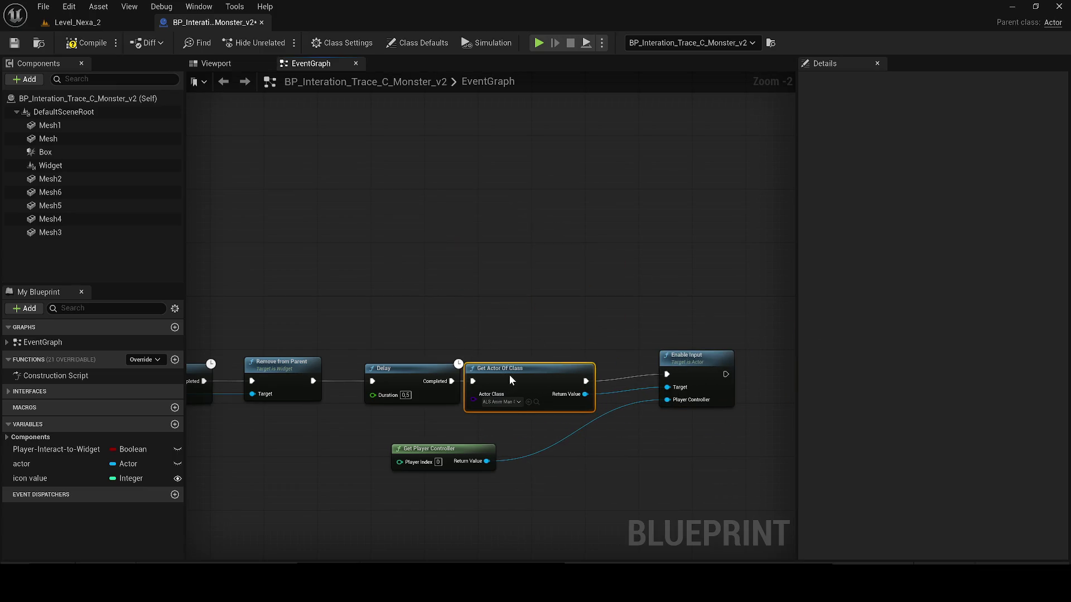
Step: Place Enable Input and Get Player Controller beside Get Actor Of Class
{"action": "left_click_drag", "start_coordinate": [665, 382], "coordinate": [675, 388]}
{"action": "key", "text": "Escape"}
{"action": "left_click_drag", "start_coordinate": [482, 453], "coordinate": [595, 433]}
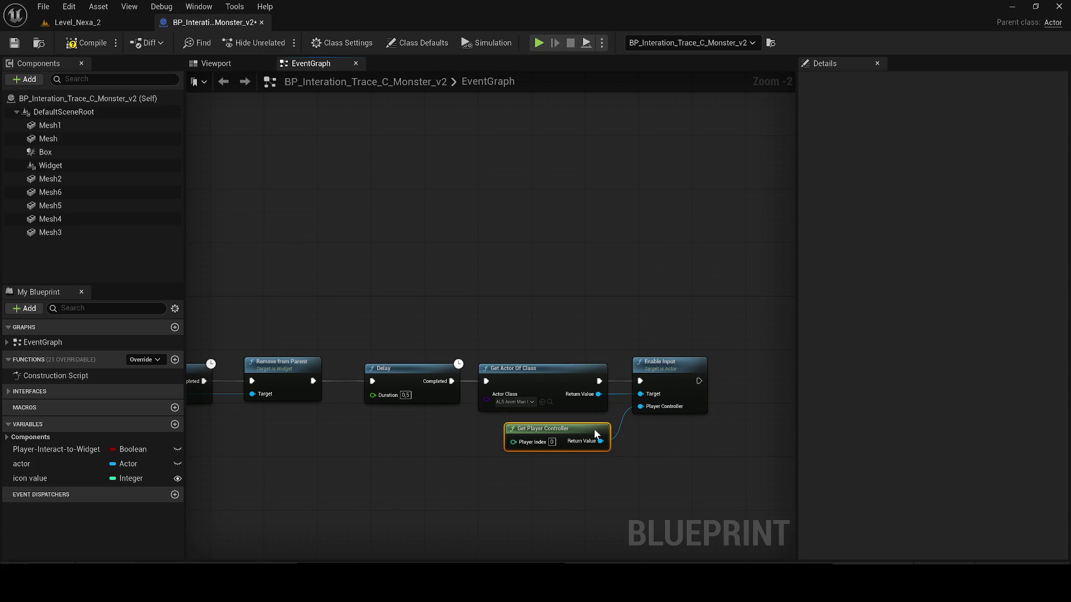
{"action": "scroll", "coordinate": [462, 275], "scroll_direction": "down", "scroll_amount": 3}
{"action": "mouse_move", "coordinate": [345, 347]}
{"action": "left_mouse_down"}
{"action": "mouse_move", "coordinate": [466, 361]}
{"action": "mouse_move", "coordinate": [712, 434]}
{"action": "mouse_move", "coordinate": [701, 440]}
{"action": "left_mouse_up"}
{"action": "scroll", "coordinate": [559, 318], "scroll_direction": "up", "scroll_amount": 1}
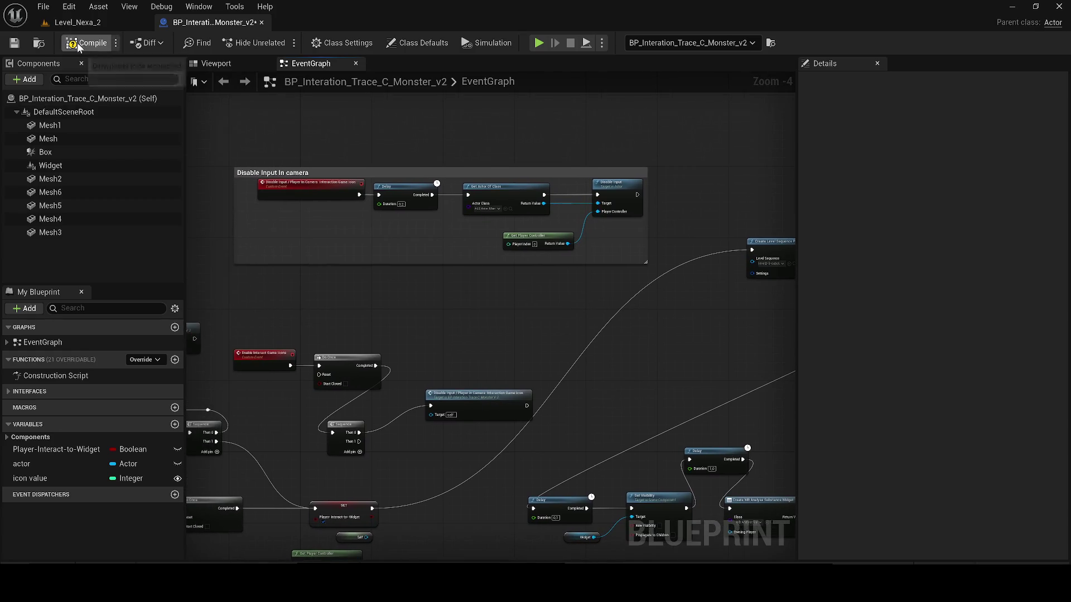
Step: Save the monster blueprint and move its Create Level Sequence Player nodes down-left
{"action": "left_click", "coordinate": [19, 47]}
{"action": "mouse_move", "coordinate": [787, 381]}
{"action": "left_mouse_down"}
{"action": "mouse_move", "coordinate": [489, 369]}
{"action": "mouse_move", "coordinate": [544, 232]}
{"action": "mouse_move", "coordinate": [528, 265]}
{"action": "left_mouse_up"}
{"action": "scroll", "coordinate": [541, 249], "scroll_direction": "down", "scroll_amount": 1}
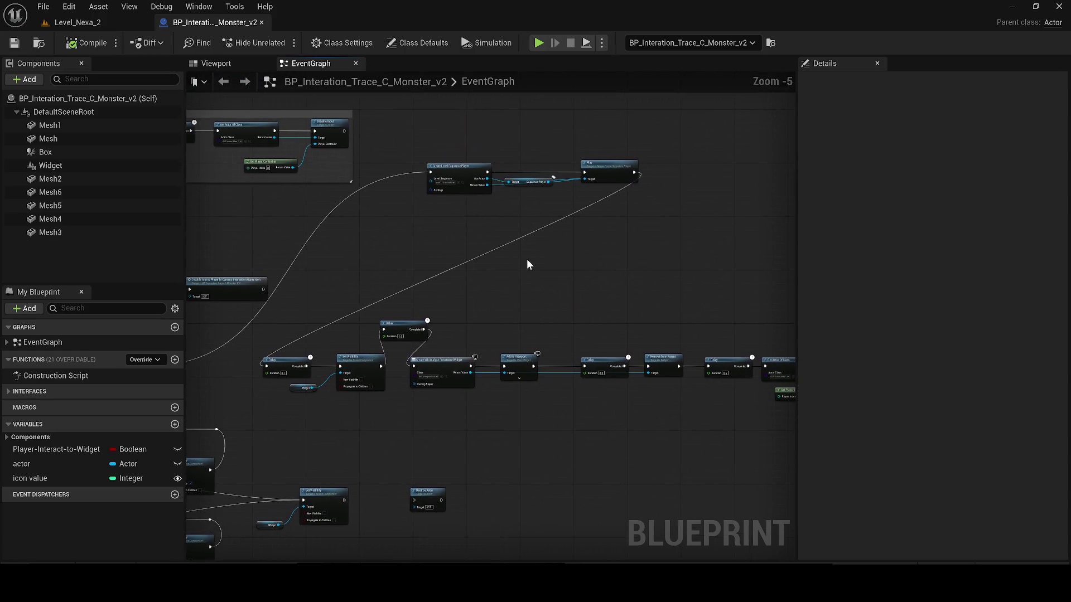
{"action": "mouse_move", "coordinate": [449, 168]}
{"action": "left_mouse_down"}
{"action": "mouse_move", "coordinate": [363, 235]}
{"action": "mouse_move", "coordinate": [409, 247]}
{"action": "left_mouse_up"}
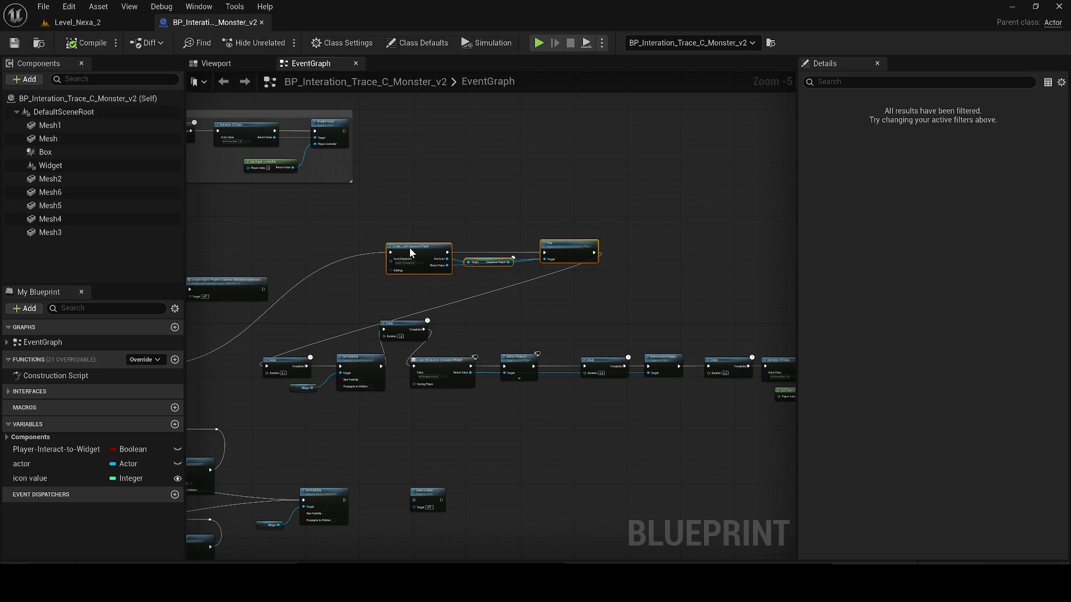
{"action": "left_click", "coordinate": [563, 320]}
{"action": "scroll", "coordinate": [407, 303], "scroll_direction": "up", "scroll_amount": 2}
{"action": "left_click_drag", "start_coordinate": [335, 374], "coordinate": [367, 366]}
{"action": "left_click_drag", "start_coordinate": [567, 295], "coordinate": [617, 274]}
{"action": "key", "text": "Escape"}
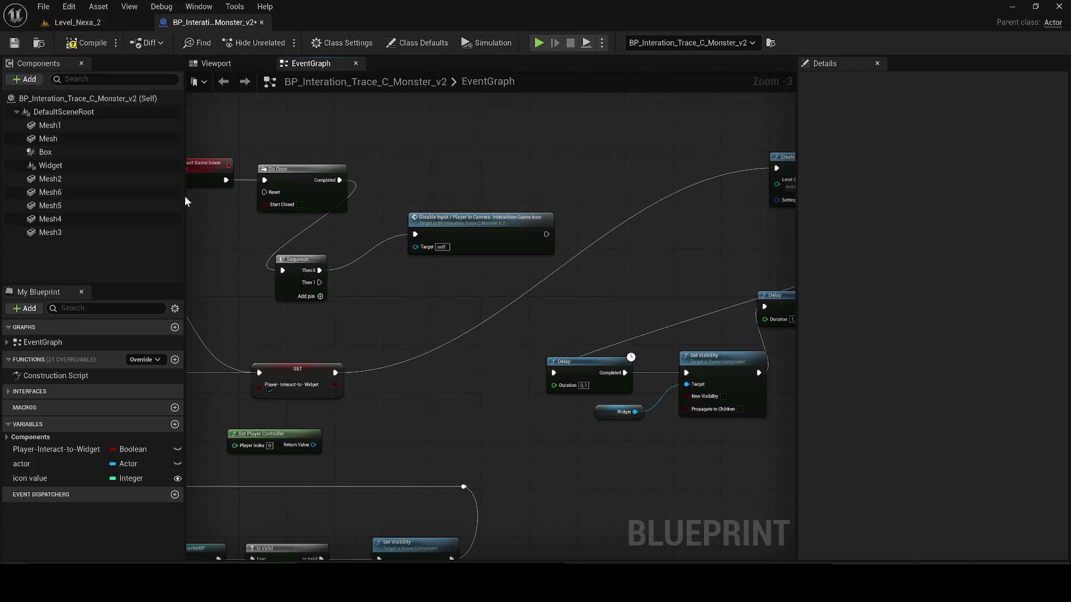
{"action": "left_click", "coordinate": [14, 43]}
Step: Switch to Level_Nexa_2 and open its level blueprint from the Blueprints menu
{"action": "left_click", "coordinate": [77, 23]}
{"action": "left_click", "coordinate": [207, 47]}
{"action": "left_click", "coordinate": [246, 124]}
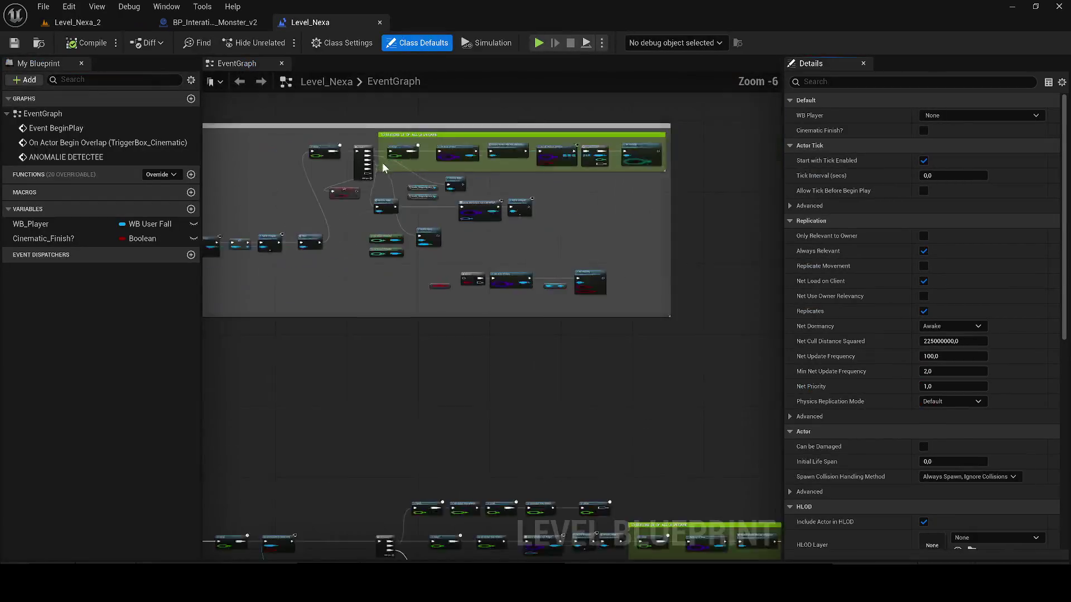
{"action": "scroll", "coordinate": [382, 169], "scroll_direction": "down", "scroll_amount": 5}
{"action": "scroll", "coordinate": [514, 274], "scroll_direction": "up", "scroll_amount": 4}
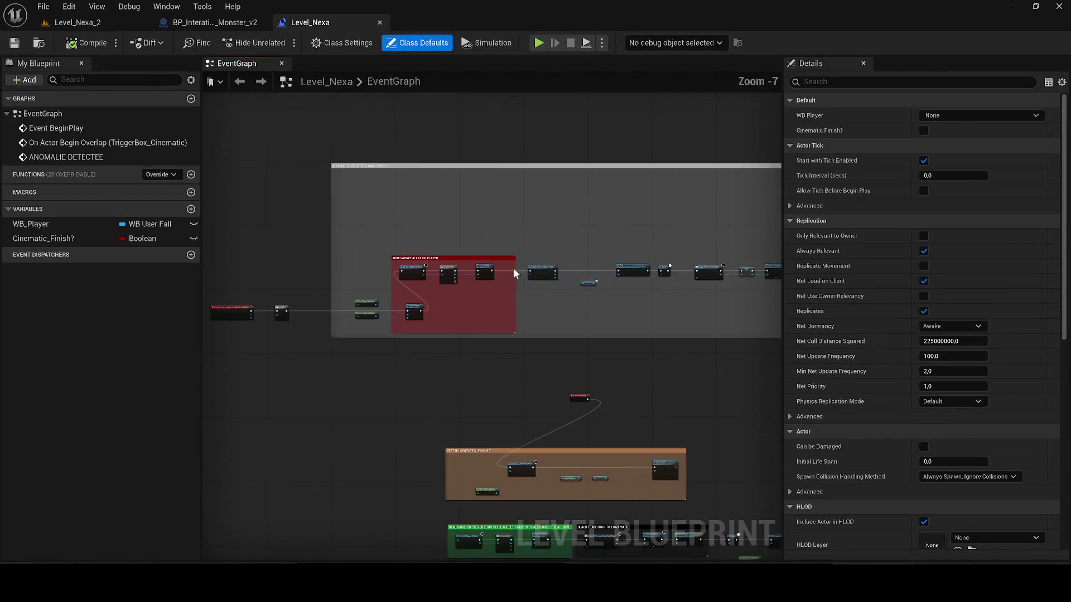
{"action": "scroll", "coordinate": [514, 274], "scroll_direction": "up", "scroll_amount": 2}
{"action": "scroll", "coordinate": [513, 274], "scroll_direction": "up", "scroll_amount": 2}
Step: Select the red comment group, return to the monster blueprint and select its Destroy Actor node
{"action": "mouse_move", "coordinate": [298, 222]}
{"action": "left_mouse_down"}
{"action": "mouse_move", "coordinate": [693, 457]}
{"action": "mouse_move", "coordinate": [684, 456]}
{"action": "left_mouse_up"}
{"action": "scroll", "coordinate": [608, 387], "scroll_direction": "down", "scroll_amount": 1}
{"action": "left_click", "coordinate": [214, 22]}
{"action": "scroll", "coordinate": [441, 206], "scroll_direction": "down", "scroll_amount": 3}
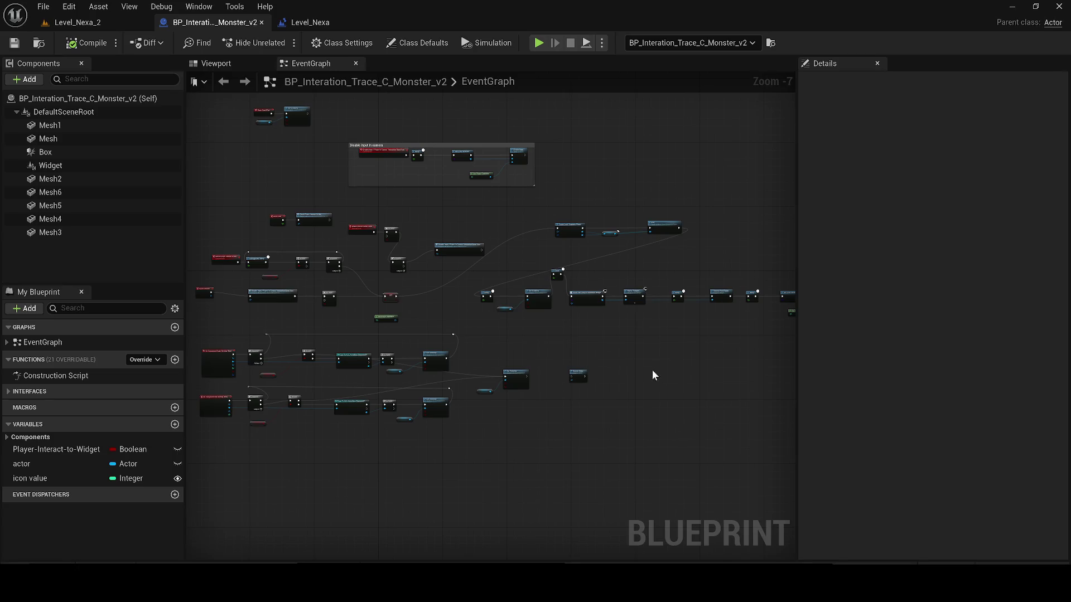
{"action": "scroll", "coordinate": [652, 376], "scroll_direction": "up", "scroll_amount": 1}
{"action": "scroll", "coordinate": [586, 372], "scroll_direction": "up", "scroll_amount": 1}
{"action": "key", "text": "ctrl+z"}
{"action": "left_click", "coordinate": [506, 383]}
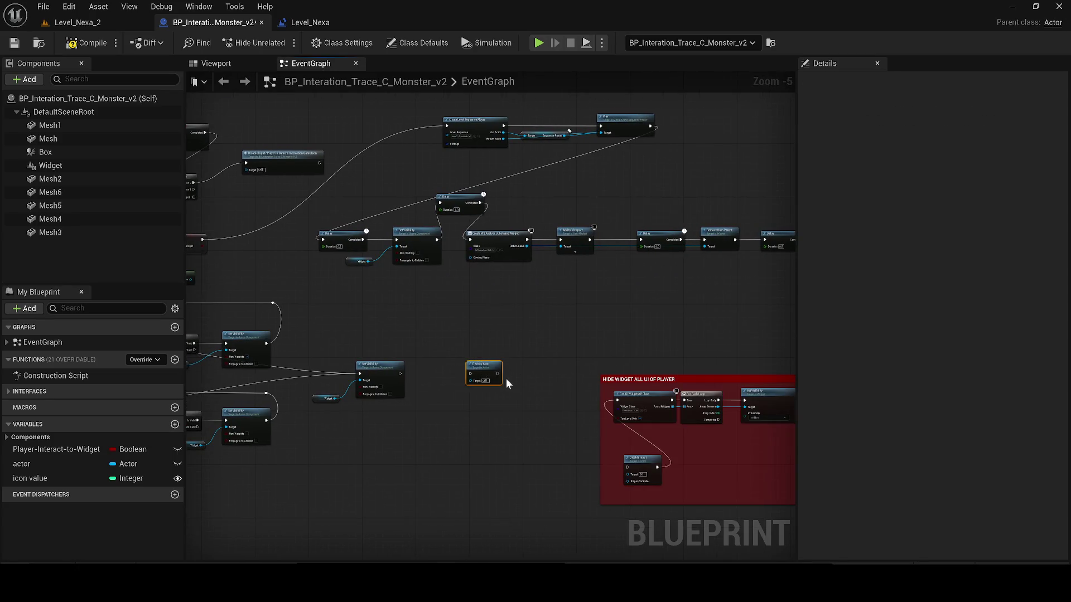
Step: Delete Destroy Actor and insert a Sequence node fed by the SET Player-Interact-to-Widget node
{"action": "key", "text": "Delete"}
{"action": "mouse_move", "coordinate": [331, 266]}
{"action": "left_mouse_down"}
{"action": "mouse_move", "coordinate": [406, 315]}
{"action": "mouse_move", "coordinate": [491, 340]}
{"action": "left_mouse_up"}
{"action": "scroll", "coordinate": [386, 333], "scroll_direction": "up", "scroll_amount": 1}
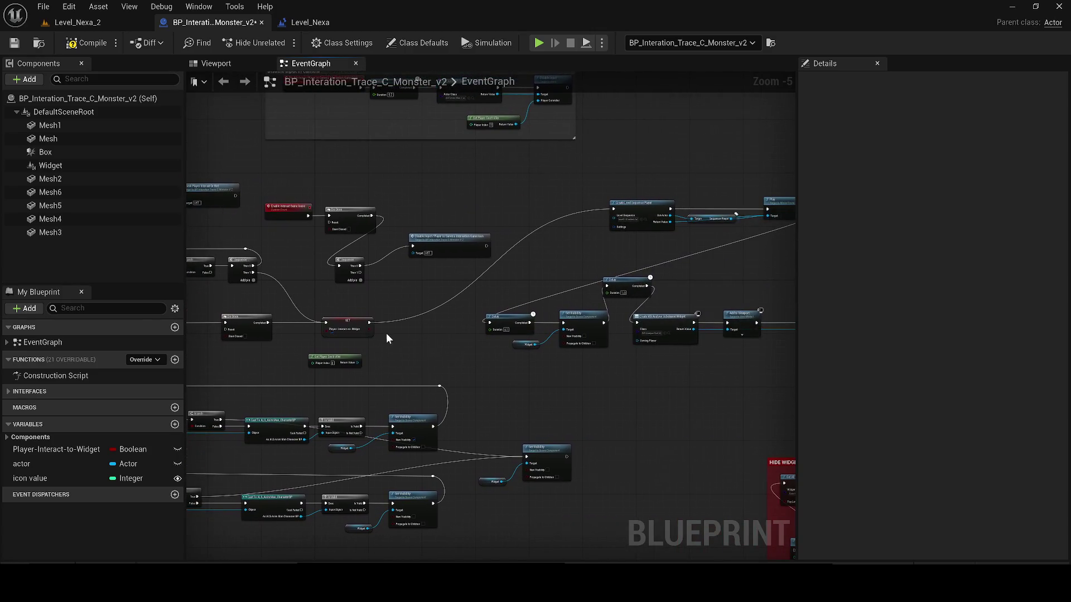
{"action": "scroll", "coordinate": [386, 334], "scroll_direction": "up", "scroll_amount": 2}
{"action": "left_click", "coordinate": [354, 316]}
{"action": "scroll", "coordinate": [401, 323], "scroll_direction": "up", "scroll_amount": 1}
{"action": "left_click", "coordinate": [401, 322]}
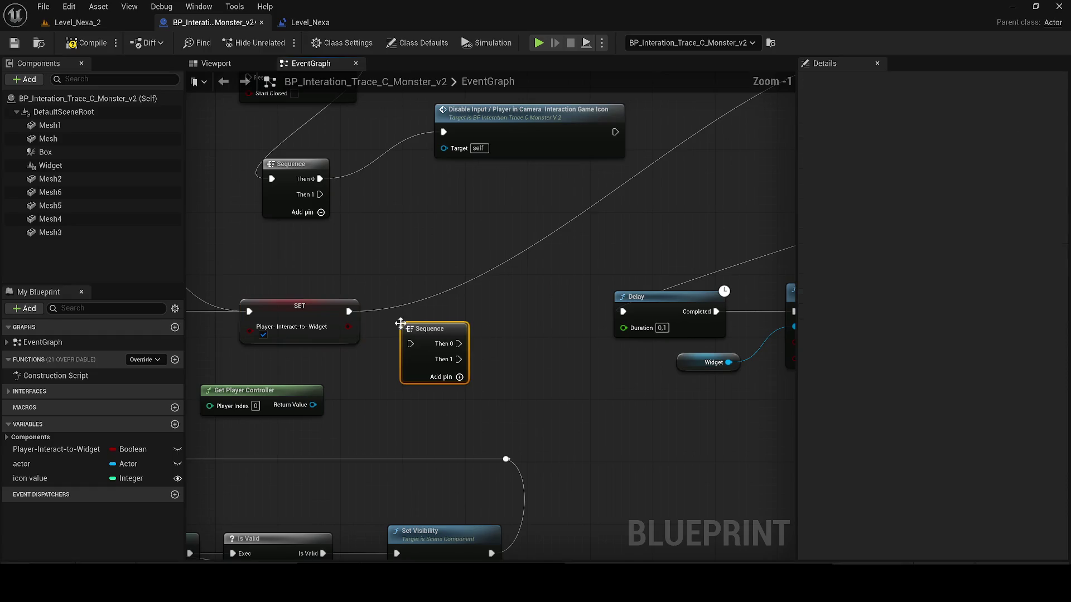
{"action": "left_click_drag", "start_coordinate": [348, 312], "coordinate": [410, 343]}
{"action": "left_click_drag", "start_coordinate": [486, 343], "coordinate": [360, 397]}
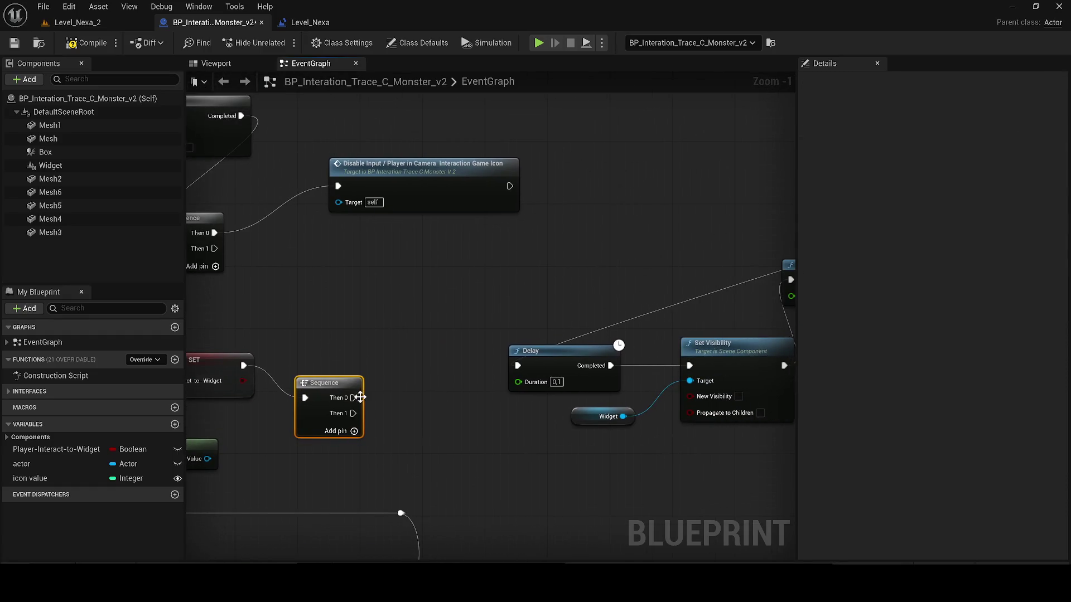
{"action": "left_click_drag", "start_coordinate": [650, 184], "coordinate": [238, 358]}
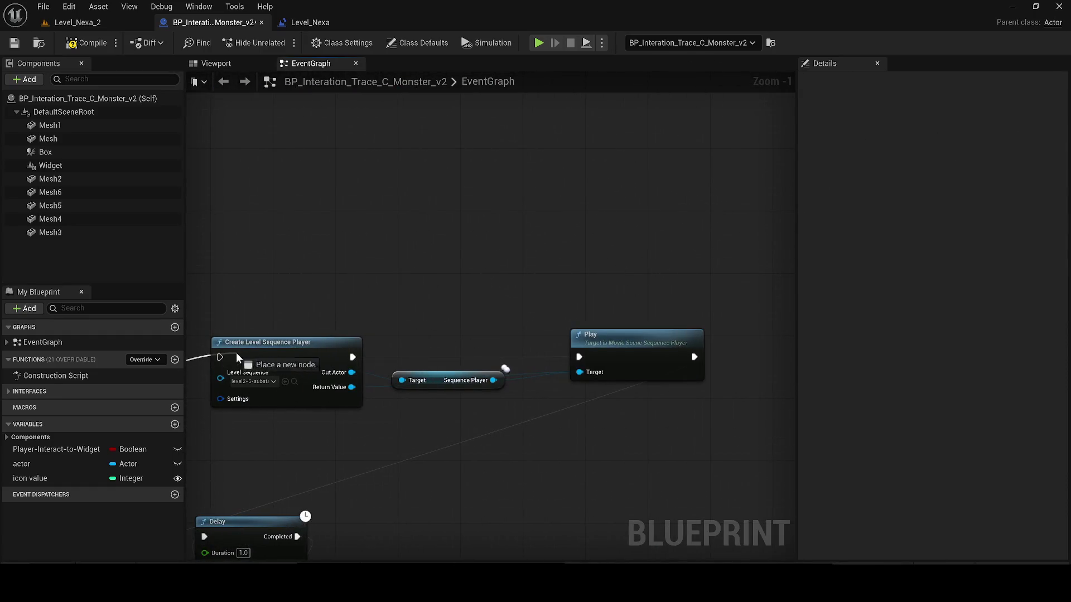
{"action": "scroll", "coordinate": [231, 359], "scroll_direction": "down", "scroll_amount": 2}
{"action": "mouse_move", "coordinate": [374, 424]}
{"action": "left_mouse_down"}
{"action": "mouse_move", "coordinate": [387, 348]}
{"action": "mouse_move", "coordinate": [317, 270]}
{"action": "mouse_move", "coordinate": [366, 481]}
{"action": "left_mouse_up"}
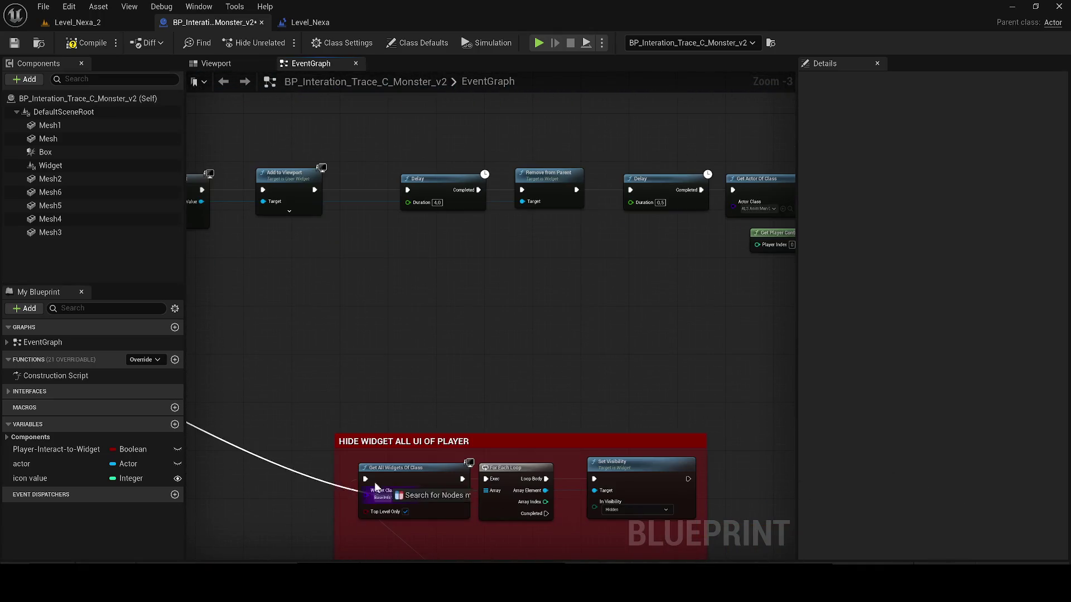
{"action": "scroll", "coordinate": [366, 482], "scroll_direction": "down", "scroll_amount": 2}
{"action": "scroll", "coordinate": [445, 377], "scroll_direction": "up", "scroll_amount": 1}
Step: Wire the Sequence's second output into Disable Input in the hide-widget group
{"action": "left_click", "coordinate": [445, 376]}
{"action": "left_click_drag", "start_coordinate": [447, 381], "coordinate": [643, 315]}
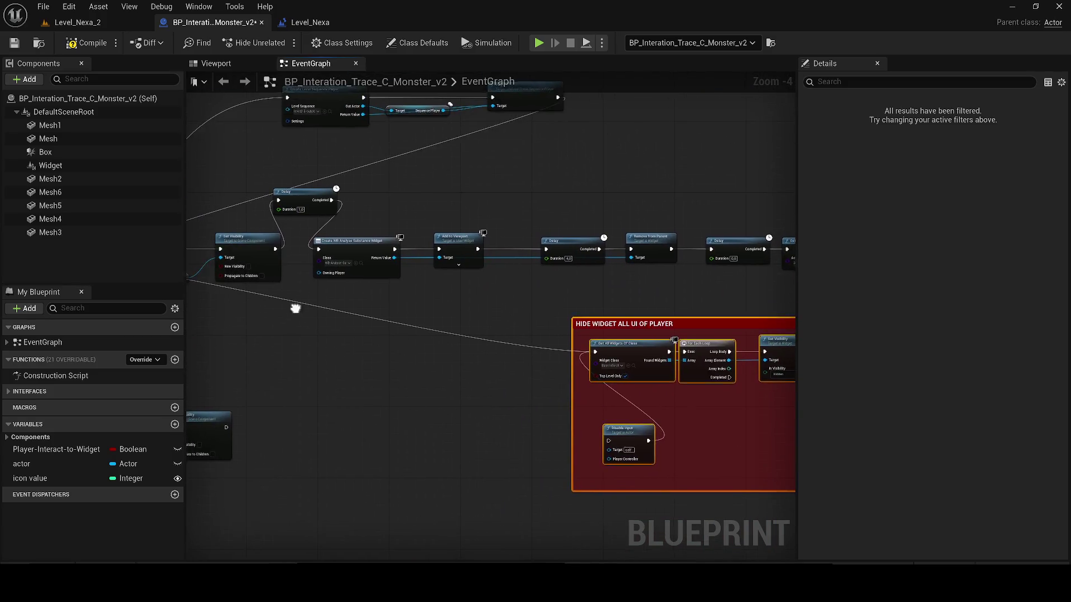
{"action": "left_click_drag", "start_coordinate": [325, 272], "coordinate": [476, 299]}
{"action": "left_click_drag", "start_coordinate": [254, 261], "coordinate": [342, 353]}
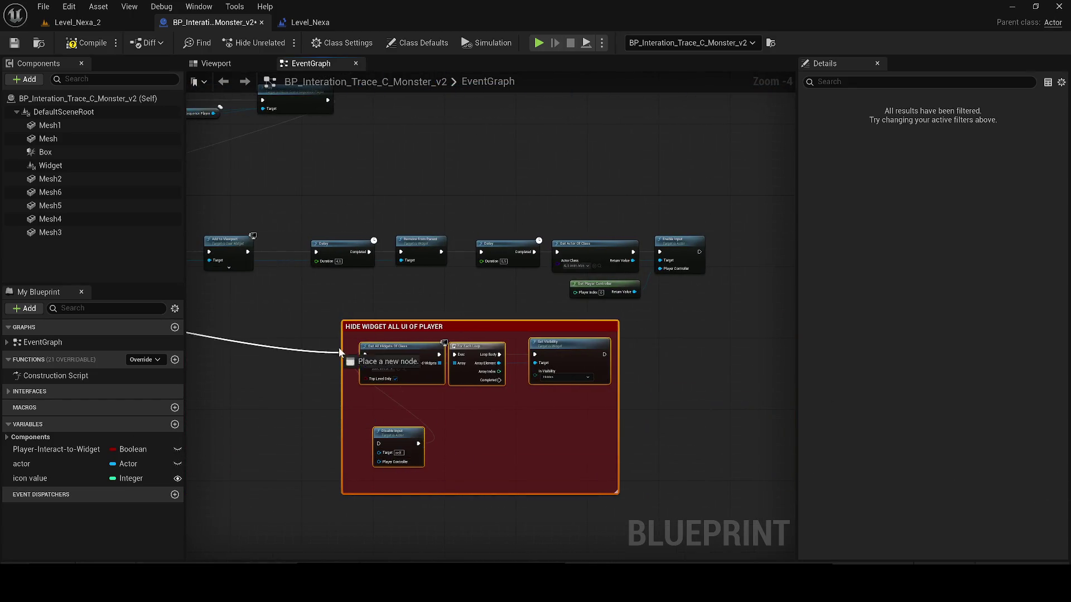
{"action": "left_click_drag", "start_coordinate": [342, 352], "coordinate": [377, 444]}
{"action": "mouse_move", "coordinate": [371, 394]}
{"action": "left_mouse_down"}
{"action": "mouse_move", "coordinate": [524, 310]}
{"action": "mouse_move", "coordinate": [548, 372]}
{"action": "left_mouse_up"}
Step: Tidy the sequence-player nodes and HIDE WIDGET group, save, and show Level_Nexa_2
{"action": "mouse_move", "coordinate": [713, 261]}
{"action": "left_mouse_down"}
{"action": "mouse_move", "coordinate": [452, 219]}
{"action": "mouse_move", "coordinate": [300, 208]}
{"action": "mouse_move", "coordinate": [441, 256]}
{"action": "left_mouse_up"}
{"action": "mouse_move", "coordinate": [389, 228]}
{"action": "left_mouse_down"}
{"action": "mouse_move", "coordinate": [433, 277]}
{"action": "mouse_move", "coordinate": [596, 326]}
{"action": "left_mouse_up"}
{"action": "scroll", "coordinate": [667, 324], "scroll_direction": "down", "scroll_amount": 1}
{"action": "scroll", "coordinate": [536, 345], "scroll_direction": "down", "scroll_amount": 1}
{"action": "scroll", "coordinate": [485, 194], "scroll_direction": "down", "scroll_amount": 1}
{"action": "scroll", "coordinate": [586, 301], "scroll_direction": "up", "scroll_amount": 2}
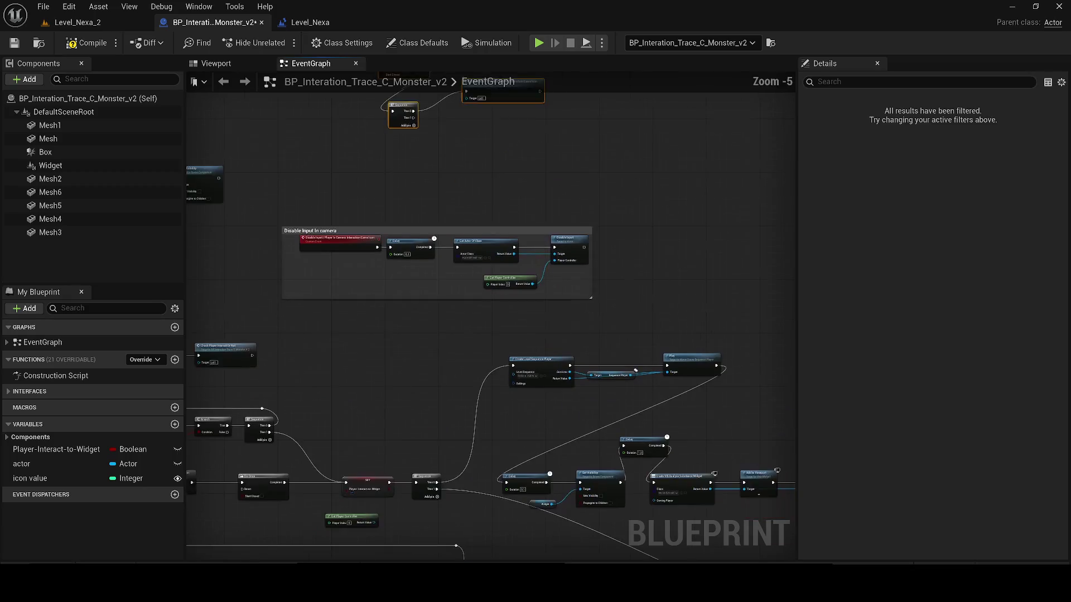
{"action": "left_click_drag", "start_coordinate": [472, 257], "coordinate": [756, 336]}
{"action": "mouse_move", "coordinate": [722, 291]}
{"action": "left_mouse_down"}
{"action": "mouse_move", "coordinate": [591, 304]}
{"action": "mouse_move", "coordinate": [471, 238]}
{"action": "left_mouse_up"}
{"action": "left_click_drag", "start_coordinate": [695, 359], "coordinate": [513, 368]}
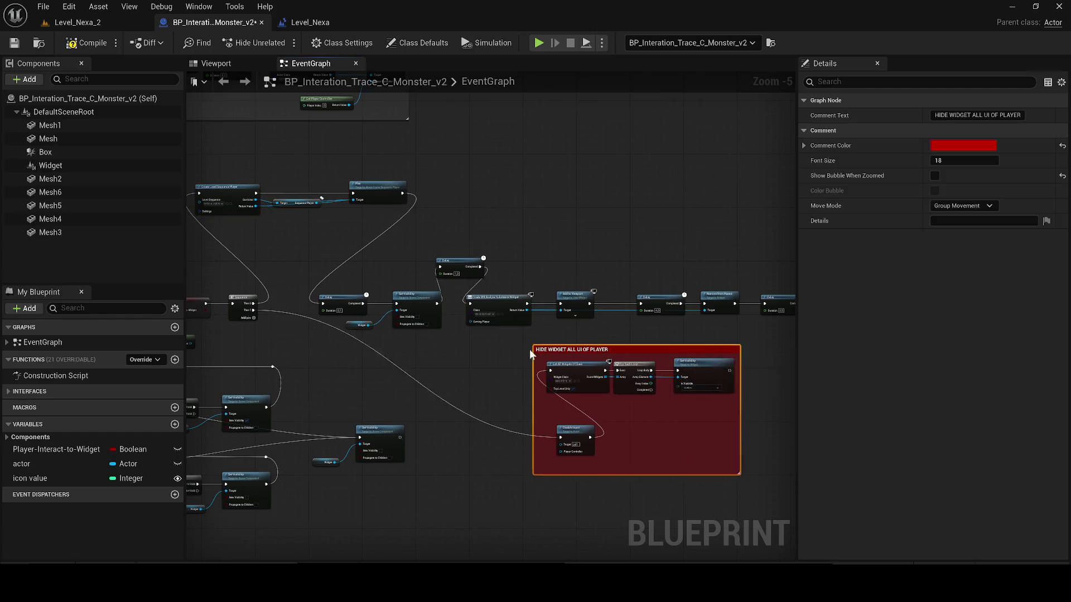
{"action": "mouse_move", "coordinate": [425, 371]}
{"action": "left_mouse_down"}
{"action": "mouse_move", "coordinate": [522, 387]}
{"action": "mouse_move", "coordinate": [600, 379]}
{"action": "left_mouse_up"}
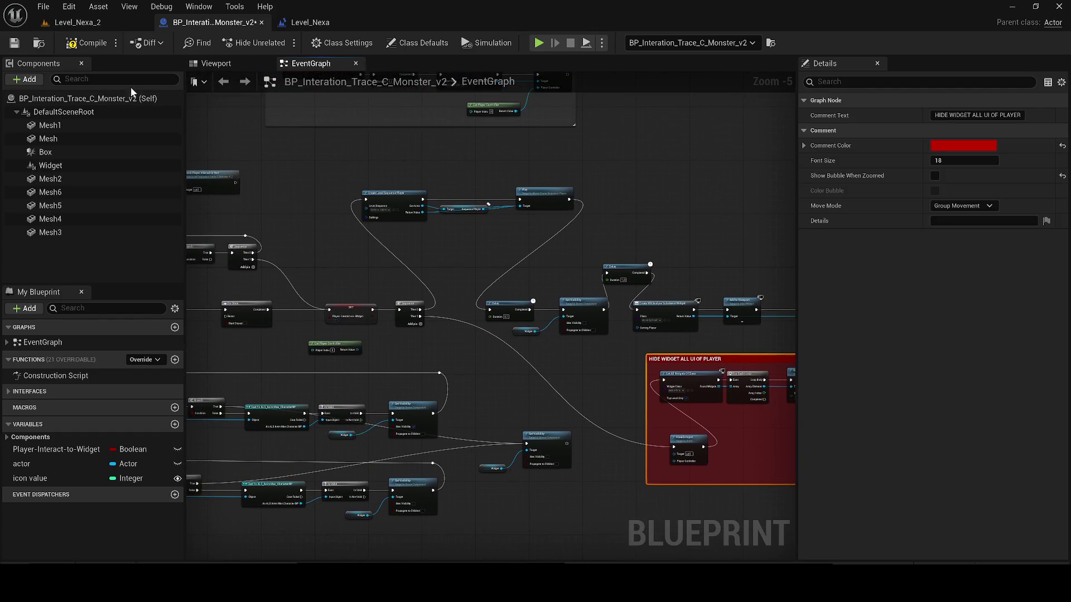
{"action": "left_click", "coordinate": [12, 45]}
{"action": "scroll", "coordinate": [450, 280], "scroll_direction": "down", "scroll_amount": 3}
{"action": "scroll", "coordinate": [450, 280], "scroll_direction": "up", "scroll_amount": 1}
{"action": "scroll", "coordinate": [451, 279], "scroll_direction": "up", "scroll_amount": 1}
{"action": "left_click", "coordinate": [75, 22]}
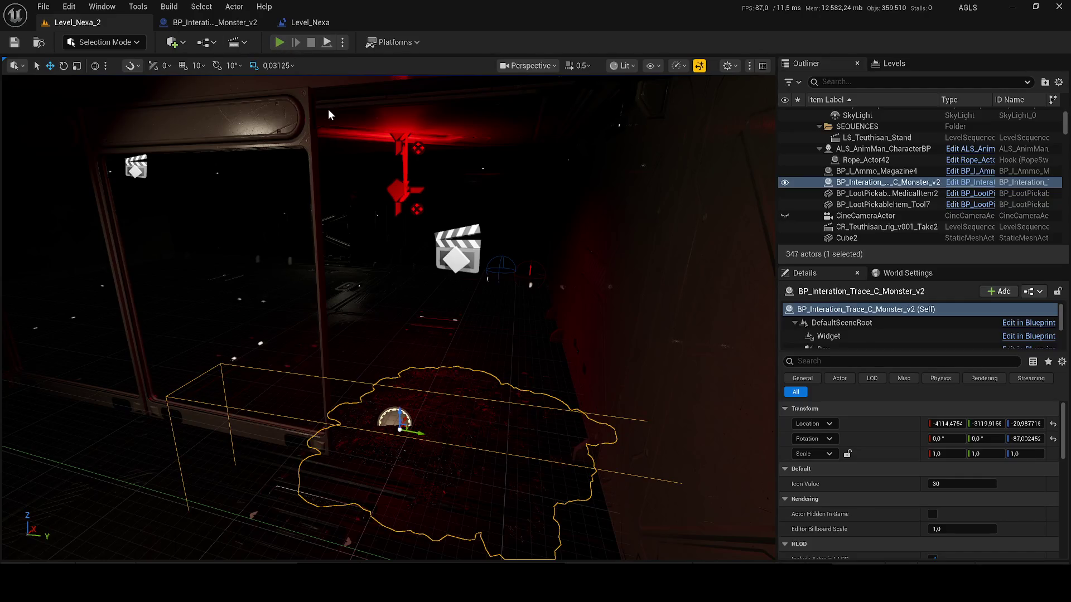
Step: Play-test the level with Alt+P, then recentre on the monster blueprint's hide-widget group
{"action": "key", "text": "alt+p"}
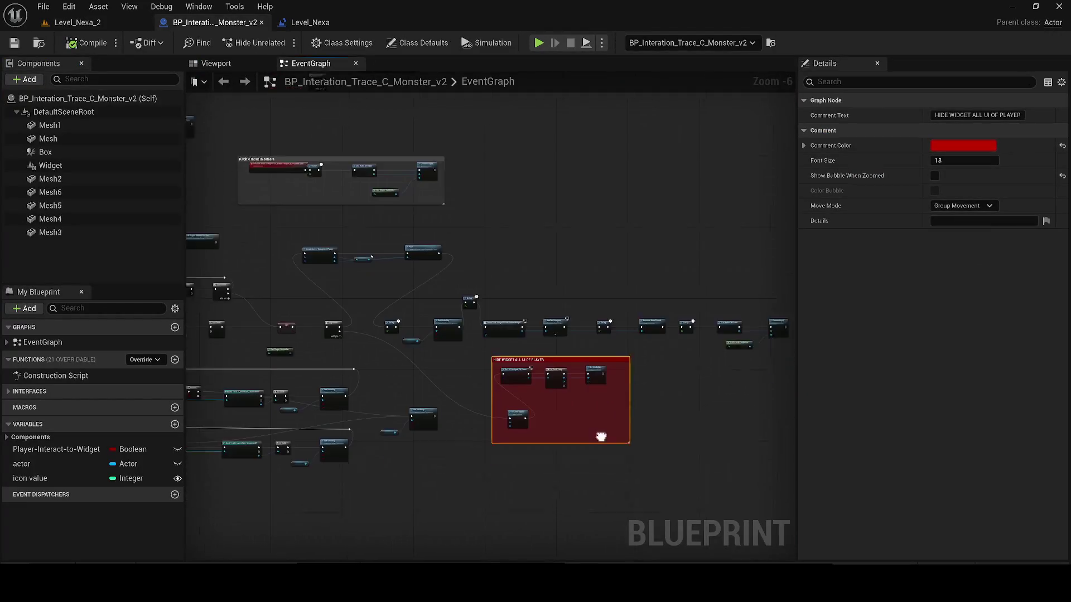
{"action": "left_click_drag", "start_coordinate": [601, 437], "coordinate": [450, 367]}
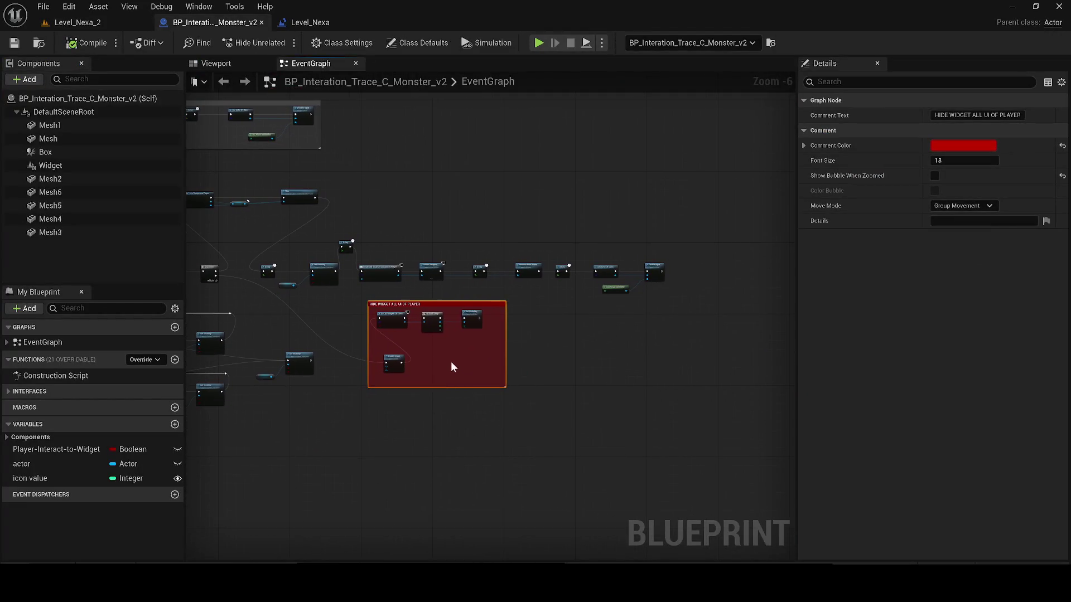
{"action": "scroll", "coordinate": [453, 313], "scroll_direction": "up", "scroll_amount": 2}
Step: Insert a Sequence node between Add to Viewport and the 4-second Delay chain
{"action": "left_click_drag", "start_coordinate": [436, 302], "coordinate": [221, 373]}
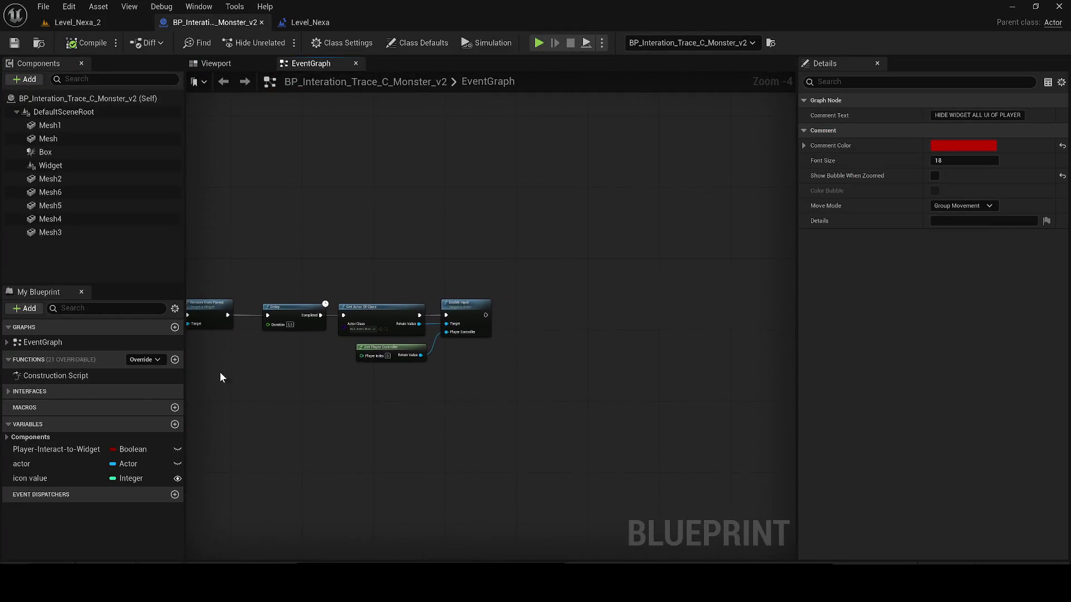
{"action": "scroll", "coordinate": [221, 372], "scroll_direction": "up", "scroll_amount": 1}
{"action": "left_click_drag", "start_coordinate": [325, 344], "coordinate": [613, 338]}
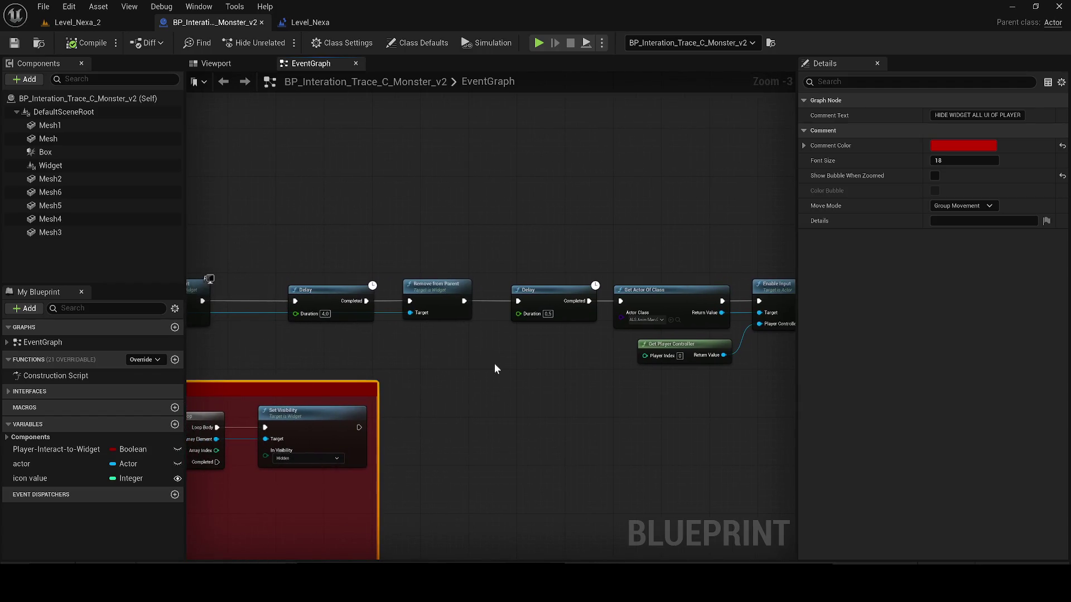
{"action": "left_click_drag", "start_coordinate": [209, 279], "coordinate": [794, 339]}
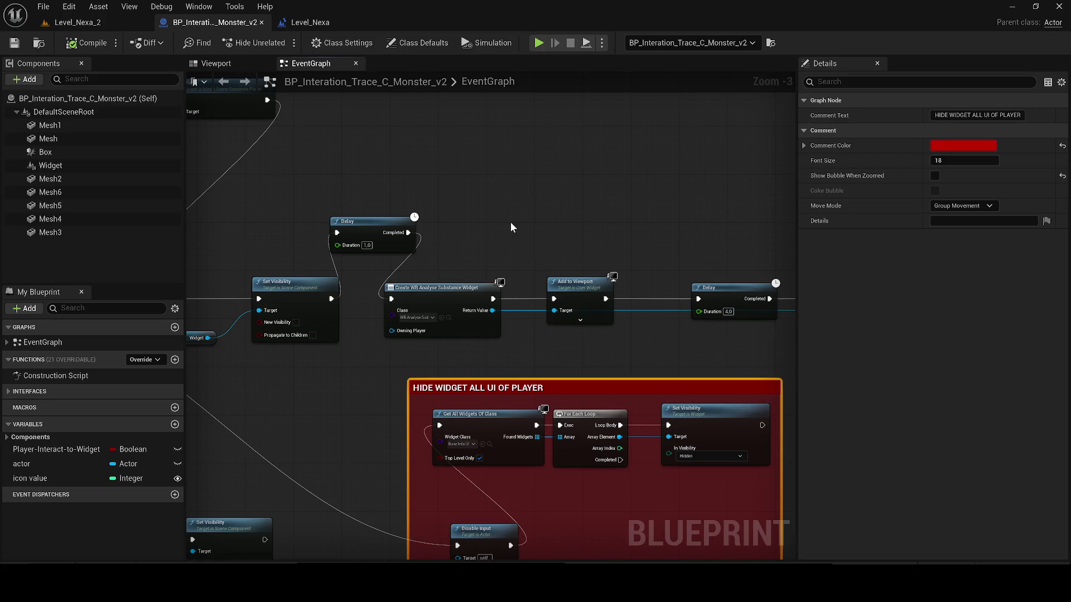
{"action": "scroll", "coordinate": [511, 227], "scroll_direction": "up", "scroll_amount": 1}
{"action": "left_click", "coordinate": [534, 204]}
{"action": "left_click_drag", "start_coordinate": [617, 326], "coordinate": [549, 358]}
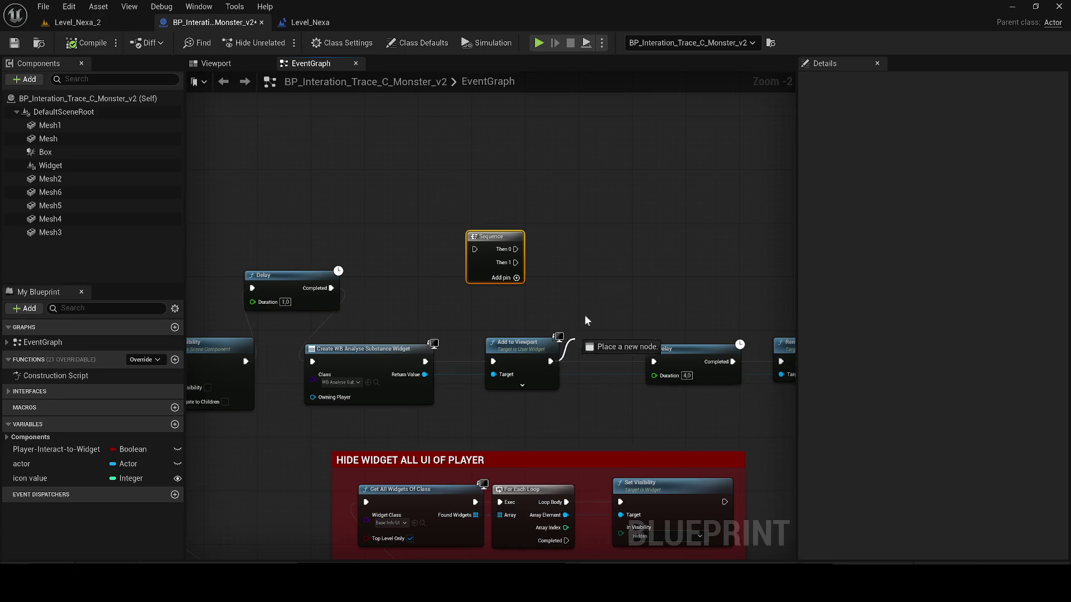
{"action": "left_click_drag", "start_coordinate": [475, 250], "coordinate": [475, 251]}
{"action": "left_click_drag", "start_coordinate": [496, 237], "coordinate": [567, 196]}
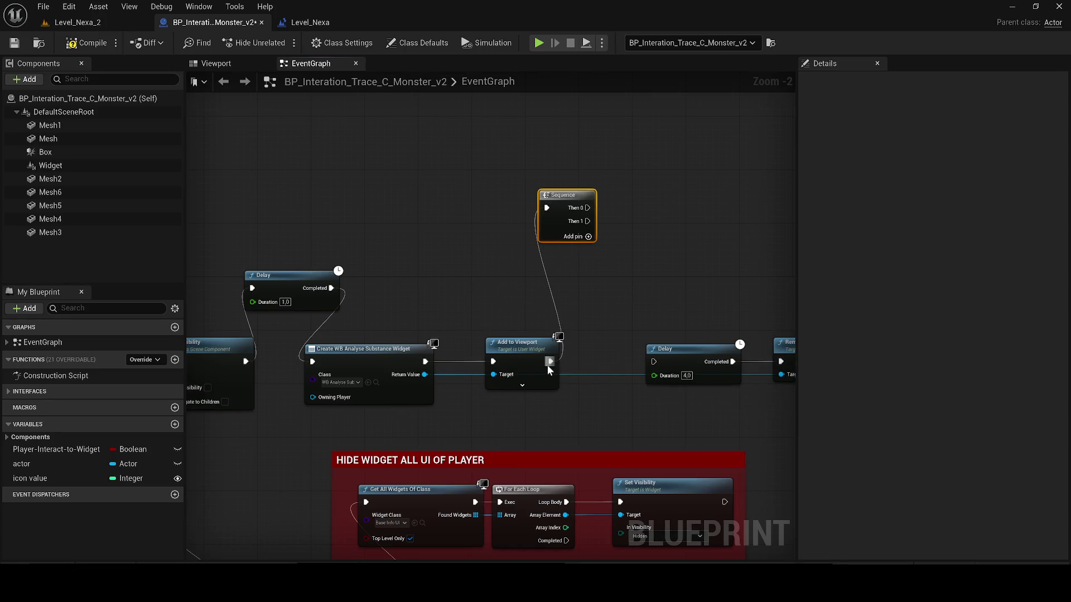
{"action": "mouse_move", "coordinate": [544, 194]}
{"action": "left_mouse_down"}
{"action": "mouse_move", "coordinate": [619, 242]}
{"action": "mouse_move", "coordinate": [344, 317]}
{"action": "left_mouse_up"}
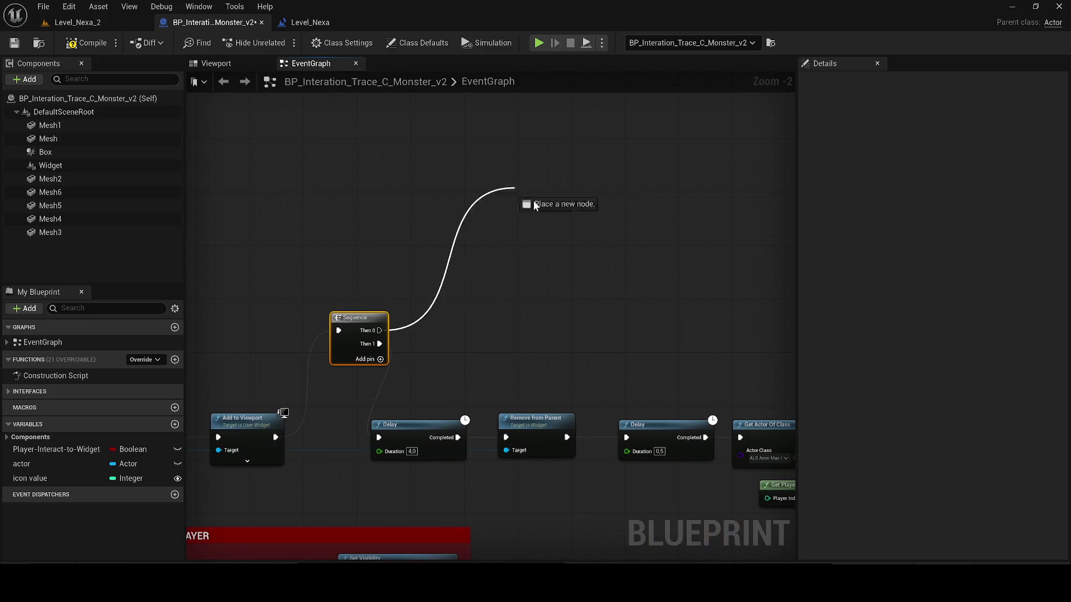
{"action": "left_click_drag", "start_coordinate": [609, 175], "coordinate": [512, 181]}
{"action": "left_click", "coordinate": [69, 43]}
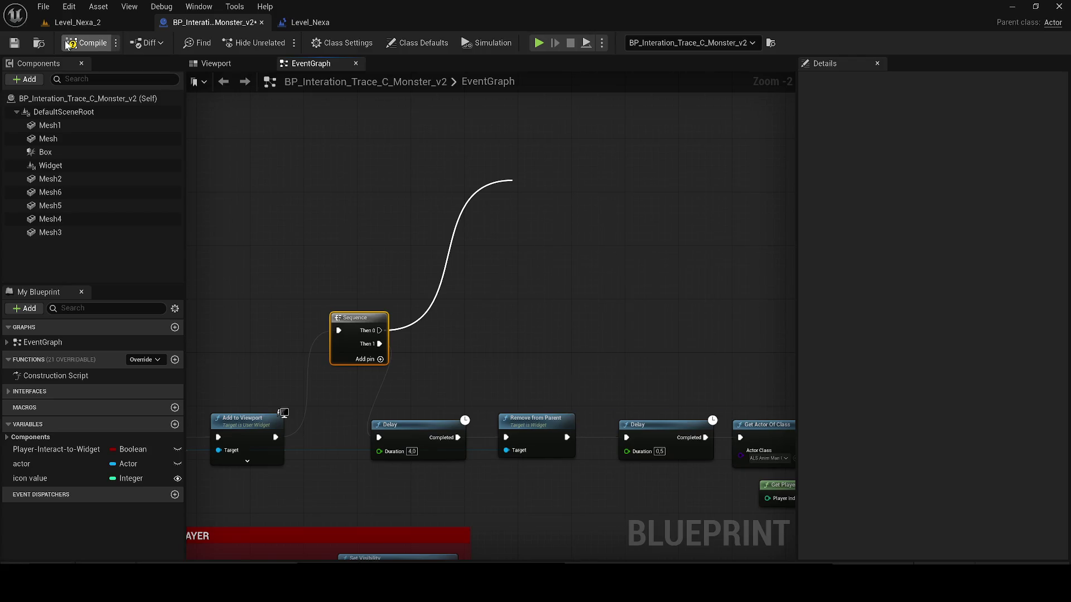
Step: From Level_Nexa's Create Widget node, open WB_Analyse_Trace_Sol's event graph, then return to Level_Nexa
{"action": "left_click", "coordinate": [338, 27]}
{"action": "scroll", "coordinate": [609, 283], "scroll_direction": "down", "scroll_amount": 4}
{"action": "left_click_drag", "start_coordinate": [628, 288], "coordinate": [436, 266]}
{"action": "scroll", "coordinate": [290, 182], "scroll_direction": "up", "scroll_amount": 4}
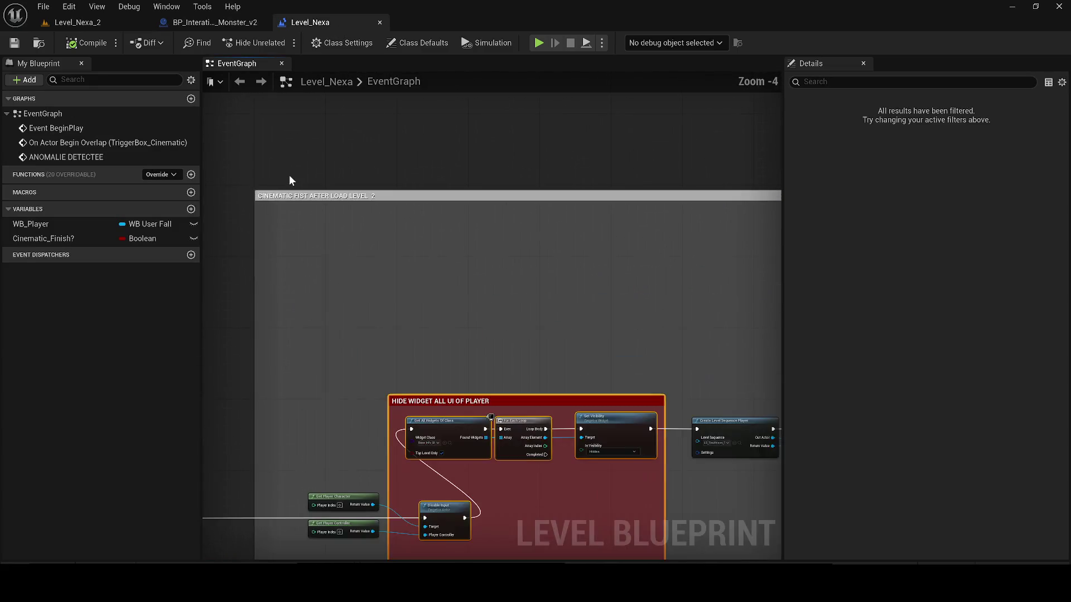
{"action": "mouse_move", "coordinate": [608, 263]}
{"action": "left_mouse_down"}
{"action": "mouse_move", "coordinate": [461, 240]}
{"action": "mouse_move", "coordinate": [337, 255]}
{"action": "left_mouse_up"}
{"action": "scroll", "coordinate": [546, 304], "scroll_direction": "up", "scroll_amount": 1}
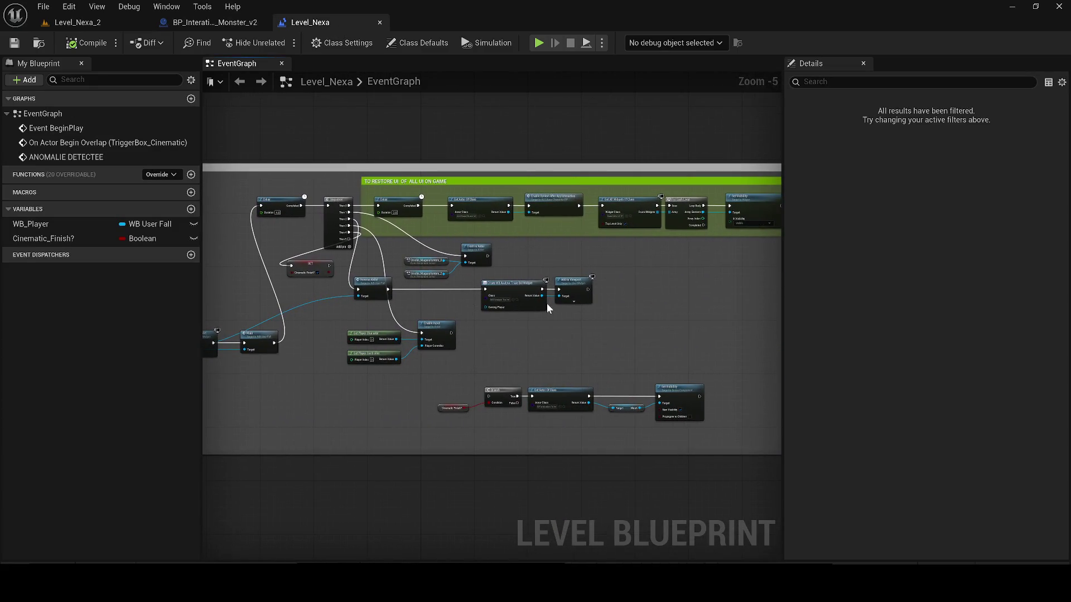
{"action": "scroll", "coordinate": [546, 303], "scroll_direction": "up", "scroll_amount": 2}
{"action": "scroll", "coordinate": [453, 296], "scroll_direction": "up", "scroll_amount": 1}
{"action": "left_click", "coordinate": [467, 296]}
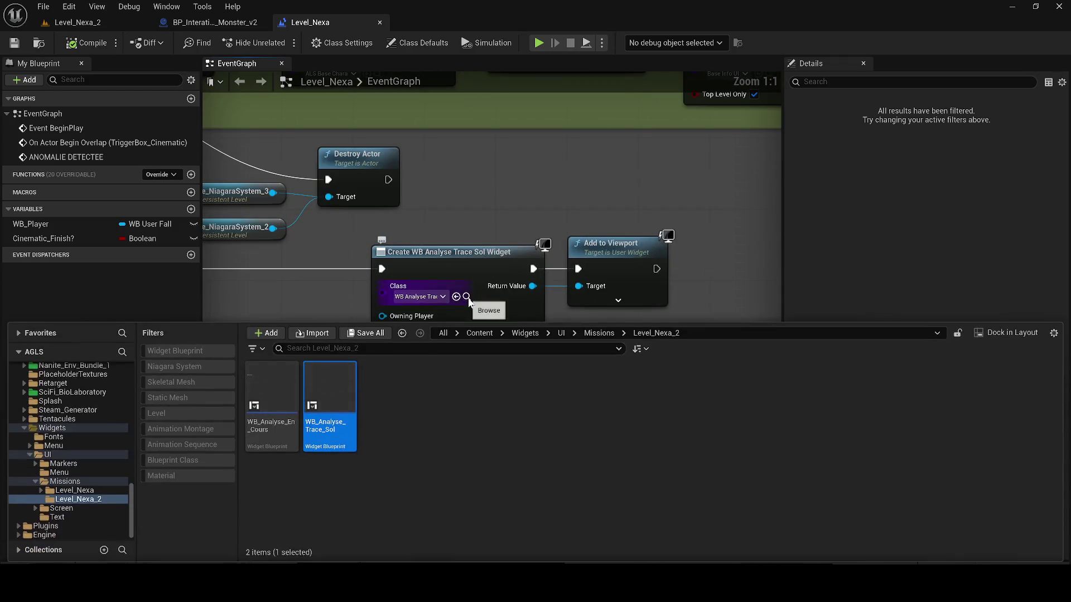
{"action": "double_click", "coordinate": [349, 409]}
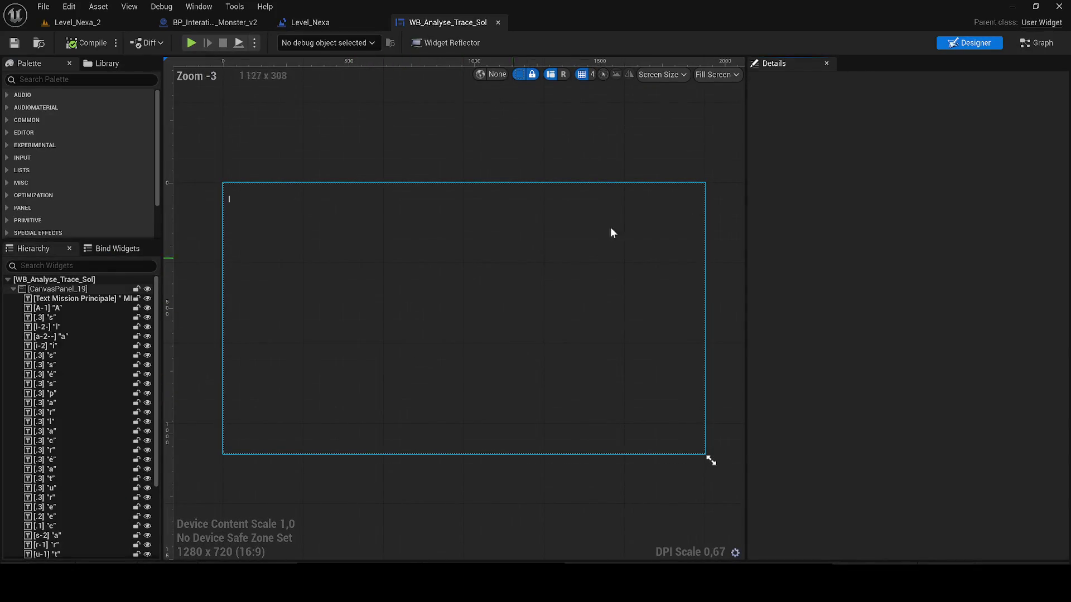
{"action": "left_click", "coordinate": [1037, 43]}
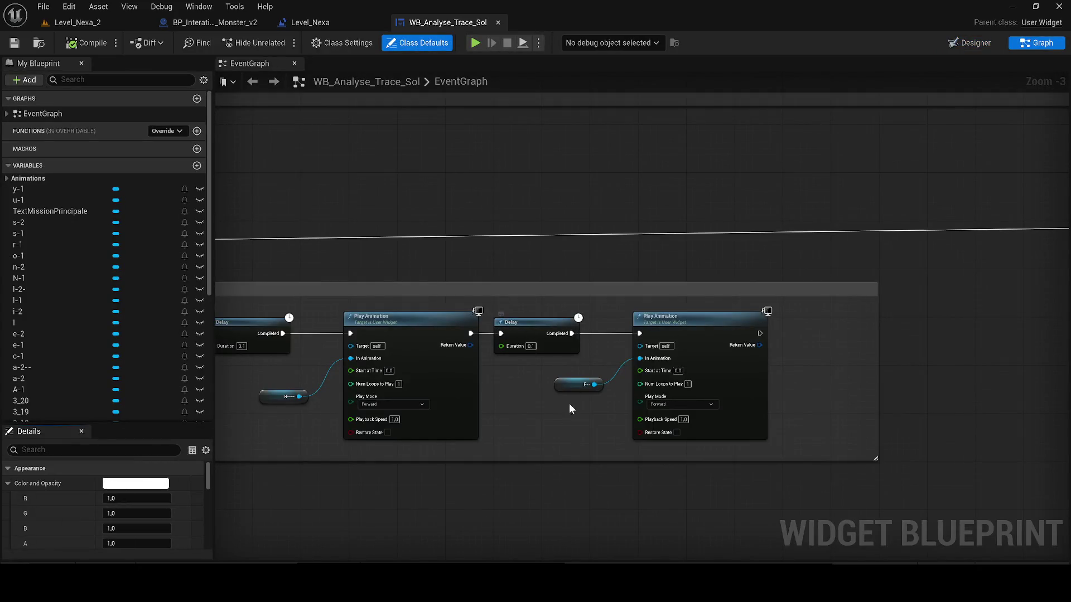
{"action": "scroll", "coordinate": [572, 431], "scroll_direction": "down", "scroll_amount": 6}
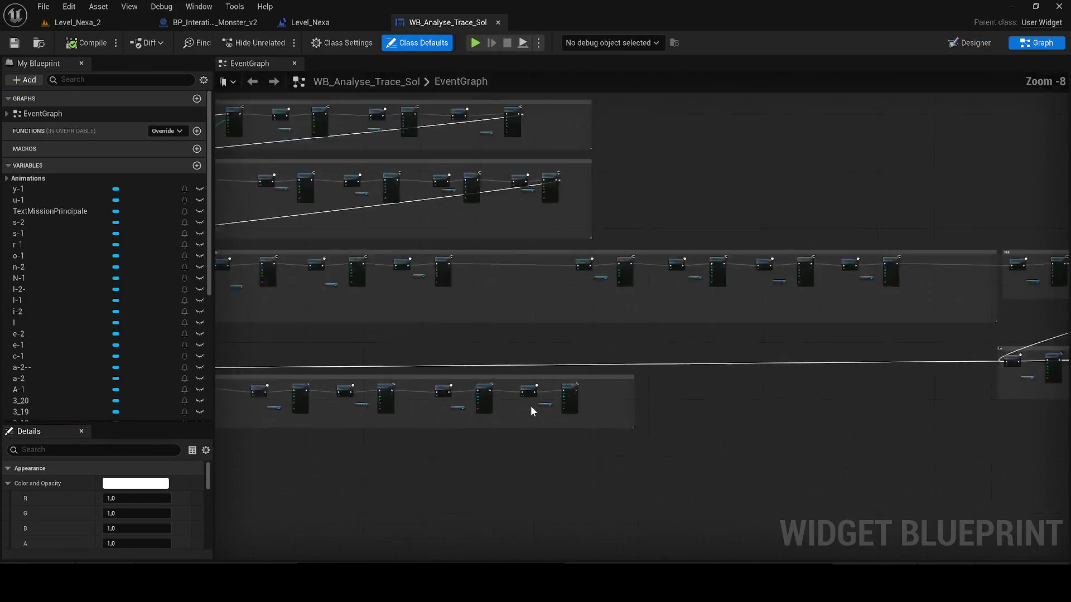
{"action": "scroll", "coordinate": [538, 396], "scroll_direction": "down", "scroll_amount": 3}
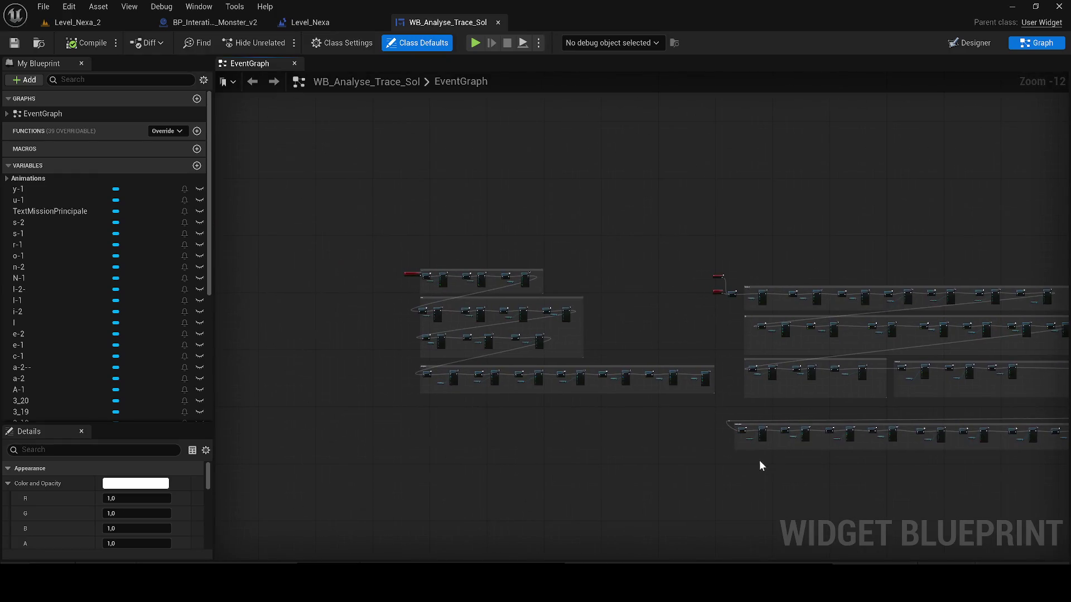
{"action": "left_click_drag", "start_coordinate": [890, 393], "coordinate": [454, 400]}
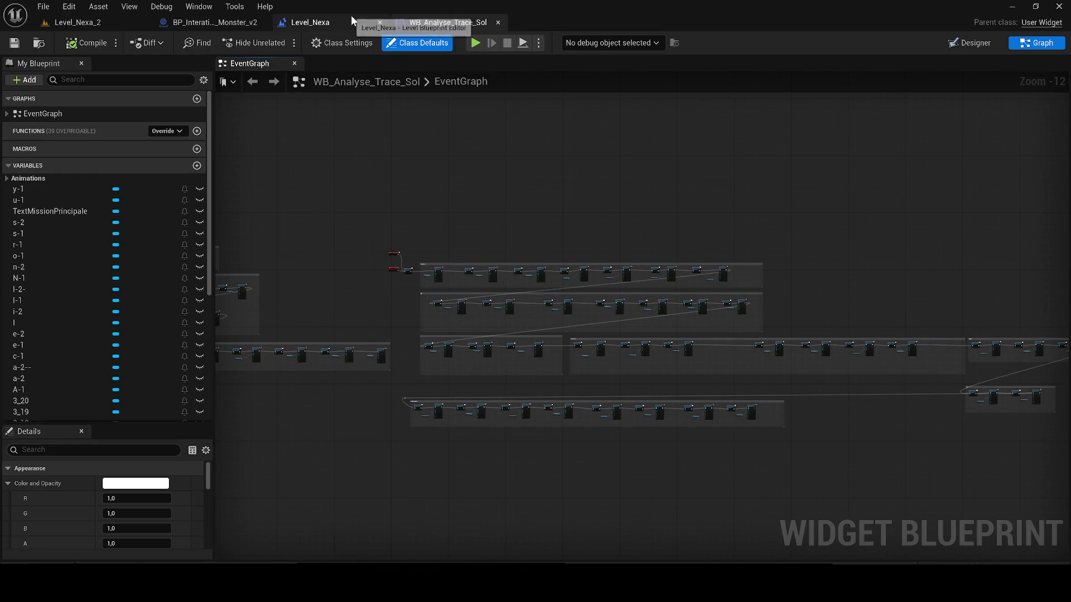
{"action": "left_click", "coordinate": [351, 17]}
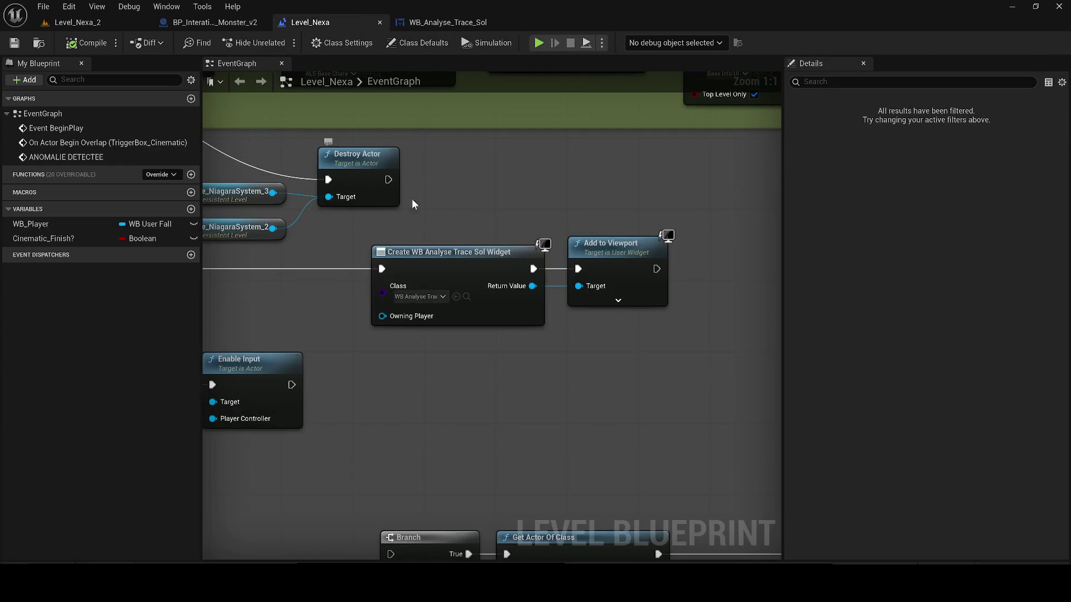
{"action": "scroll", "coordinate": [536, 307], "scroll_direction": "down", "scroll_amount": 3}
Step: Add a Delay node after Add to Viewport in the level blueprint and wire it in
{"action": "mouse_move", "coordinate": [410, 276]}
{"action": "left_mouse_down"}
{"action": "mouse_move", "coordinate": [636, 287]}
{"action": "mouse_move", "coordinate": [244, 260]}
{"action": "left_mouse_up"}
{"action": "scroll", "coordinate": [456, 352], "scroll_direction": "up", "scroll_amount": 1}
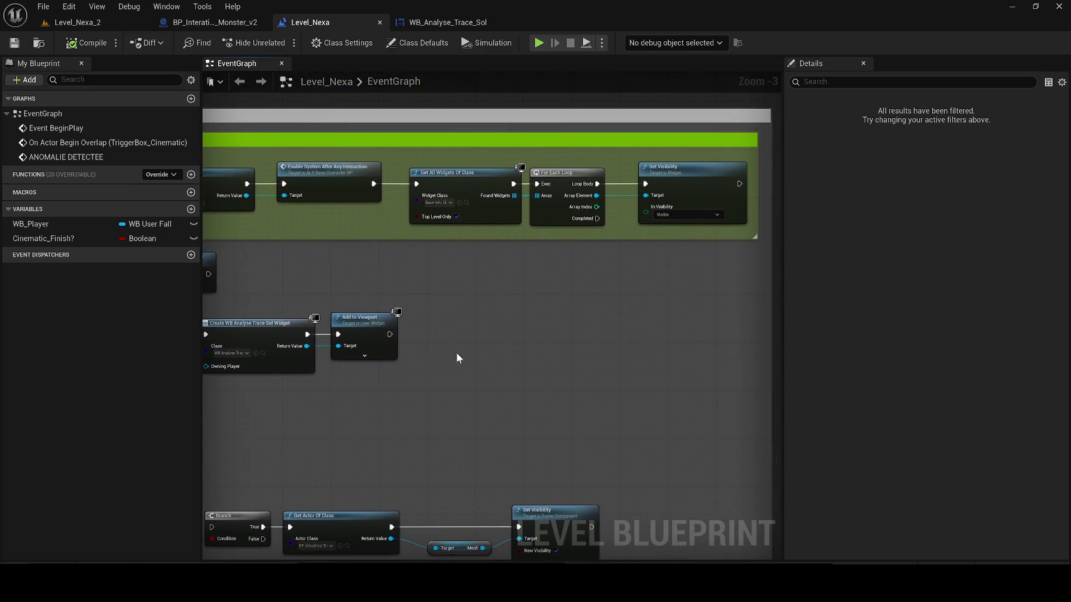
{"action": "scroll", "coordinate": [440, 330], "scroll_direction": "up", "scroll_amount": 1}
{"action": "left_click", "coordinate": [441, 331]}
{"action": "type", "text": "6"}
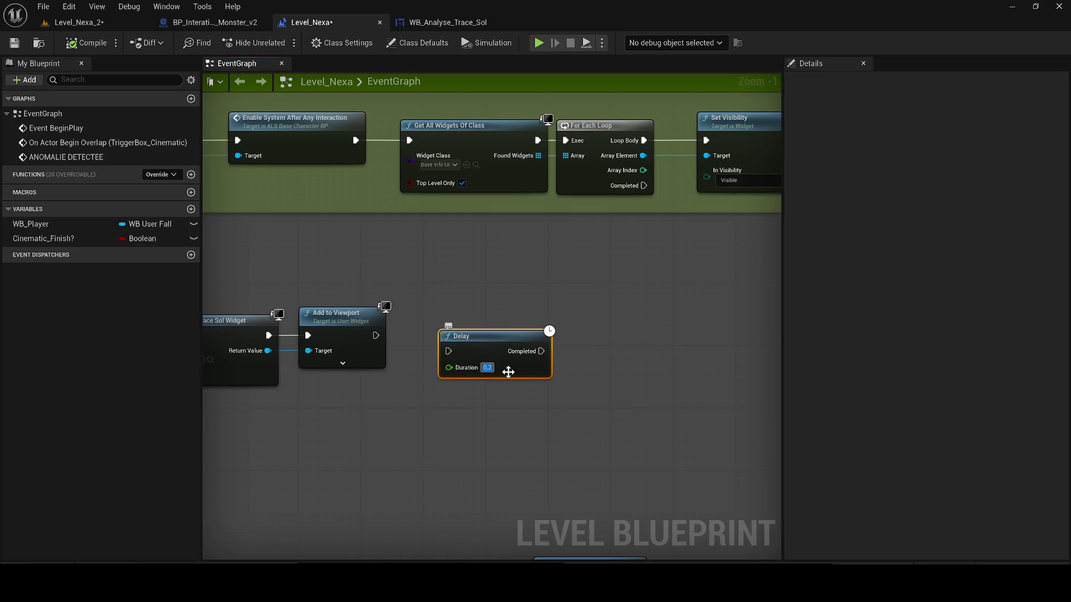
{"action": "key", "text": "Return"}
{"action": "left_click_drag", "start_coordinate": [447, 350], "coordinate": [377, 342]}
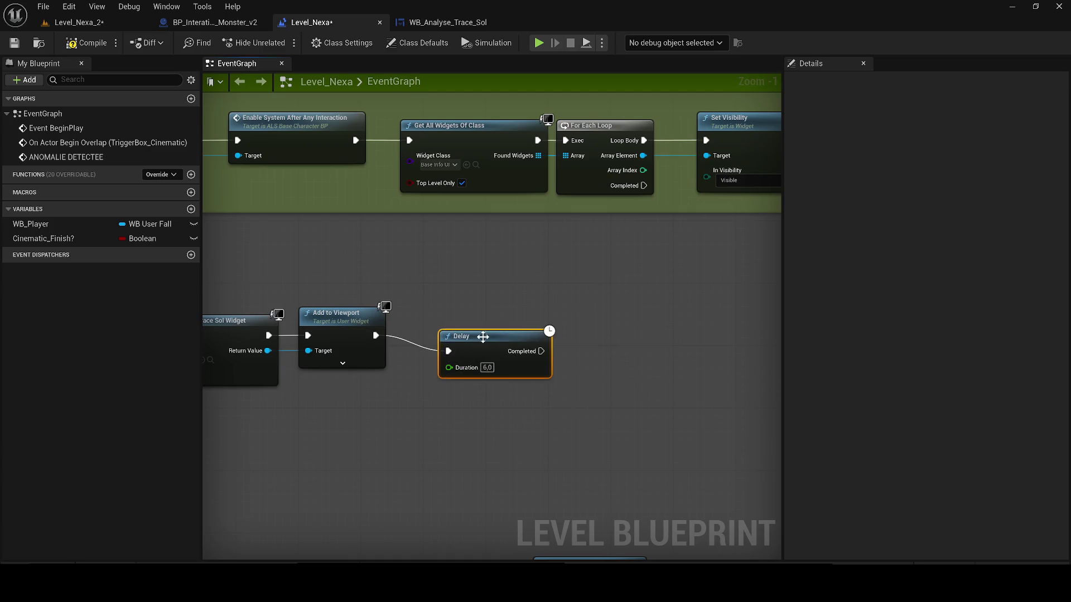
{"action": "left_click_drag", "start_coordinate": [488, 333], "coordinate": [543, 325]}
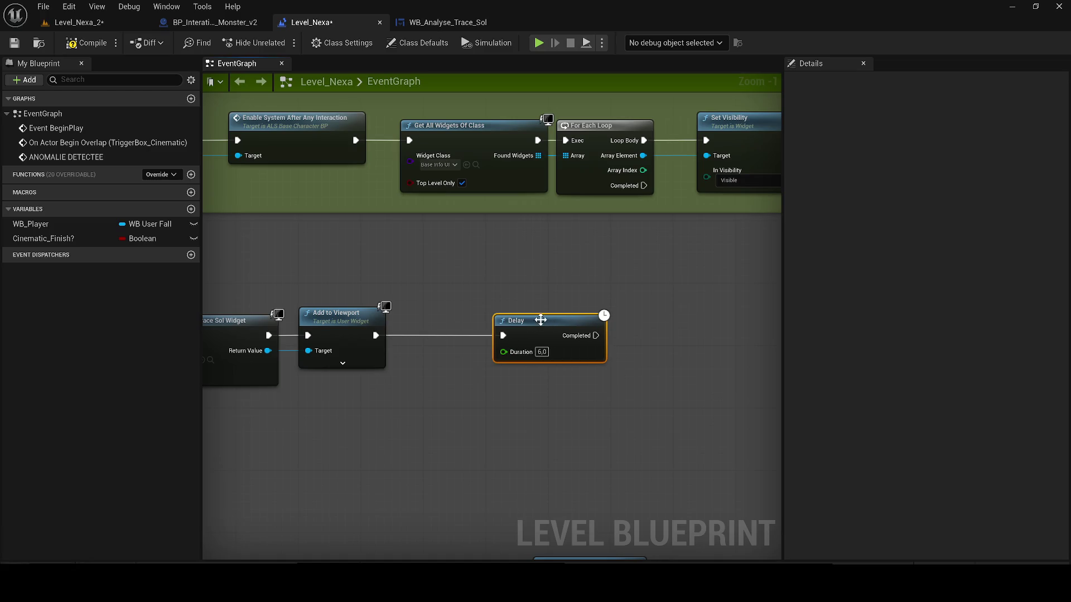
{"action": "scroll", "coordinate": [449, 356], "scroll_direction": "down", "scroll_amount": 3}
Step: Set the Delay duration to 10.0 seconds and switch to the monster blueprint
{"action": "left_click_drag", "start_coordinate": [449, 360], "coordinate": [627, 289]}
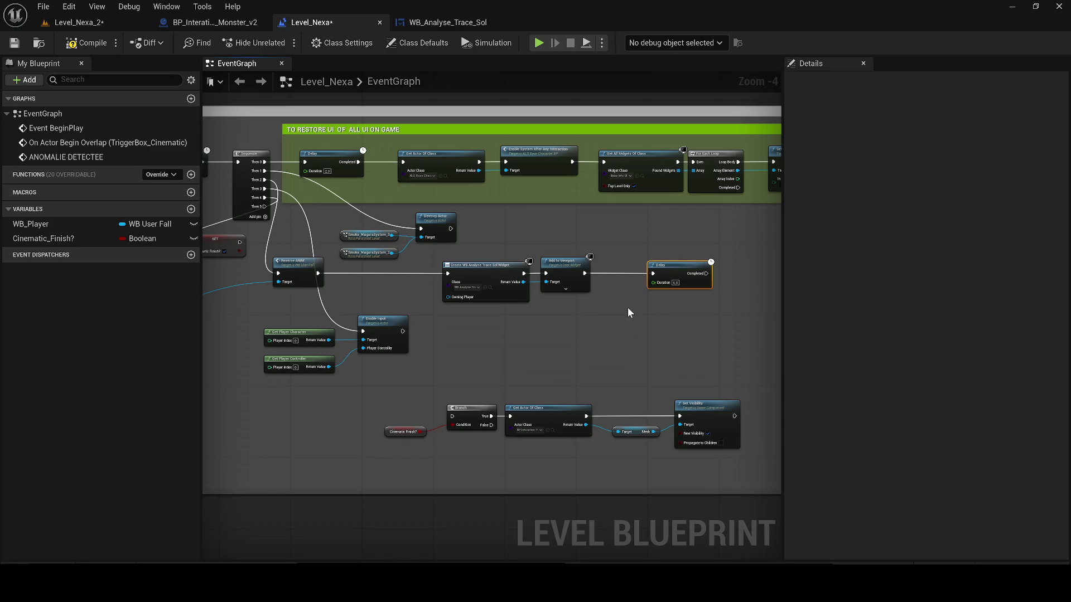
{"action": "scroll", "coordinate": [627, 313], "scroll_direction": "up", "scroll_amount": 1}
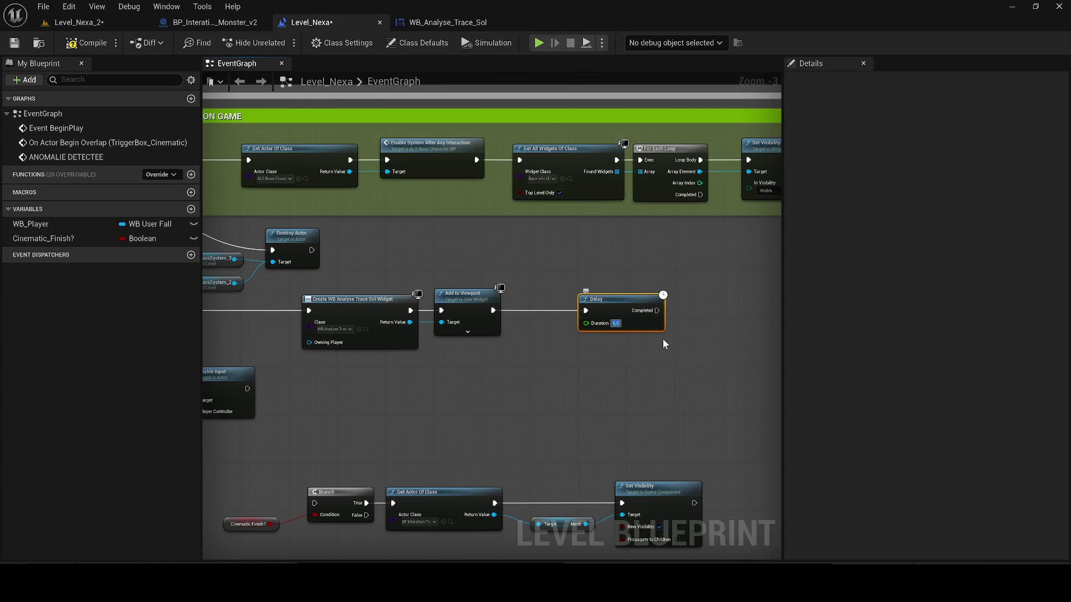
{"action": "type", "text": "10"}
{"action": "key", "text": "Return"}
{"action": "left_click", "coordinate": [248, 23]}
{"action": "left_click_drag", "start_coordinate": [344, 204], "coordinate": [522, 176]}
{"action": "scroll", "coordinate": [522, 176], "scroll_direction": "down", "scroll_amount": 1}
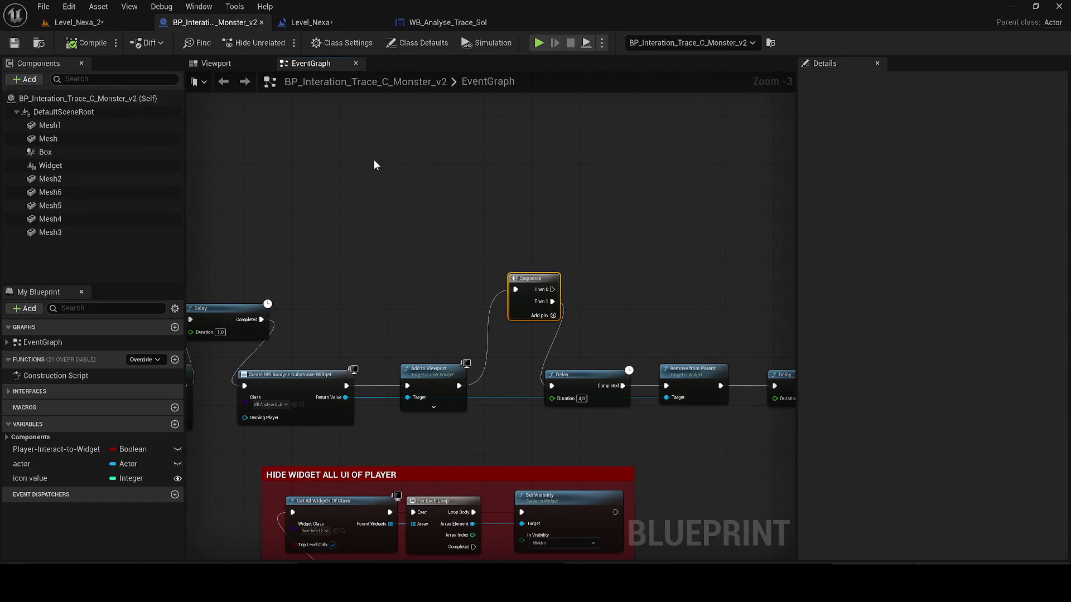
Step: Add a new Boolean variable beside Player-Interact-to-Widget in My Blueprint
{"action": "left_click", "coordinate": [176, 425]}
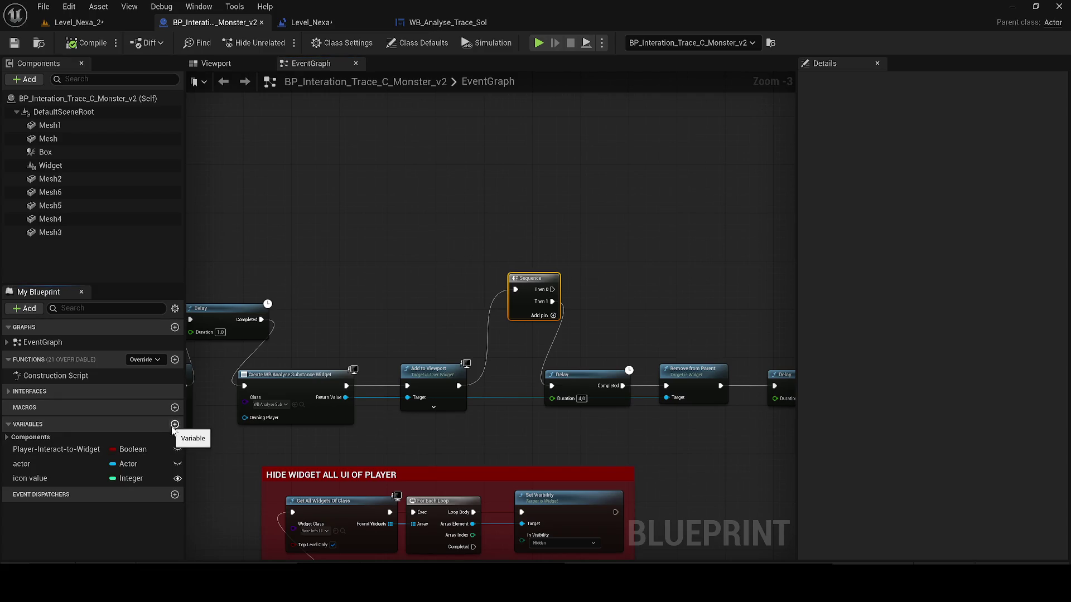
{"action": "mouse_move", "coordinate": [56, 449]}
{"action": "left_mouse_down"}
{"action": "mouse_move", "coordinate": [270, 245]}
{"action": "mouse_move", "coordinate": [314, 225]}
{"action": "left_mouse_up"}
{"action": "scroll", "coordinate": [417, 246], "scroll_direction": "down", "scroll_amount": 5}
{"action": "scroll", "coordinate": [511, 192], "scroll_direction": "up", "scroll_amount": 4}
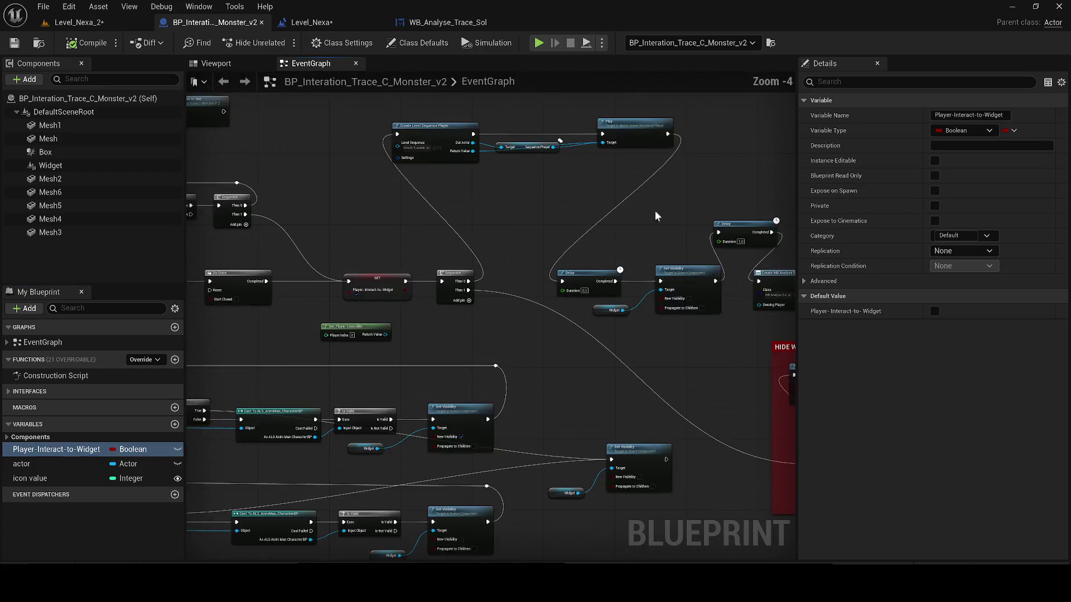
{"action": "left_click_drag", "start_coordinate": [655, 210], "coordinate": [203, 319]}
{"action": "scroll", "coordinate": [203, 318], "scroll_direction": "up", "scroll_amount": 2}
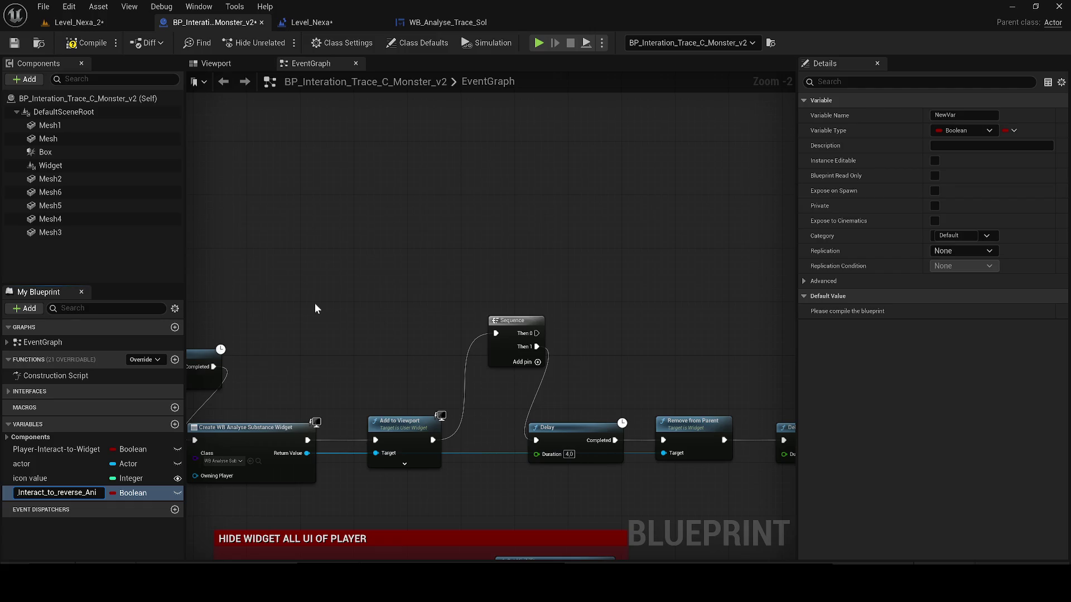
{"action": "type", "text": "m"}
Step: Name the variable Player_Interact_to_reverse_Anim and place its Get, a Branch and its Set in the graph
{"action": "key", "text": "Return"}
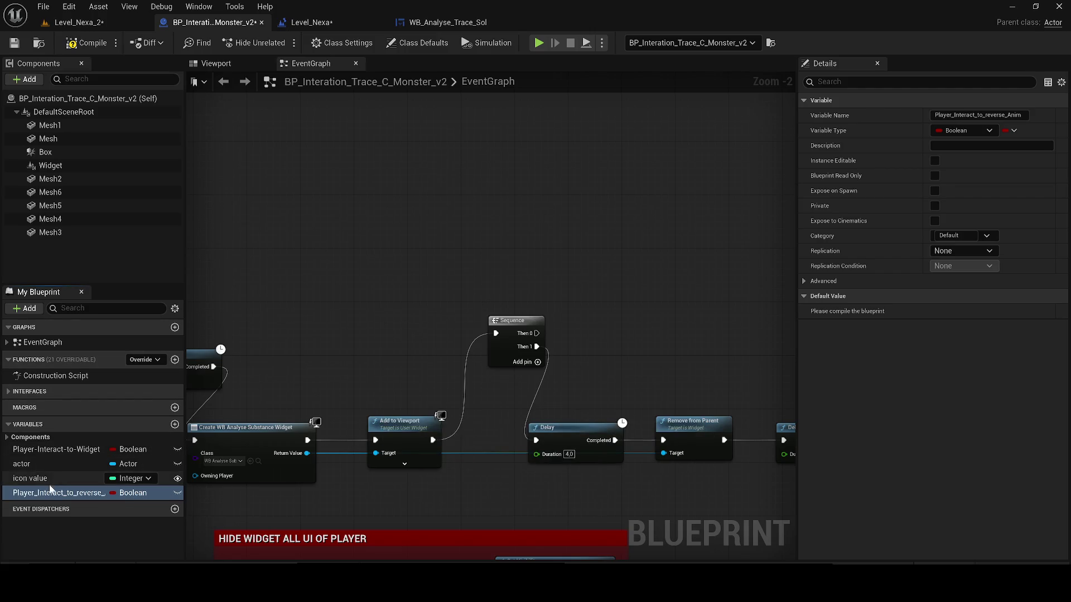
{"action": "mouse_move", "coordinate": [50, 493]}
{"action": "left_mouse_down"}
{"action": "mouse_move", "coordinate": [421, 243]}
{"action": "mouse_move", "coordinate": [405, 248]}
{"action": "left_mouse_up"}
{"action": "left_click", "coordinate": [453, 249]}
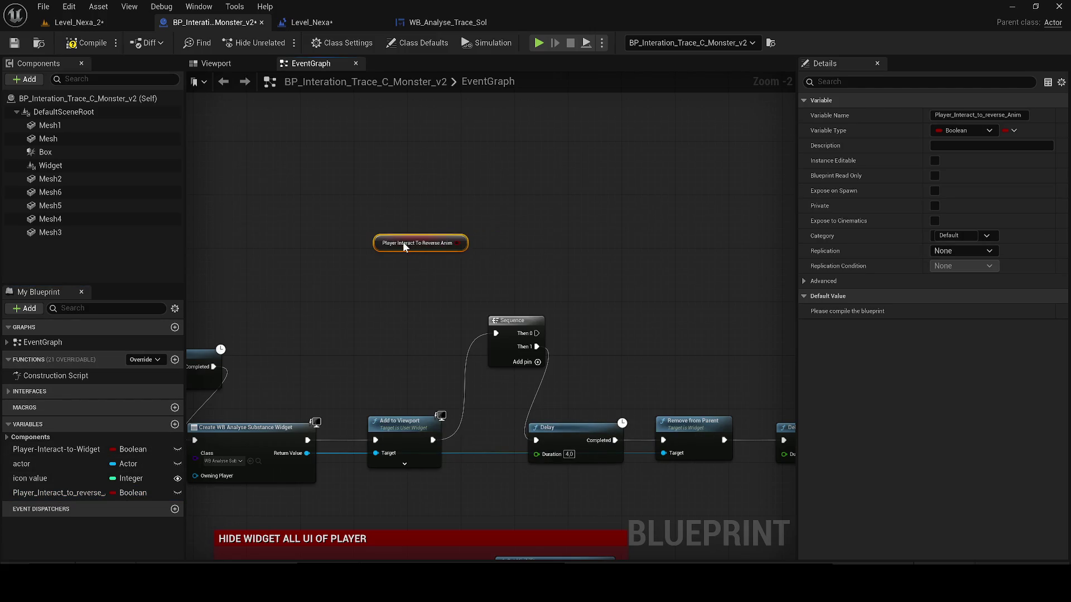
{"action": "left_click", "coordinate": [510, 223]}
{"action": "left_click", "coordinate": [508, 222]}
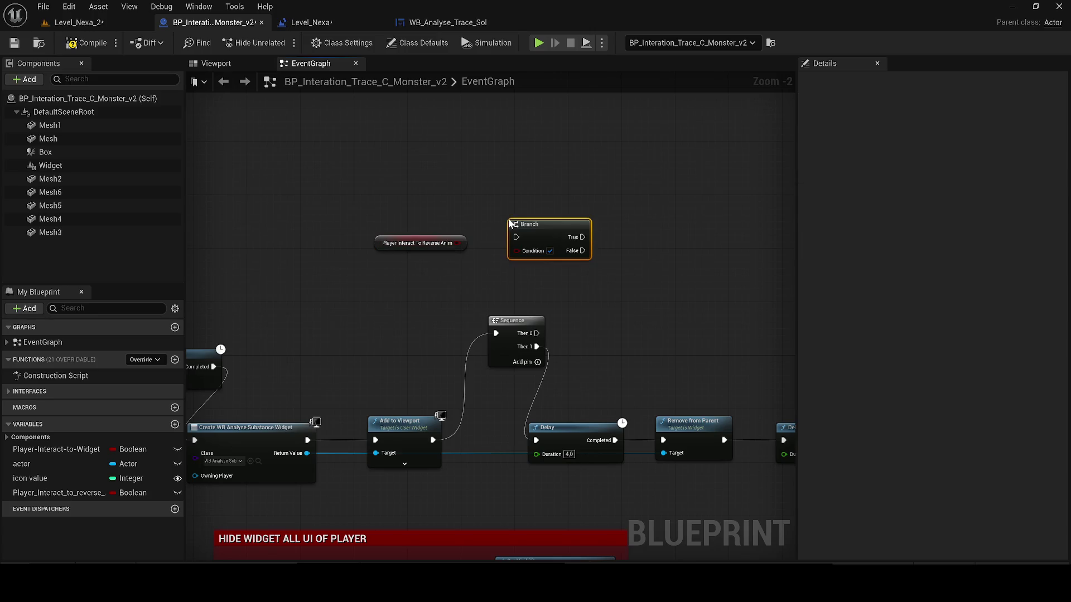
{"action": "left_click_drag", "start_coordinate": [58, 493], "coordinate": [723, 325]}
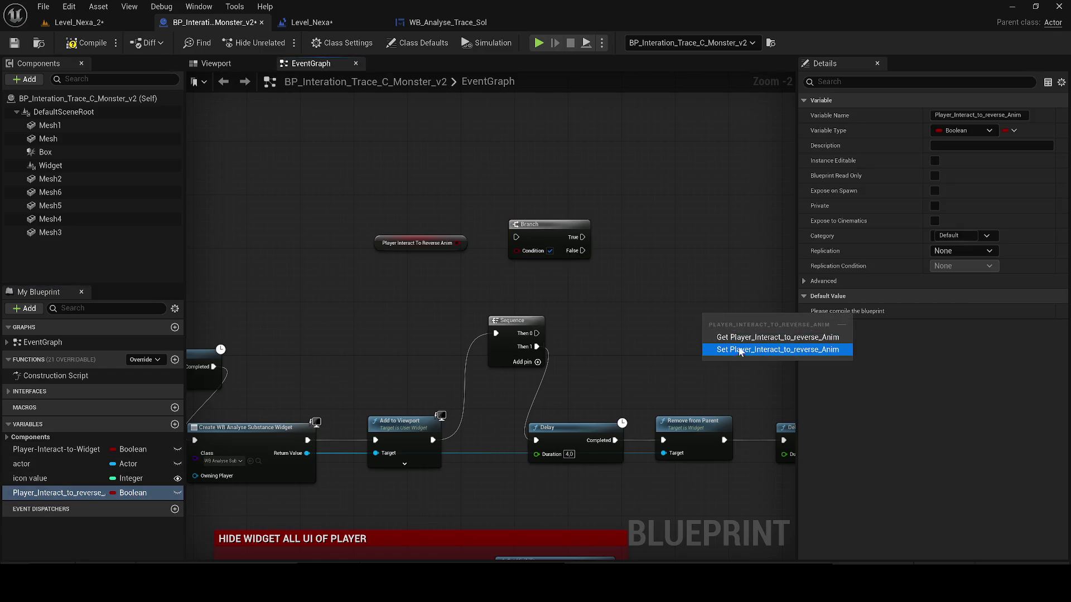
{"action": "left_click", "coordinate": [777, 350]}
Step: Delete the Sequence node and wire Add to Viewport straight into the SET node
{"action": "mouse_move", "coordinate": [537, 333]}
{"action": "left_mouse_down"}
{"action": "mouse_move", "coordinate": [712, 321]}
{"action": "mouse_move", "coordinate": [621, 349]}
{"action": "left_mouse_up"}
{"action": "left_click", "coordinate": [507, 322]}
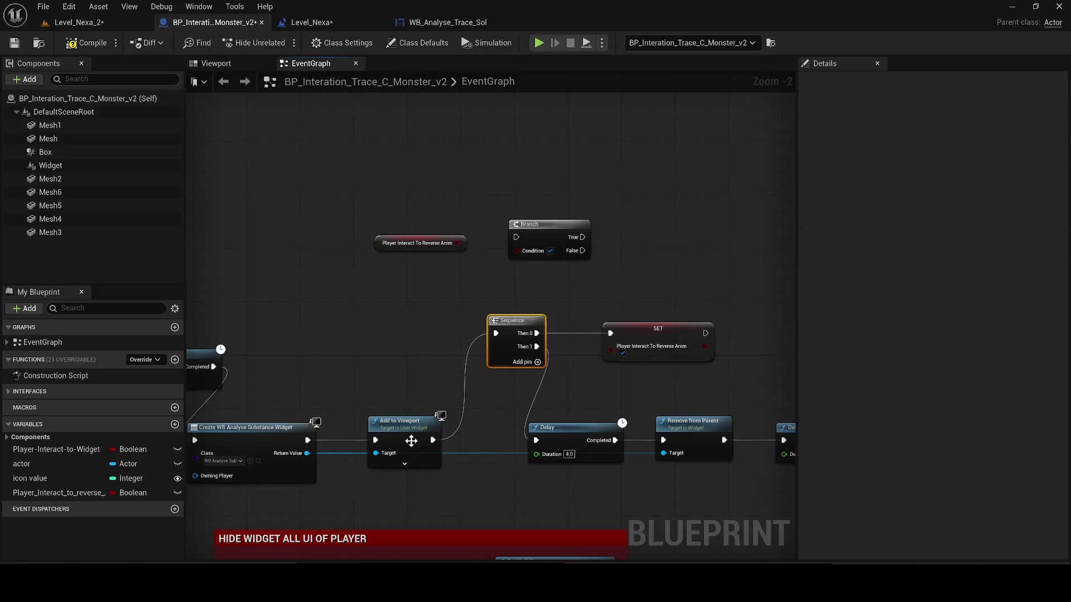
{"action": "key", "text": "Delete"}
{"action": "mouse_move", "coordinate": [433, 441]}
{"action": "left_mouse_down"}
{"action": "mouse_move", "coordinate": [603, 333]}
{"action": "mouse_move", "coordinate": [509, 311]}
{"action": "mouse_move", "coordinate": [535, 440]}
{"action": "left_mouse_up"}
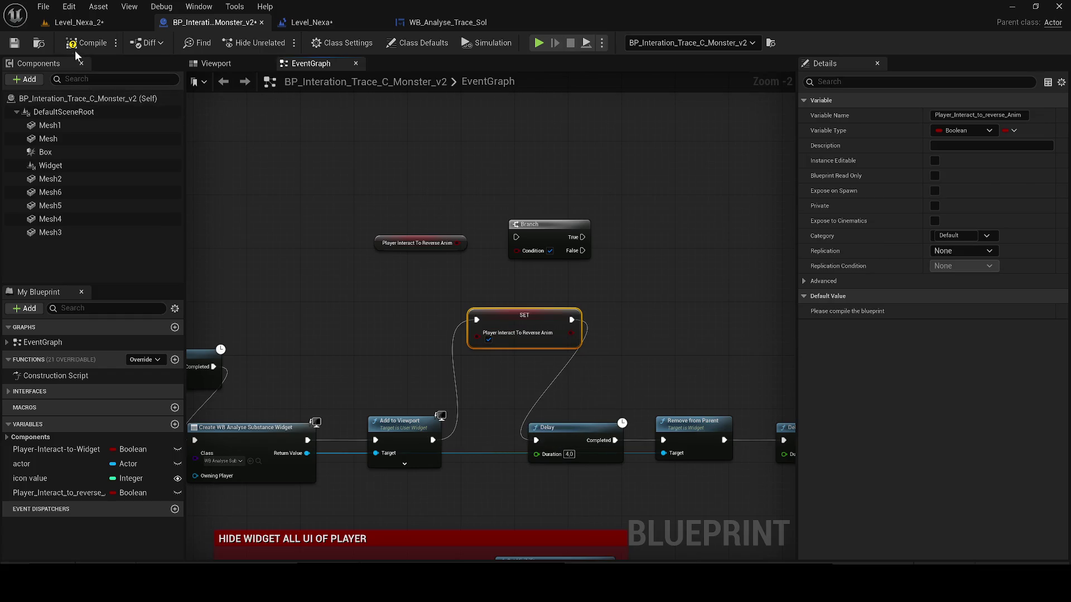
Step: Compile, cut the getter and Branch nodes, and switch to the level blueprint
{"action": "left_click", "coordinate": [87, 43]}
{"action": "left_click_drag", "start_coordinate": [344, 171], "coordinate": [551, 255]}
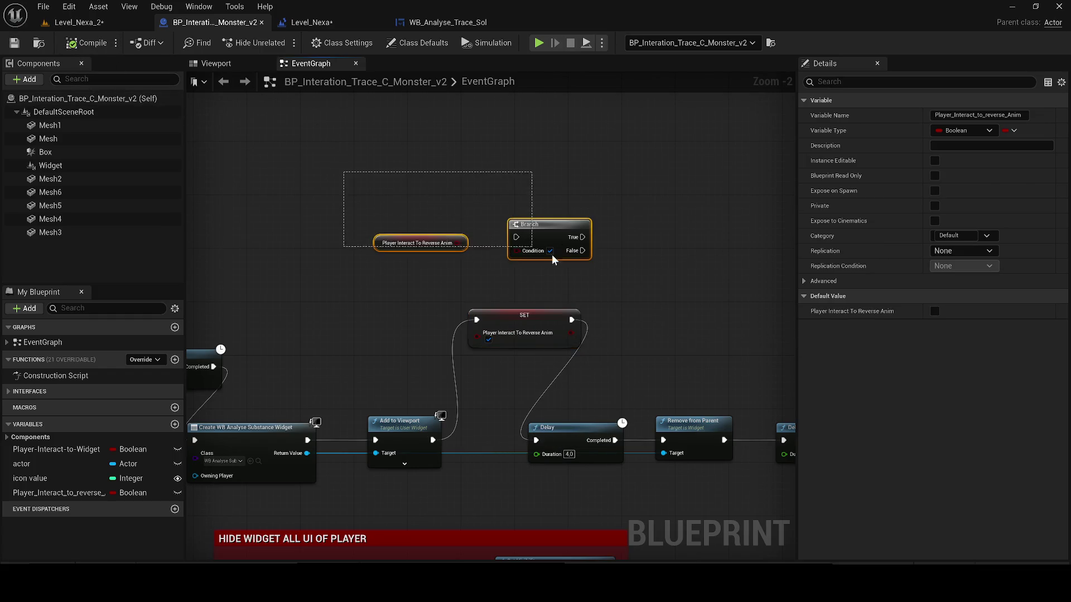
{"action": "key", "text": "Delete"}
{"action": "left_click", "coordinate": [335, 23]}
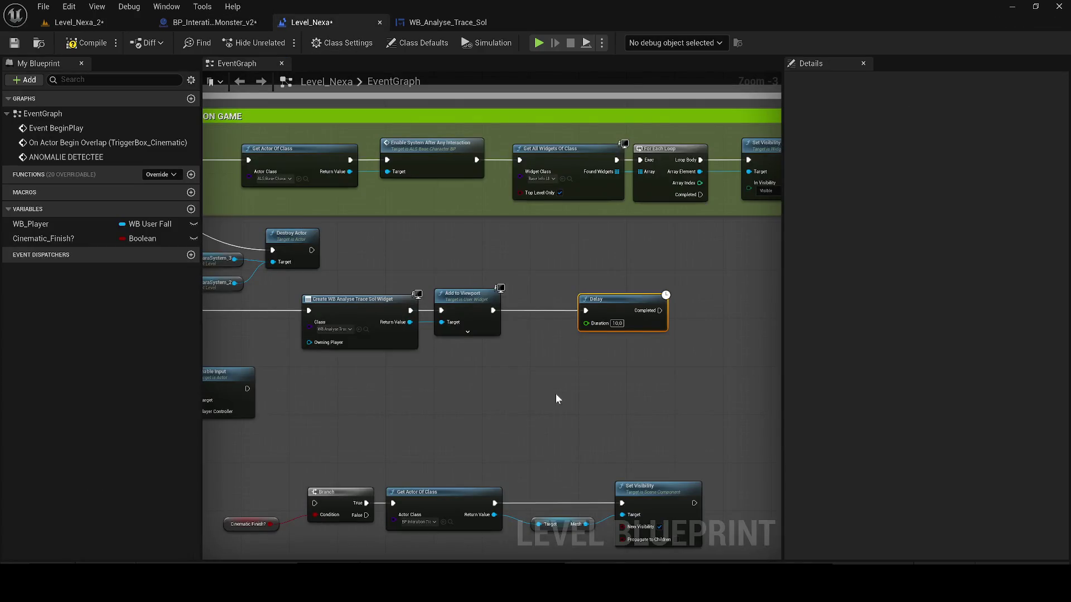
Step: Paste the getter and Branch, and add a Get Actor Of Class node set to Monster_v2
{"action": "key", "text": "ctrl+v"}
{"action": "scroll", "coordinate": [537, 383], "scroll_direction": "up", "scroll_amount": 1}
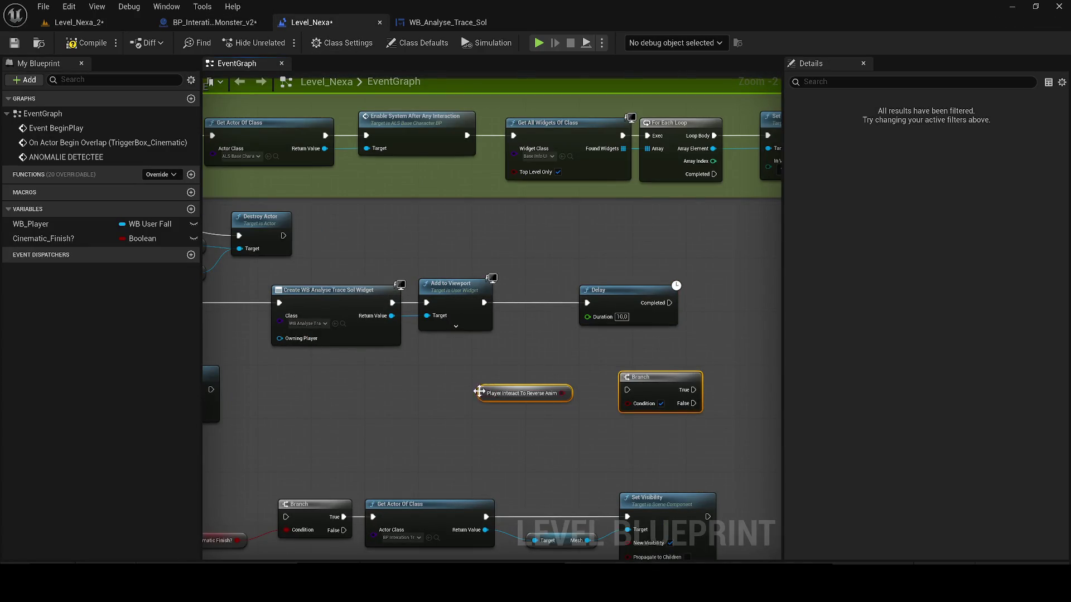
{"action": "right_click", "coordinate": [333, 410]}
{"action": "type", "text": "get act"}
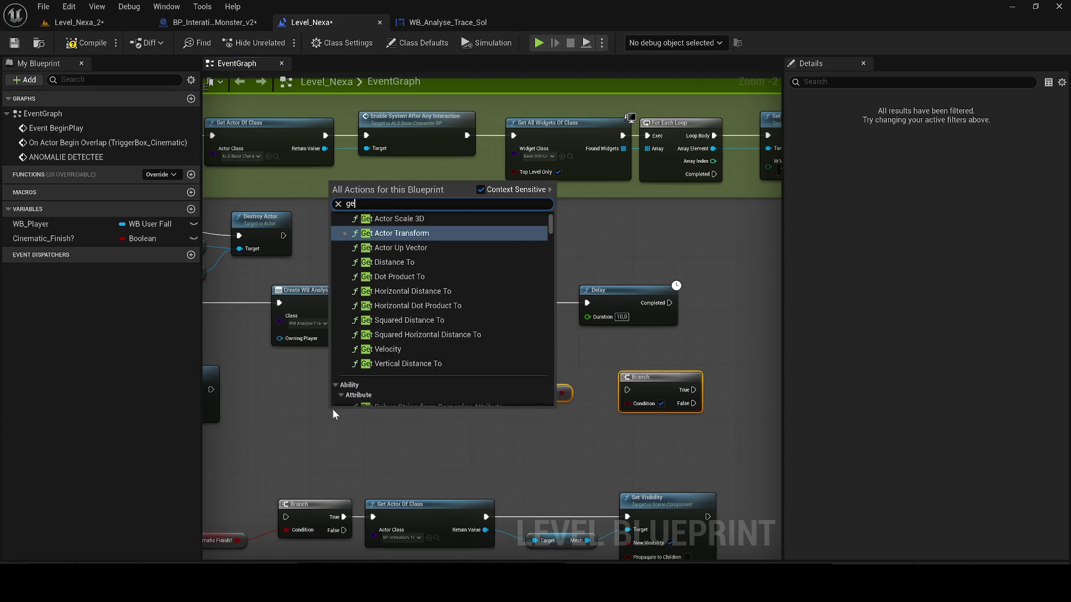
{"action": "key", "text": "Return"}
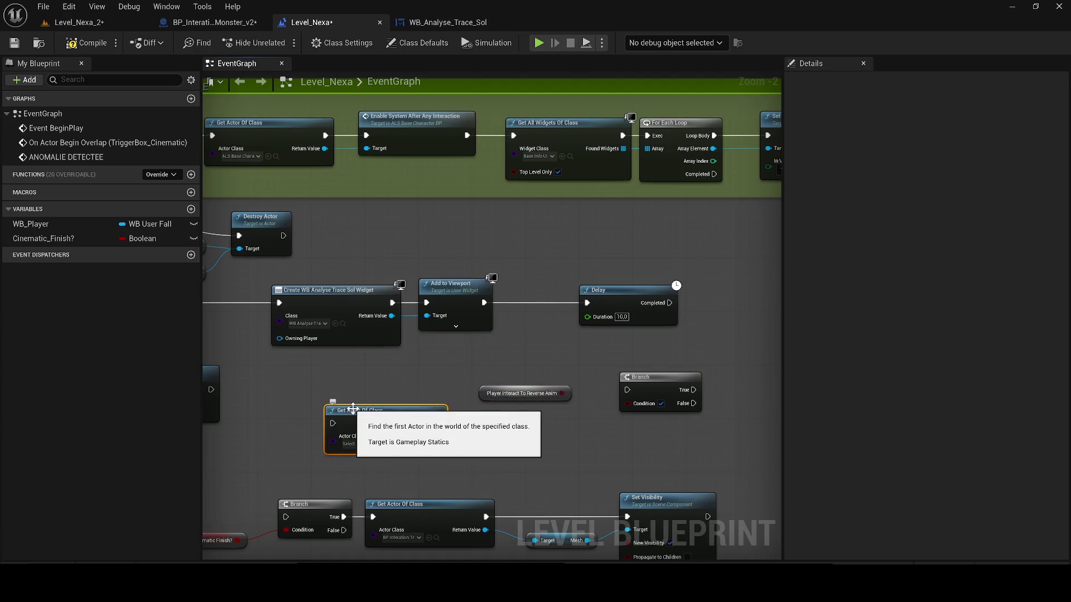
{"action": "left_click", "coordinate": [369, 452]}
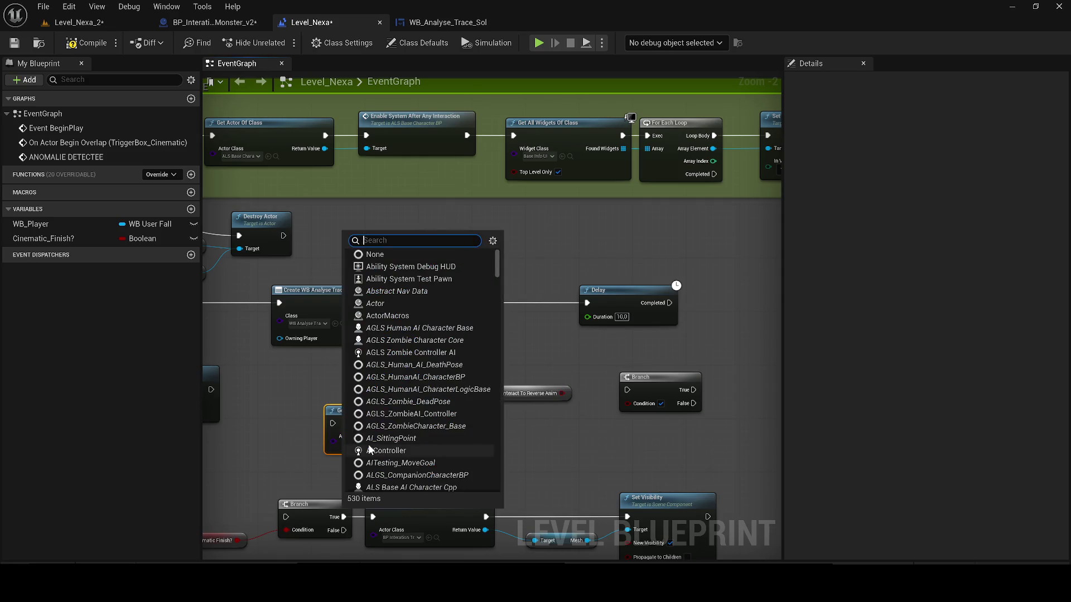
{"action": "type", "text": "Interacv"}
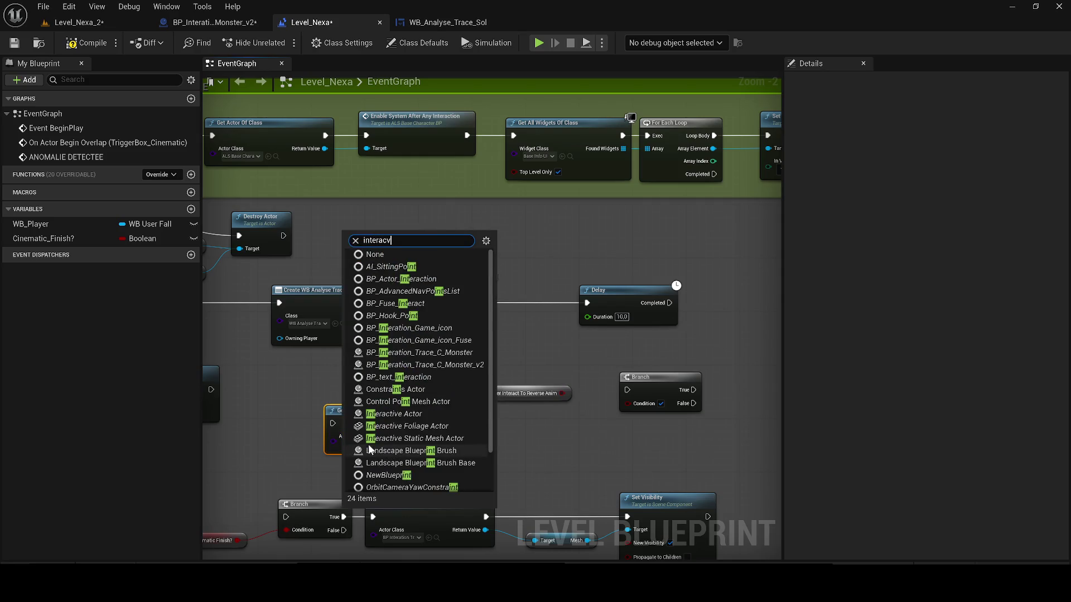
{"action": "key", "text": "Escape"}
{"action": "left_click", "coordinate": [359, 444]}
{"action": "key", "text": "BackSpace"}
{"action": "type", "text": "interac"}
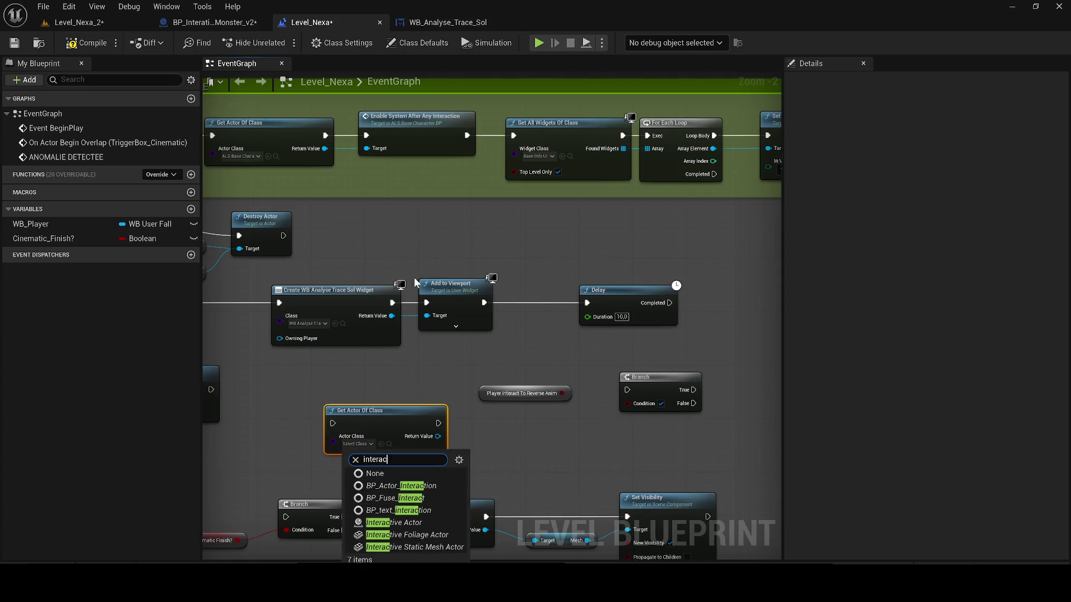
{"action": "double_click", "coordinate": [376, 459]}
{"action": "type", "text": "nst"}
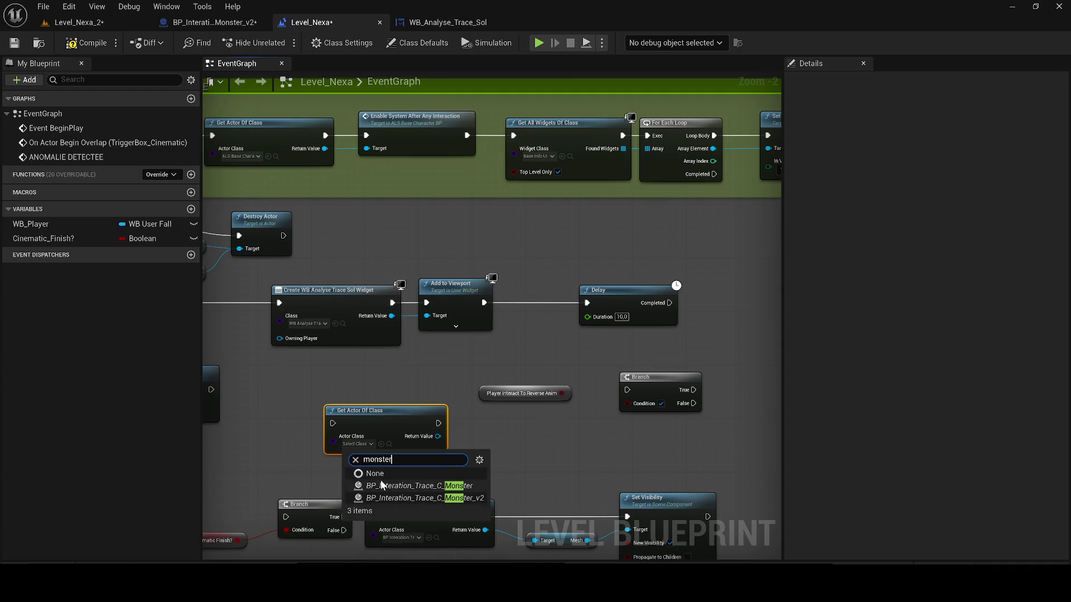
{"action": "left_click", "coordinate": [421, 498]}
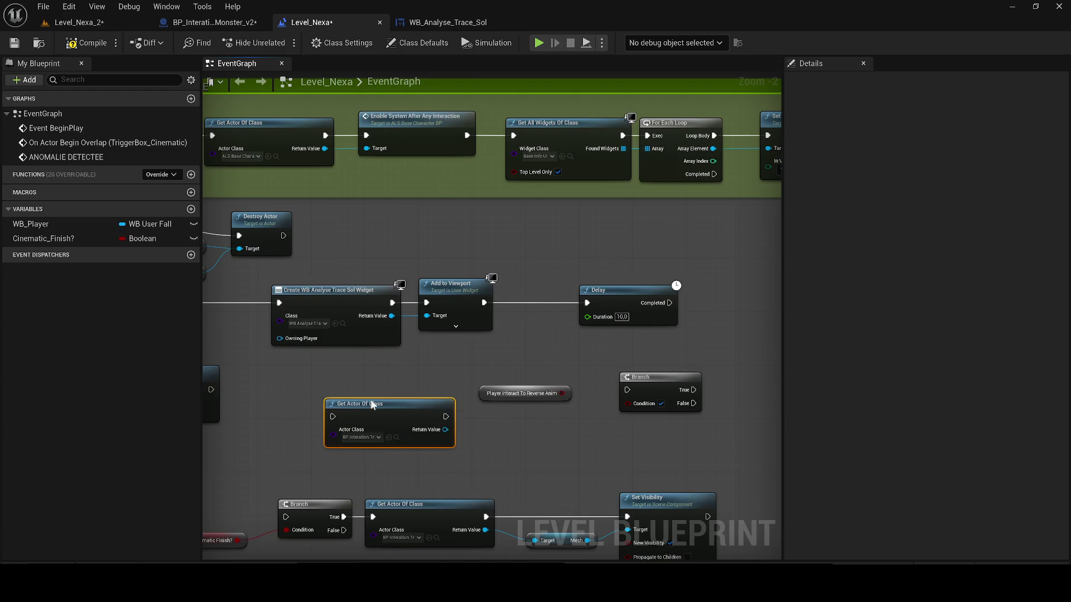
Step: Read the actor's Player Interact To Reverse Anim and feed it and the exec into the Branch
{"action": "left_click_drag", "start_coordinate": [452, 436], "coordinate": [460, 390]}
{"action": "left_click_drag", "start_coordinate": [388, 391], "coordinate": [448, 422]}
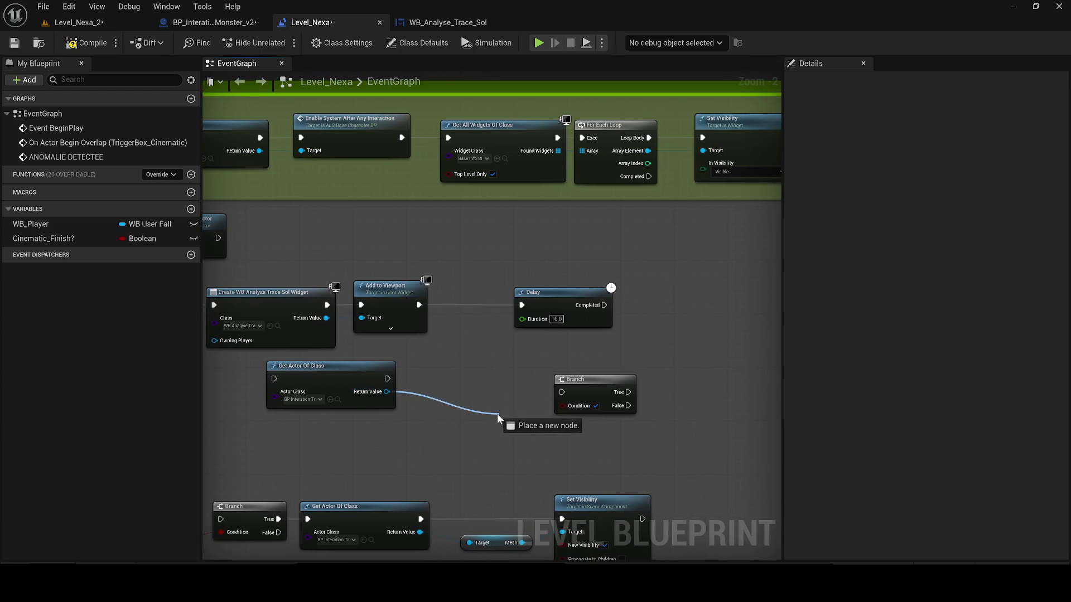
{"action": "type", "text": "get"}
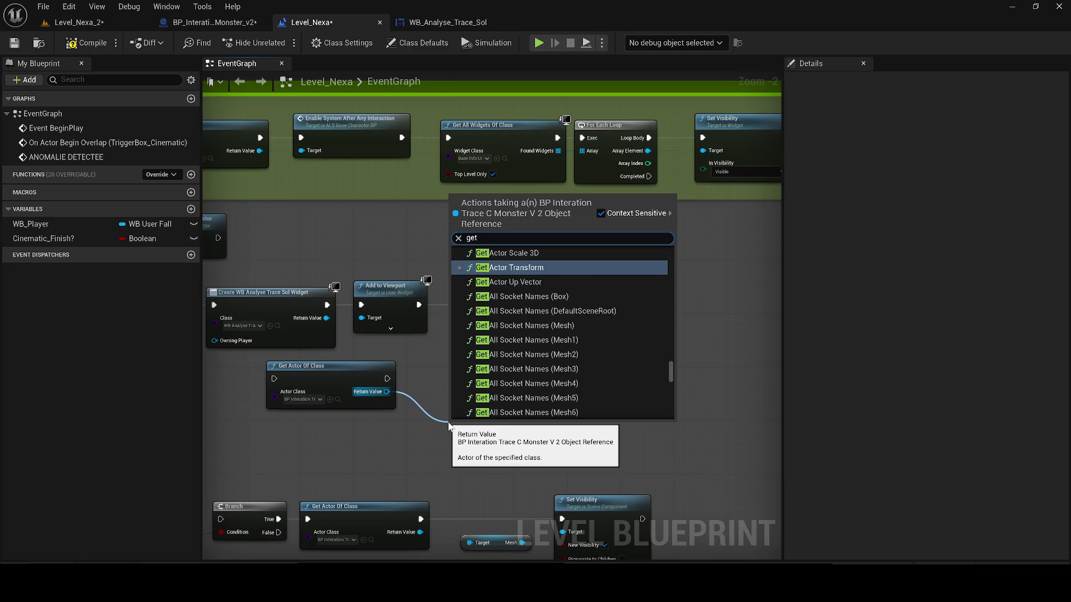
{"action": "type", "text": " player"}
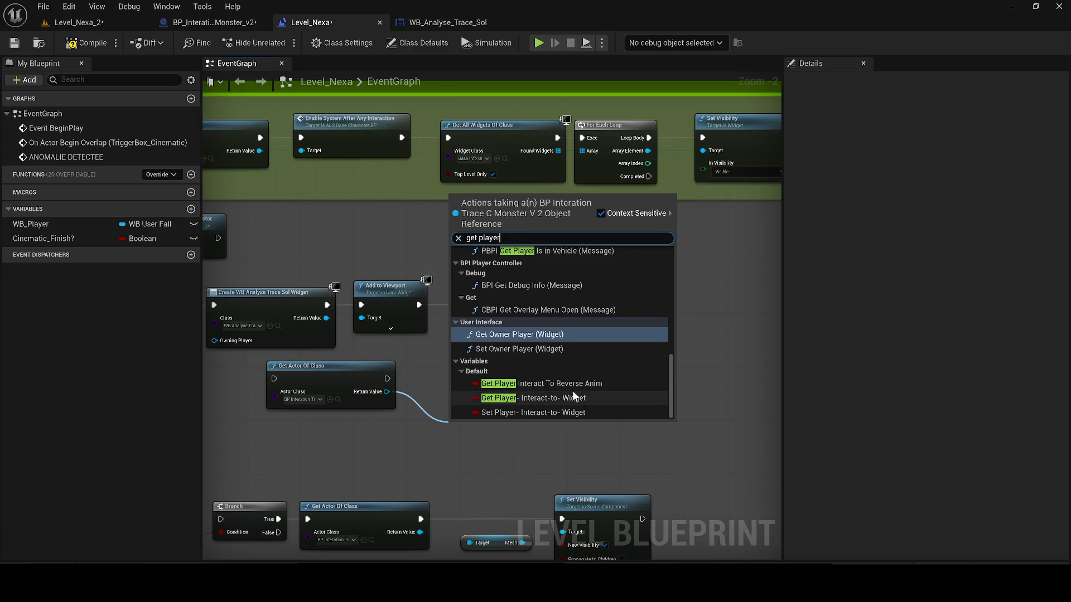
{"action": "left_click", "coordinate": [572, 383]}
{"action": "scroll", "coordinate": [491, 437], "scroll_direction": "up", "scroll_amount": 2}
{"action": "left_click_drag", "start_coordinate": [612, 398], "coordinate": [657, 369]}
{"action": "left_click_drag", "start_coordinate": [574, 429], "coordinate": [618, 381]}
{"action": "left_click_drag", "start_coordinate": [634, 346], "coordinate": [619, 339]}
{"action": "mouse_move", "coordinate": [340, 371]}
{"action": "left_mouse_down"}
{"action": "mouse_move", "coordinate": [600, 354]}
{"action": "mouse_move", "coordinate": [655, 336]}
{"action": "left_mouse_up"}
{"action": "scroll", "coordinate": [574, 375], "scroll_direction": "down", "scroll_amount": 1}
Step: Delete the 10-second Delay node from the level blueprint
{"action": "left_click_drag", "start_coordinate": [573, 376], "coordinate": [653, 375]}
{"action": "left_click", "coordinate": [653, 272]}
{"action": "key", "text": "Delete"}
{"action": "scroll", "coordinate": [764, 361], "scroll_direction": "down", "scroll_amount": 1}
{"action": "scroll", "coordinate": [601, 366], "scroll_direction": "down", "scroll_amount": 2}
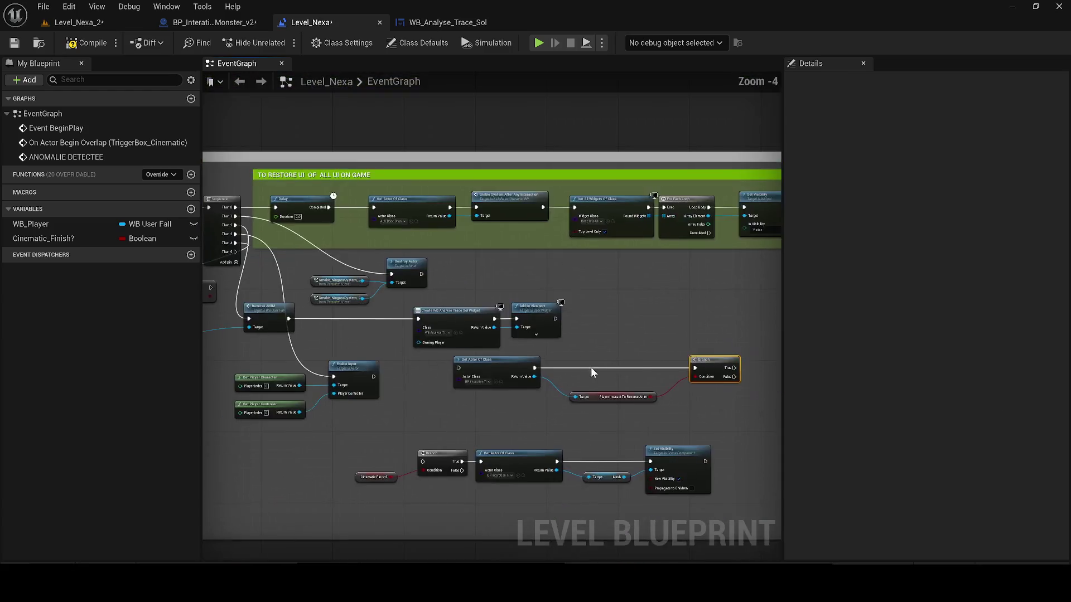
{"action": "scroll", "coordinate": [425, 383], "scroll_direction": "up", "scroll_amount": 1}
{"action": "right_click", "coordinate": [426, 383]}
{"action": "type", "text": "tick"}
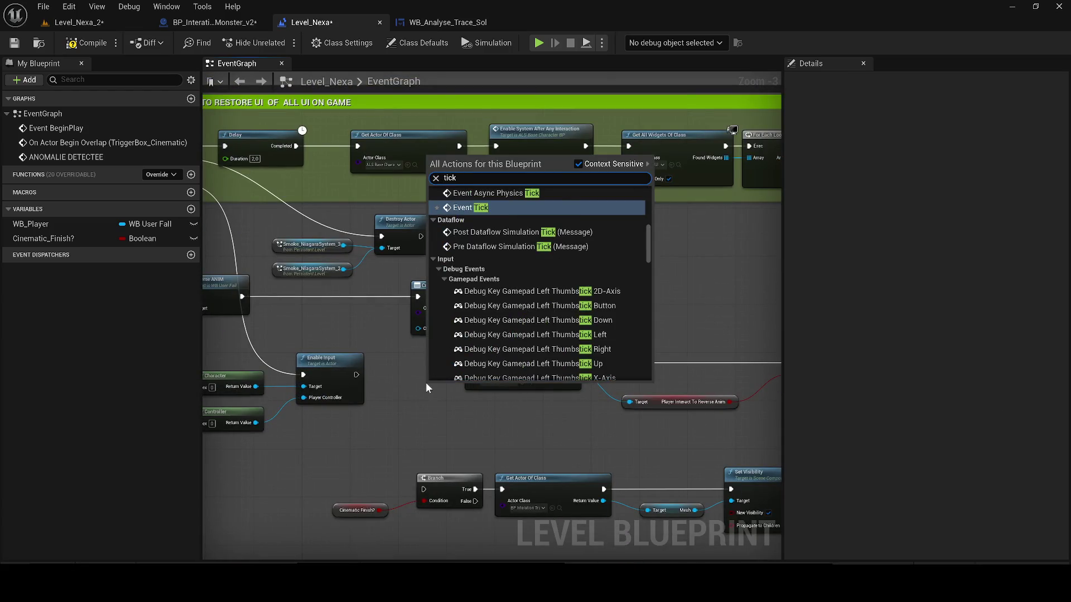
Step: Drive Get Actor Of Class and the Branch from a new Event Tick and tidy the chain's layout
{"action": "key", "text": "Return"}
{"action": "scroll", "coordinate": [418, 362], "scroll_direction": "up", "scroll_amount": 2}
{"action": "mouse_move", "coordinate": [428, 370]}
{"action": "left_mouse_down"}
{"action": "mouse_move", "coordinate": [489, 363]}
{"action": "mouse_move", "coordinate": [426, 362]}
{"action": "left_mouse_up"}
{"action": "scroll", "coordinate": [559, 394], "scroll_direction": "down", "scroll_amount": 2}
{"action": "left_click_drag", "start_coordinate": [290, 357], "coordinate": [727, 425]}
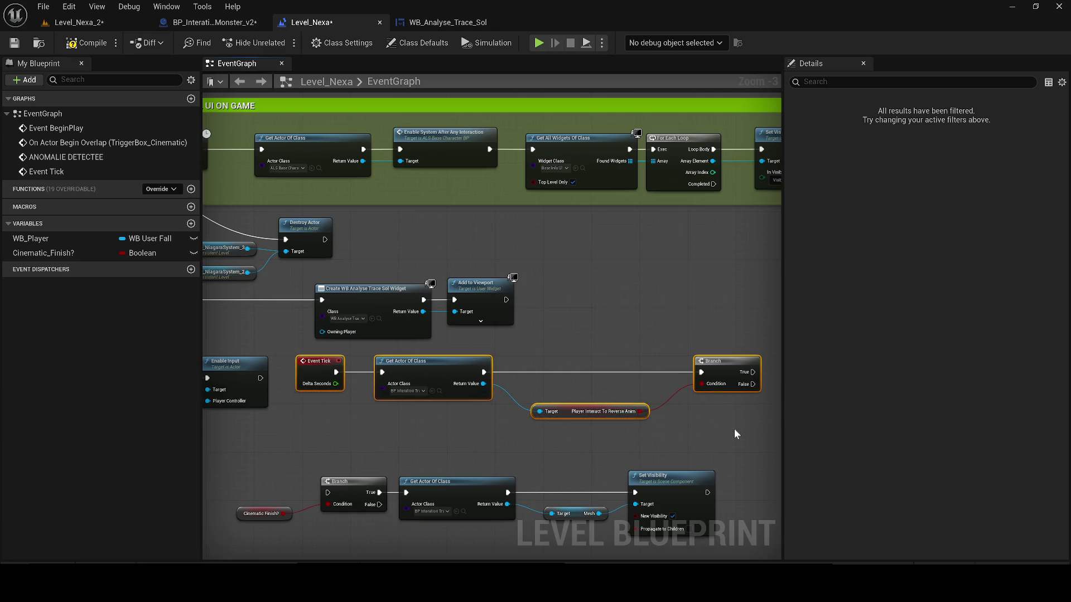
{"action": "left_click_drag", "start_coordinate": [694, 361], "coordinate": [596, 367]}
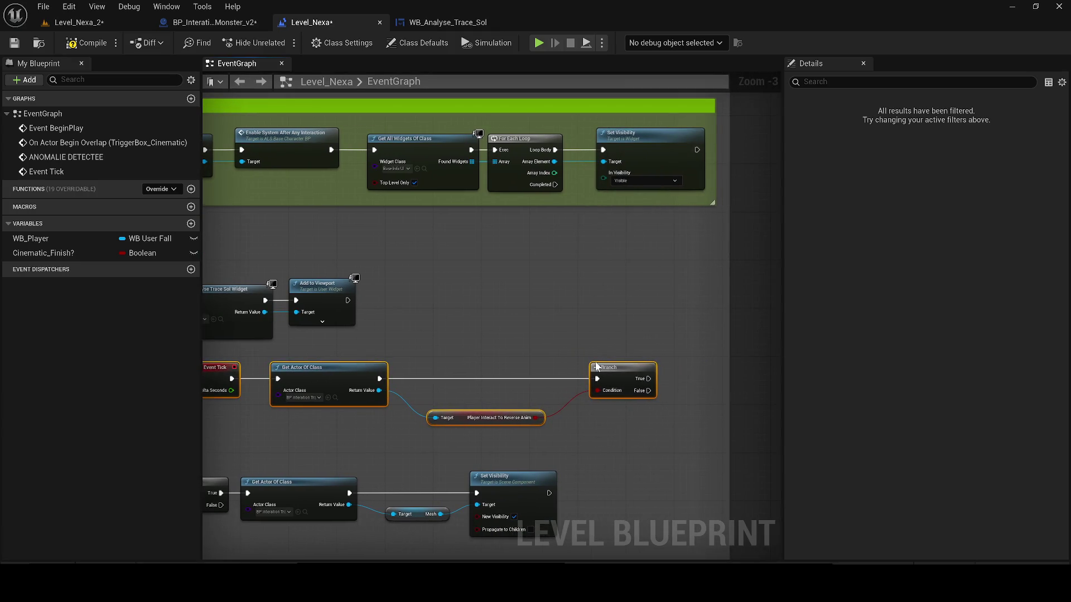
{"action": "left_click", "coordinate": [568, 332]}
{"action": "left_click_drag", "start_coordinate": [568, 332], "coordinate": [654, 304]}
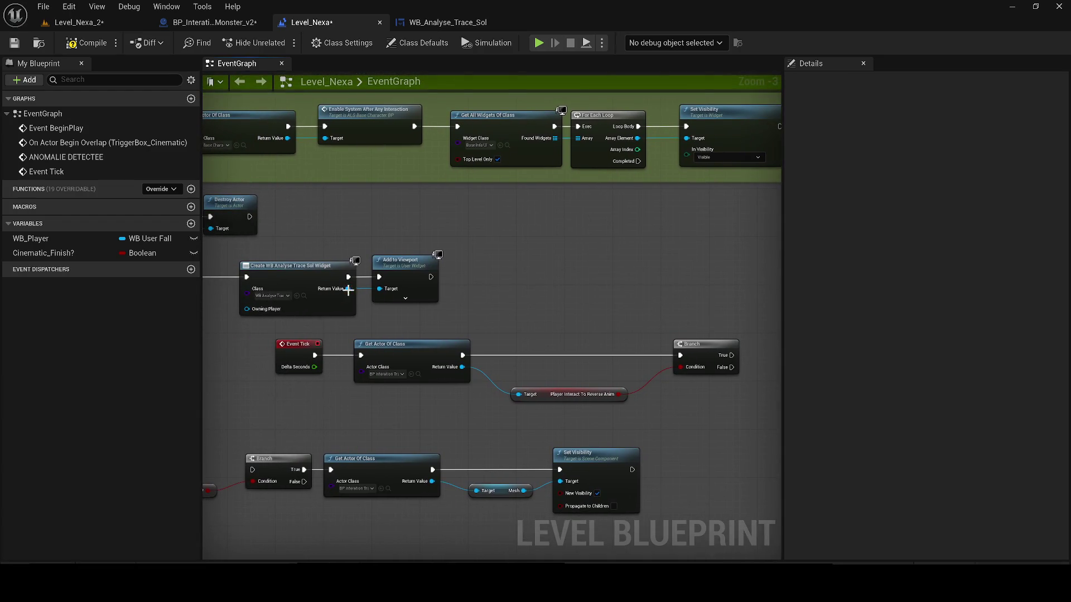
Step: Switch to the WB_Analyse_Trace_Sol widget graph to look up the custom event
{"action": "left_click", "coordinate": [468, 22]}
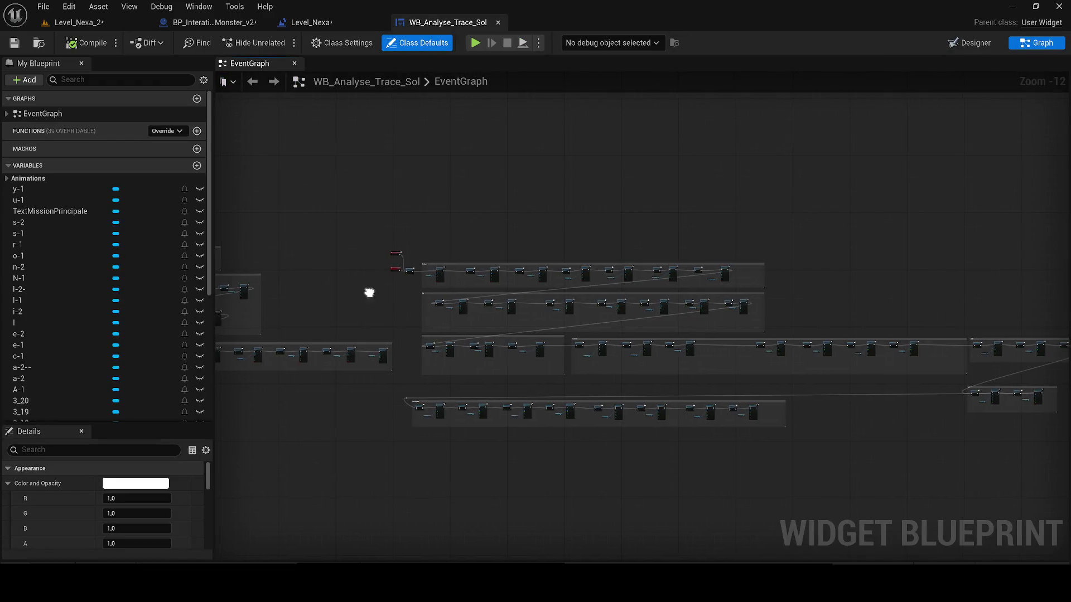
Step: Copy the Reverse And Smooth Animation event name from the widget and search for it in Level_Nexa
{"action": "left_click_drag", "start_coordinate": [371, 291], "coordinate": [507, 235]}
{"action": "scroll", "coordinate": [507, 235], "scroll_direction": "up", "scroll_amount": 4}
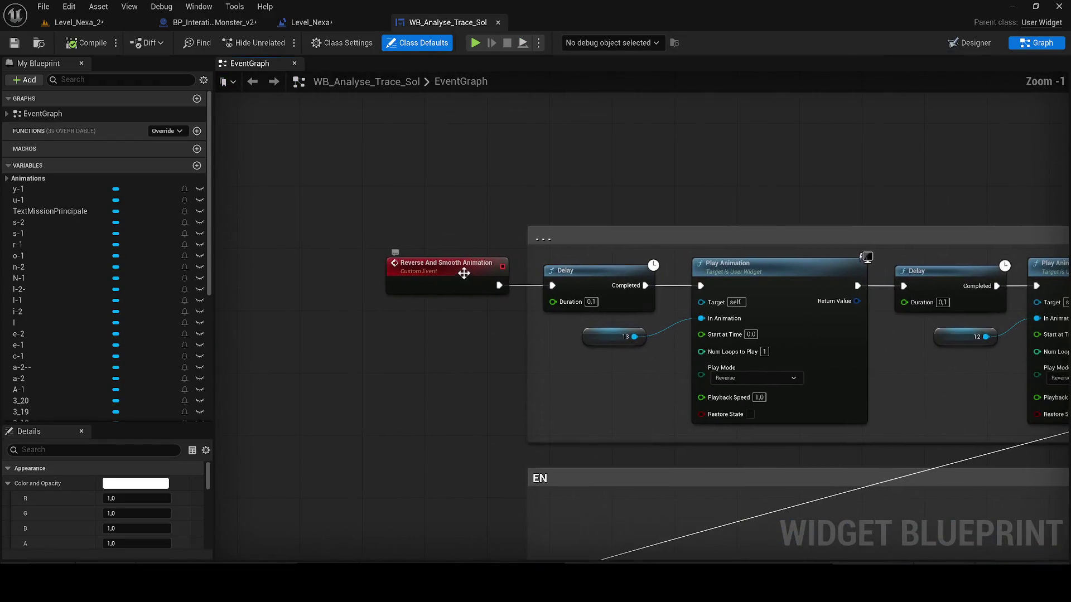
{"action": "double_click", "coordinate": [520, 271]}
{"action": "key", "text": "ctrl+c"}
{"action": "left_click", "coordinate": [325, 27]}
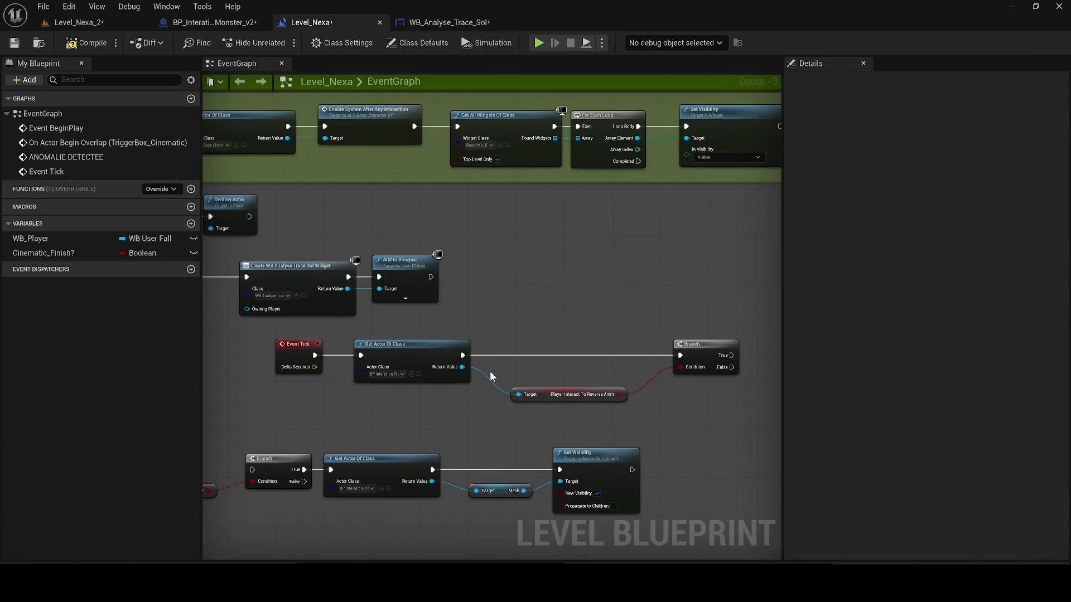
{"action": "scroll", "coordinate": [567, 400], "scroll_direction": "up", "scroll_amount": 2}
{"action": "left_click_drag", "start_coordinate": [287, 380], "coordinate": [616, 249]}
{"action": "key", "text": "ctrl+v"}
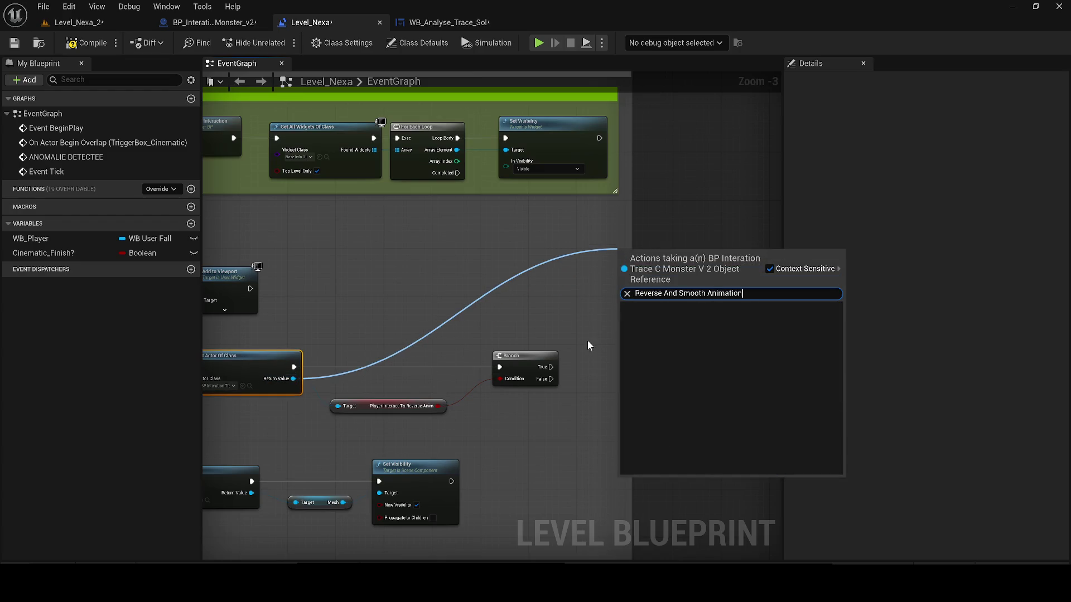
{"action": "key", "text": "Escape"}
{"action": "scroll", "coordinate": [548, 319], "scroll_direction": "up", "scroll_amount": 1}
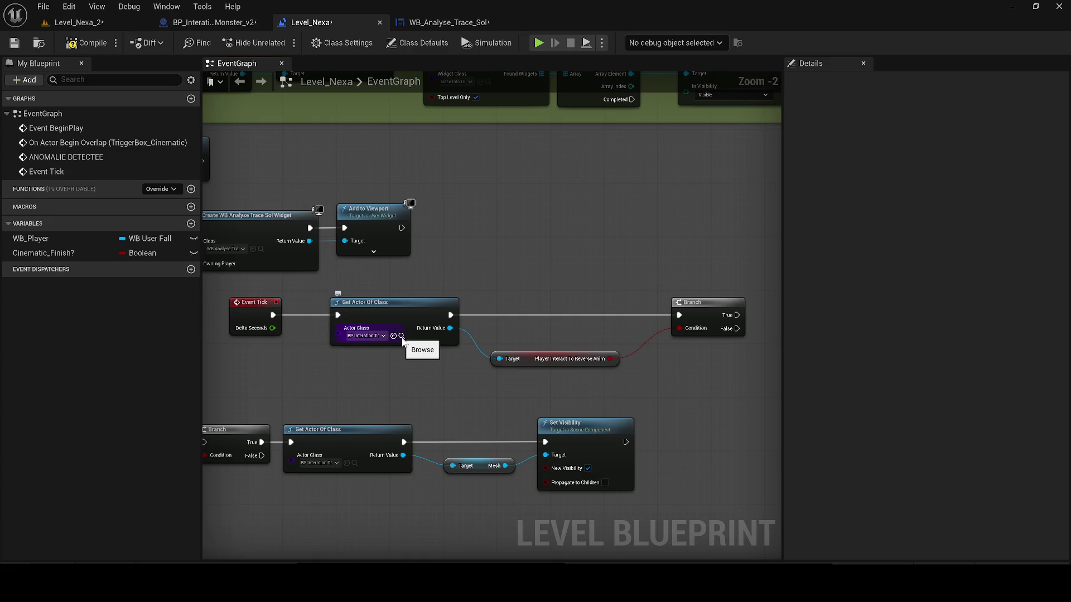
Step: Call Reverse And Smooth Animation from the widget reference off Branch True and save the level blueprint
{"action": "left_click_drag", "start_coordinate": [416, 276], "coordinate": [535, 263]}
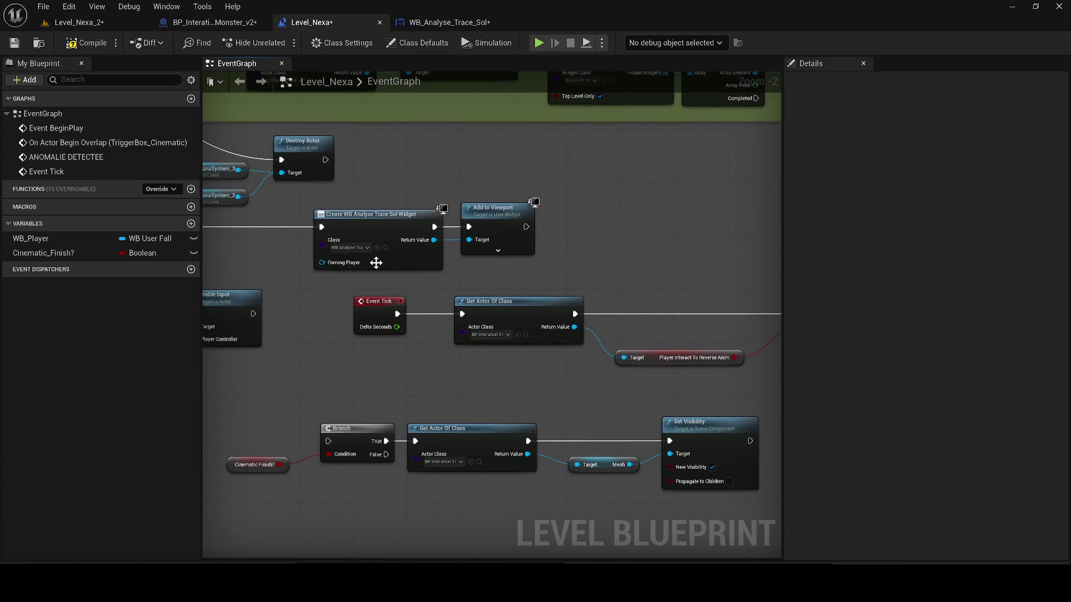
{"action": "left_click_drag", "start_coordinate": [436, 240], "coordinate": [620, 232]}
{"action": "left_click", "coordinate": [683, 277]}
{"action": "mouse_move", "coordinate": [682, 278]}
{"action": "left_mouse_down"}
{"action": "mouse_move", "coordinate": [622, 290]}
{"action": "mouse_move", "coordinate": [367, 273]}
{"action": "mouse_move", "coordinate": [660, 330]}
{"action": "left_mouse_up"}
{"action": "left_click_drag", "start_coordinate": [530, 338], "coordinate": [581, 337]}
{"action": "left_click_drag", "start_coordinate": [637, 315], "coordinate": [611, 326]}
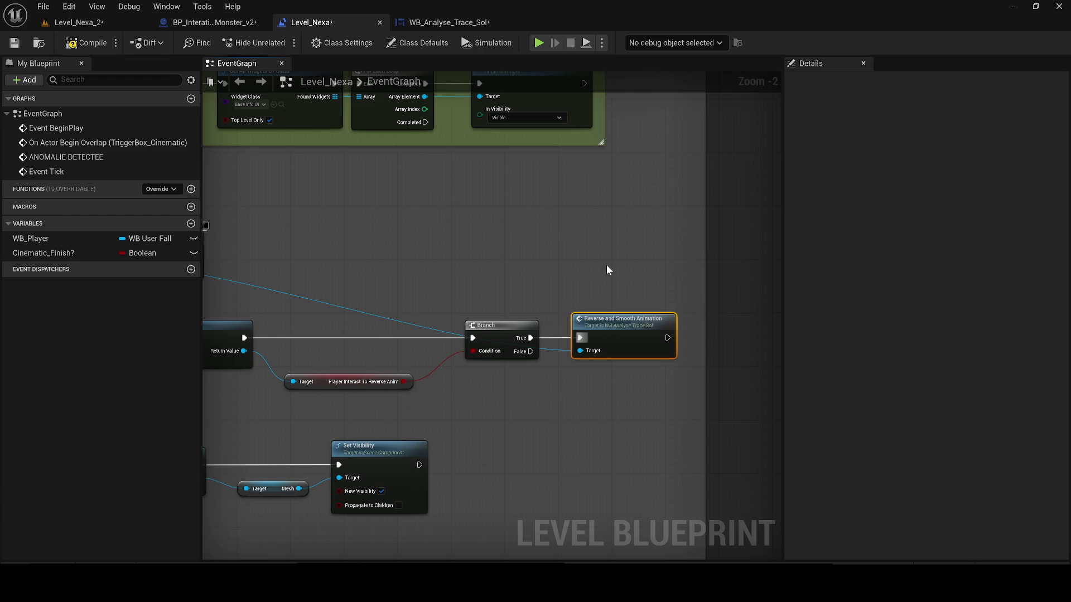
{"action": "left_click", "coordinate": [14, 43]}
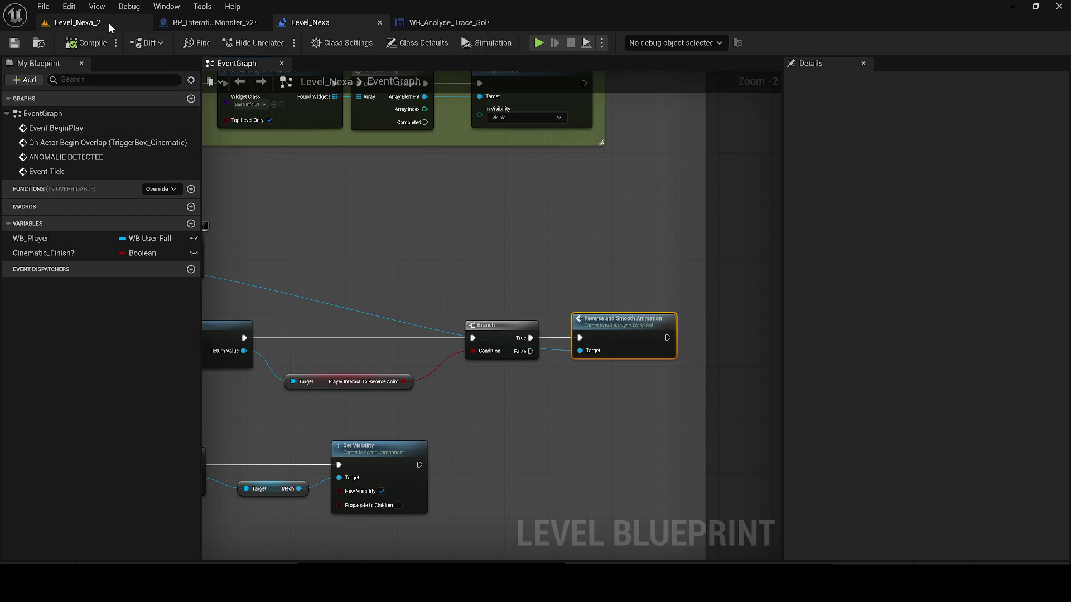
Step: Simulate Level_Nexa_2 and debug the running Level_Nexa1 instance in the level blueprint
{"action": "left_click", "coordinate": [109, 23]}
{"action": "left_click", "coordinate": [344, 43]}
{"action": "left_click", "coordinate": [382, 152]}
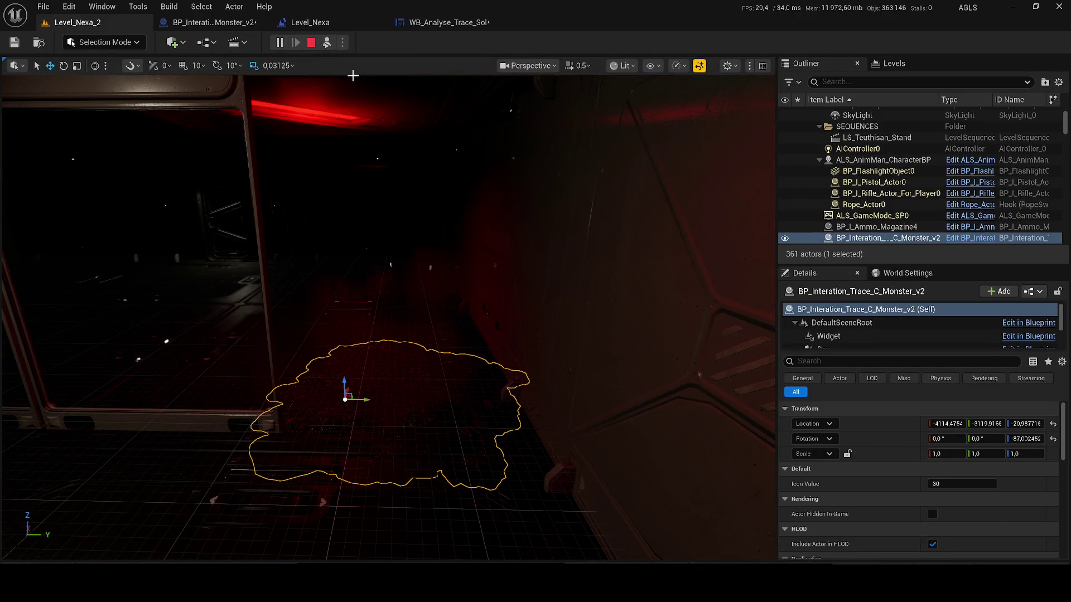
{"action": "key", "text": "super"}
{"action": "left_click", "coordinate": [460, 25]}
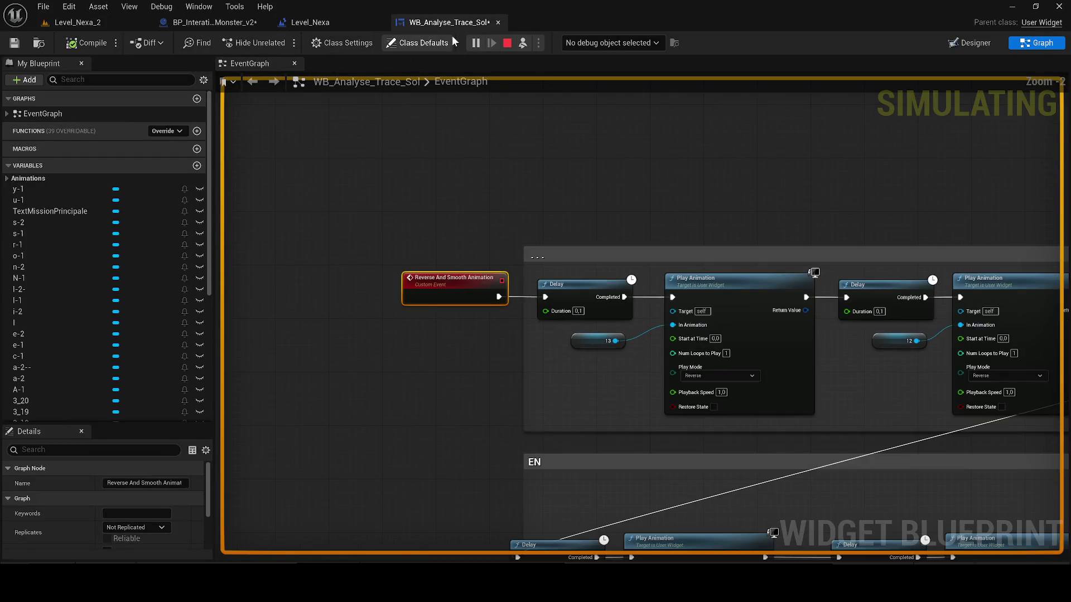
{"action": "left_click", "coordinate": [232, 27]}
{"action": "left_click", "coordinate": [310, 22]}
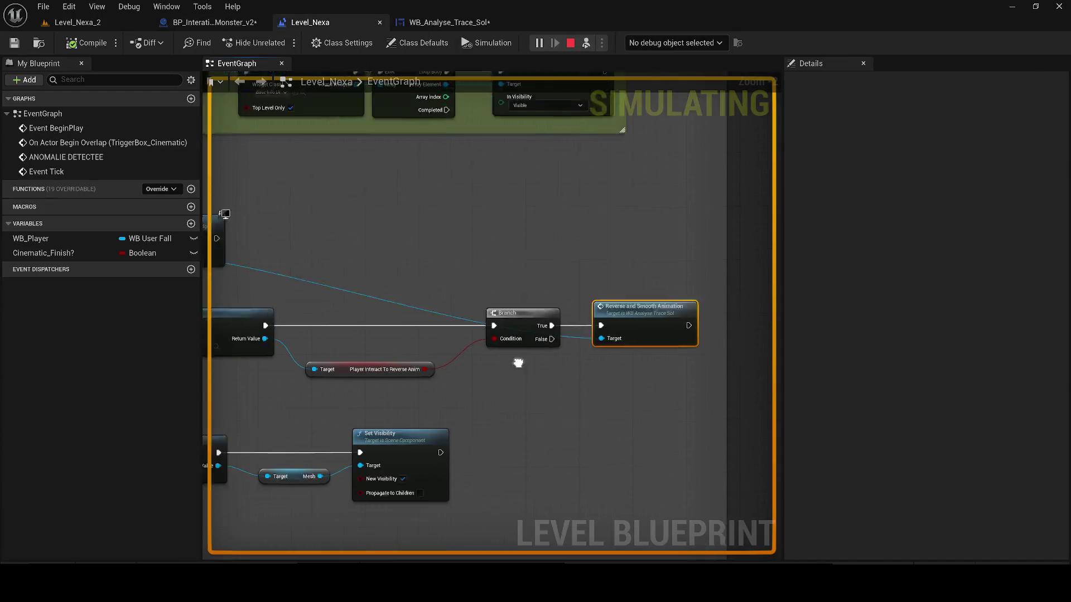
{"action": "scroll", "coordinate": [516, 358], "scroll_direction": "down", "scroll_amount": 3}
{"action": "scroll", "coordinate": [527, 214], "scroll_direction": "up", "scroll_amount": 2}
{"action": "left_click", "coordinate": [655, 44]}
{"action": "left_click", "coordinate": [663, 71]}
{"action": "left_click_drag", "start_coordinate": [550, 339], "coordinate": [439, 329]}
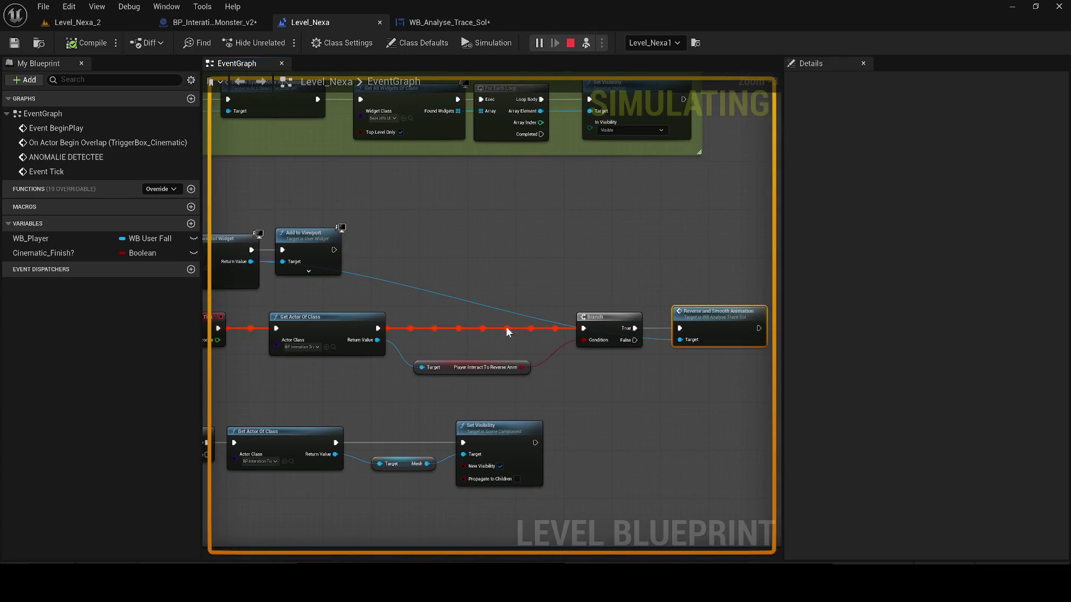
Step: Possess the player during simulation, end it, and save all changed content
{"action": "left_click", "coordinate": [77, 23]}
{"action": "left_click", "coordinate": [389, 191]}
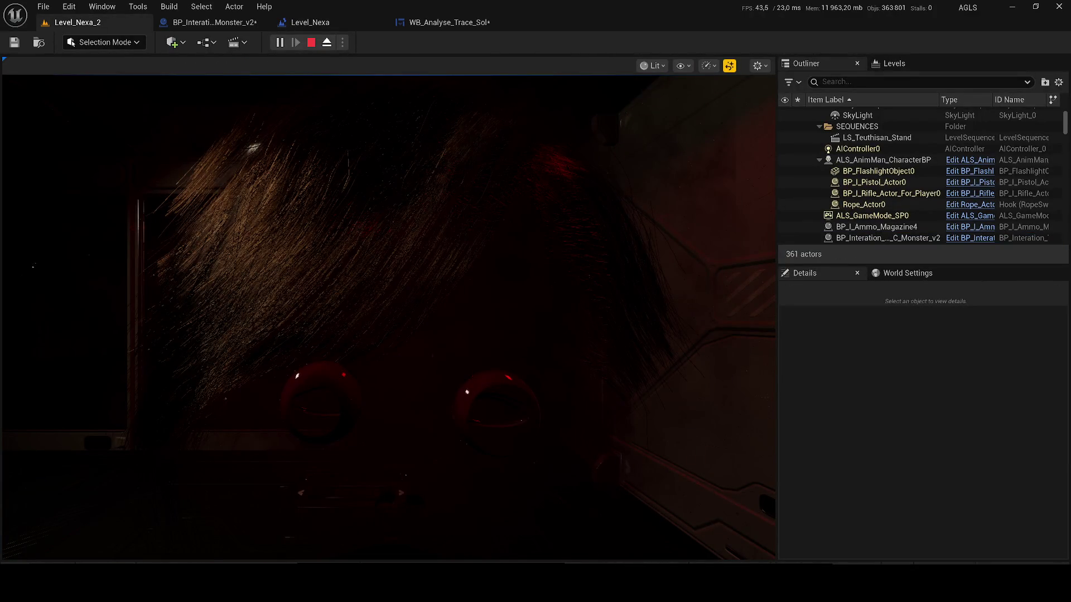
{"action": "left_click", "coordinate": [327, 43]}
{"action": "left_click", "coordinate": [311, 42]}
{"action": "key", "text": "ctrl+shift+s"}
{"action": "left_click", "coordinate": [624, 421]}
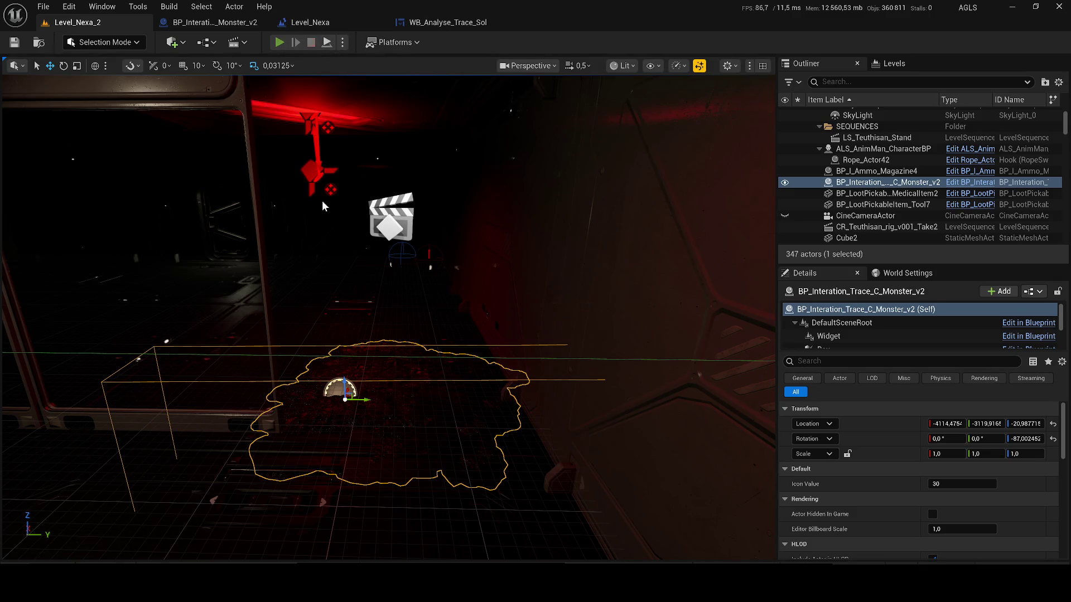
Step: Play-test the level, stop the session and return to the widget and monster graphs
{"action": "key", "text": "alt+p"}
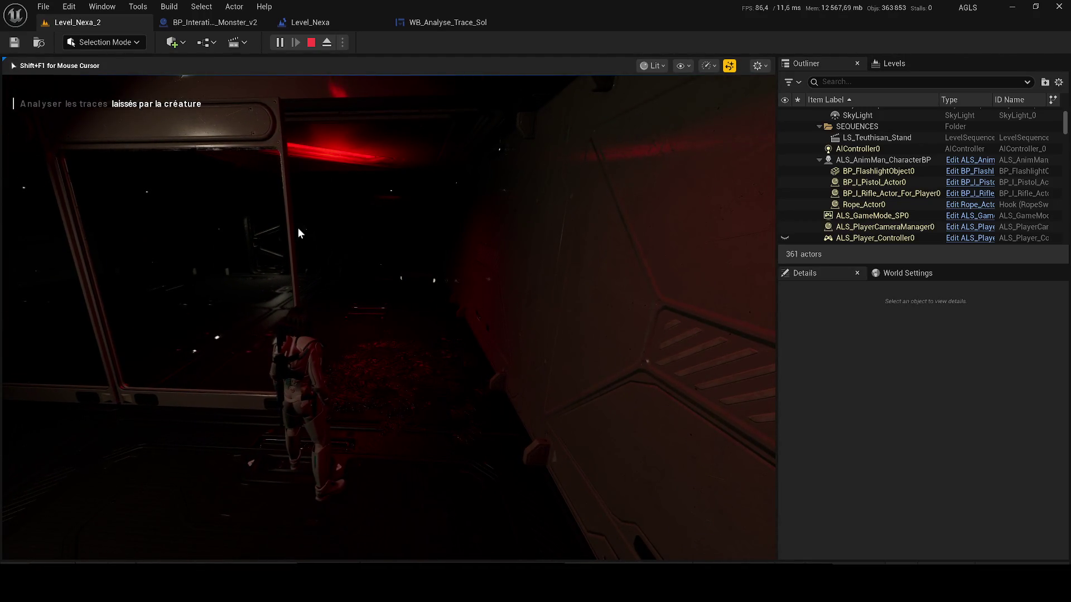
{"action": "key", "text": "Escape"}
{"action": "left_click", "coordinate": [409, 26]}
{"action": "left_click", "coordinate": [214, 21]}
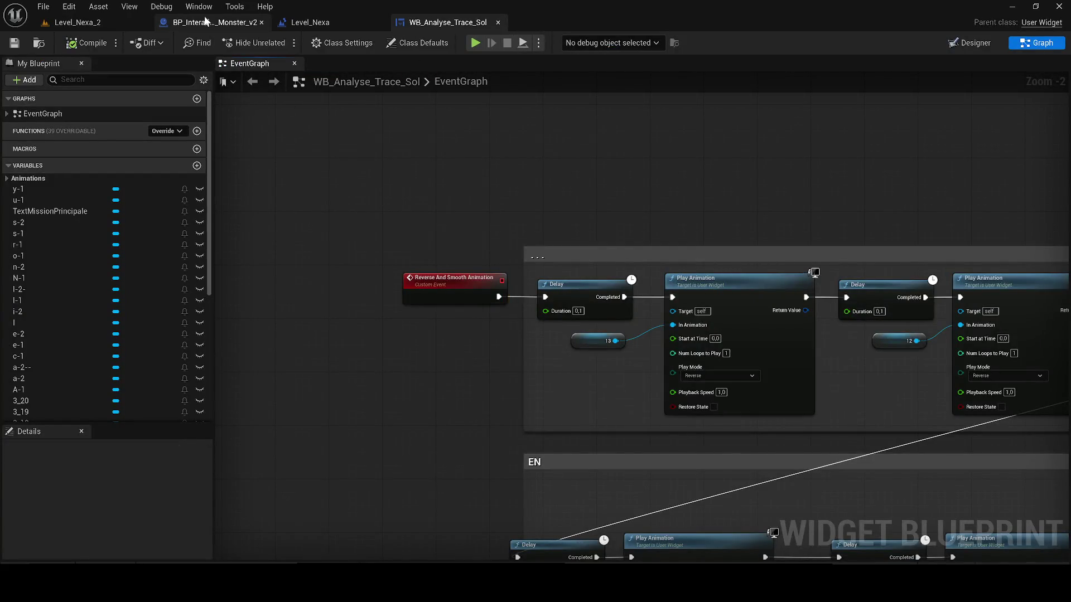
Step: Add a Do Once node off the Branch's True output in the Level_Nexa graph
{"action": "left_click_drag", "start_coordinate": [325, 24], "coordinate": [211, 27]}
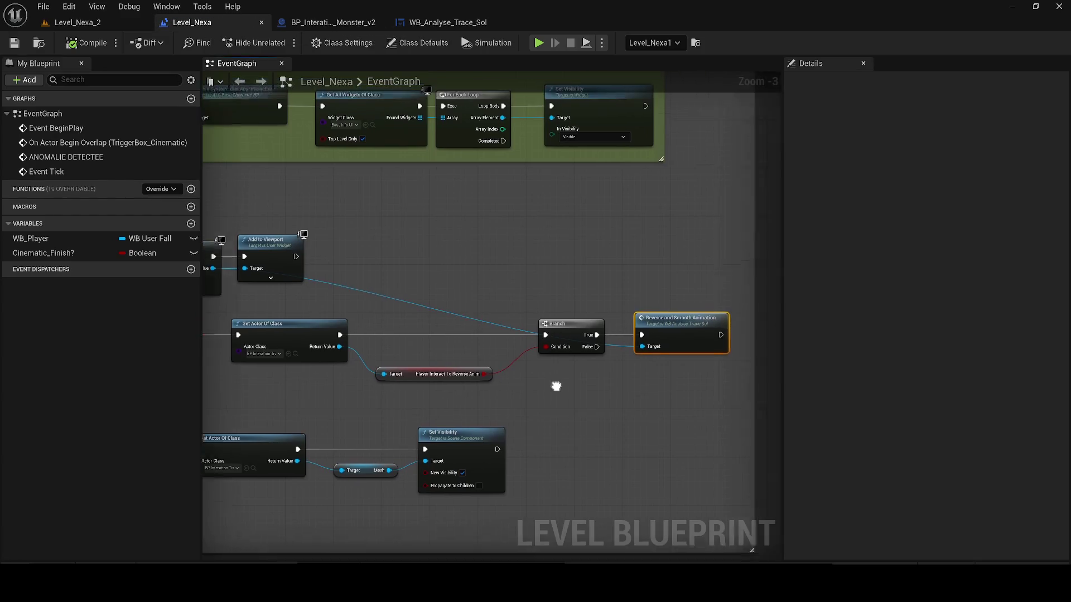
{"action": "left_click_drag", "start_coordinate": [577, 329], "coordinate": [620, 270]}
{"action": "left_click_drag", "start_coordinate": [510, 314], "coordinate": [666, 309]}
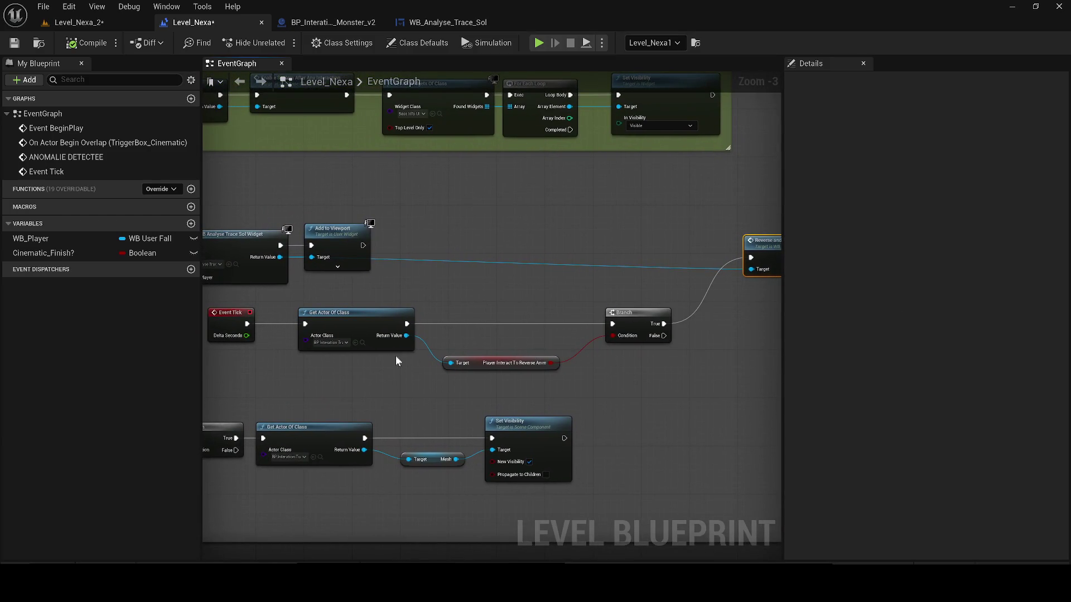
{"action": "mouse_move", "coordinate": [664, 324]}
{"action": "left_mouse_down"}
{"action": "mouse_move", "coordinate": [684, 395]}
{"action": "mouse_move", "coordinate": [614, 454]}
{"action": "left_mouse_up"}
{"action": "type", "text": "do once"}
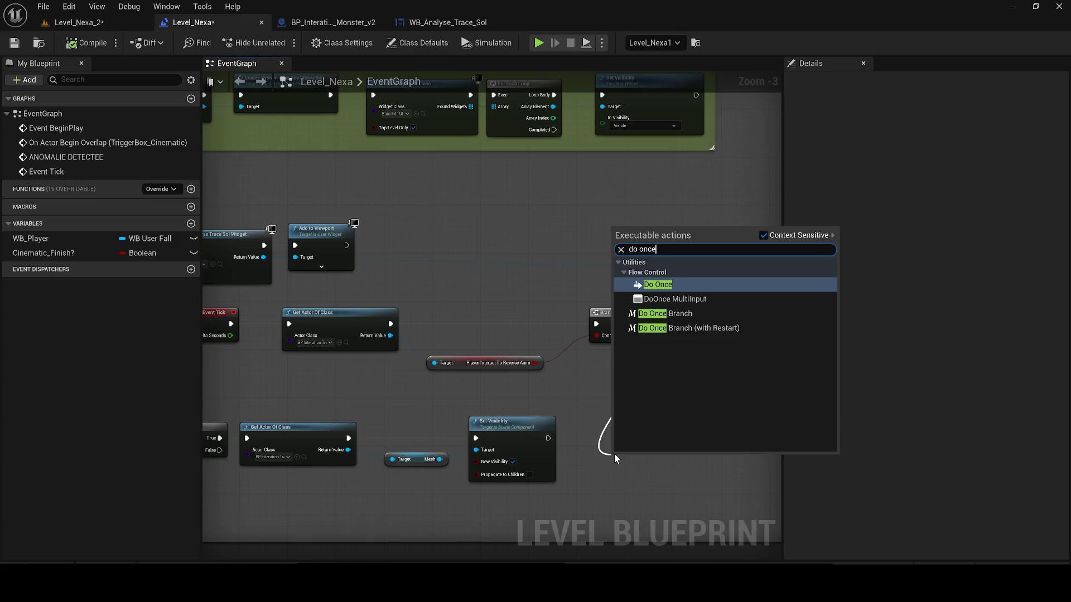
{"action": "key", "text": "Return"}
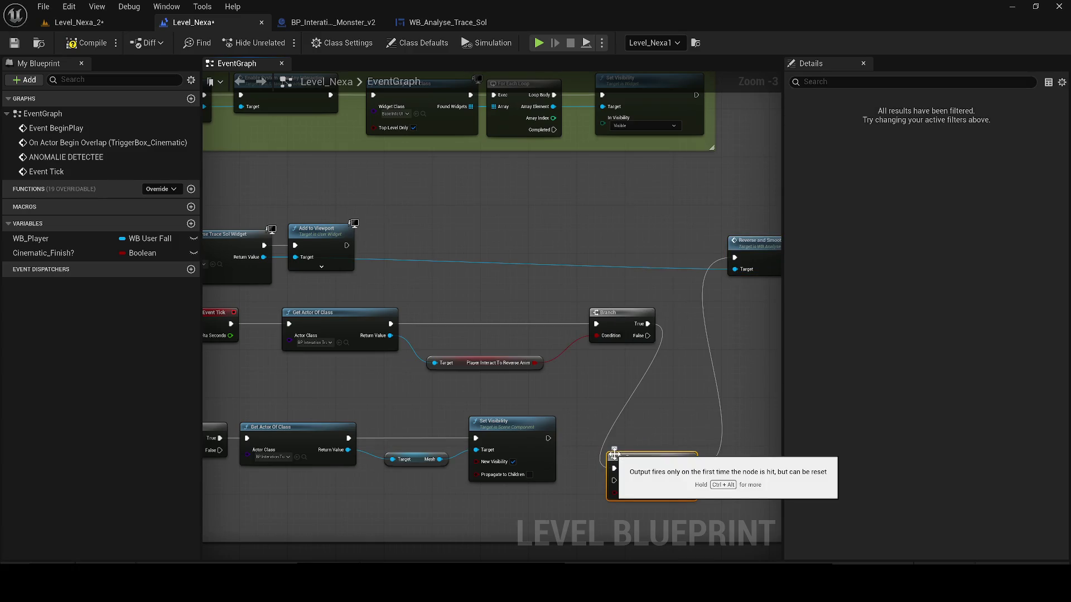
Step: Place Do Once between the Branch and the Reverse and Smooth Animation call and save all
{"action": "left_click_drag", "start_coordinate": [614, 454], "coordinate": [680, 308]}
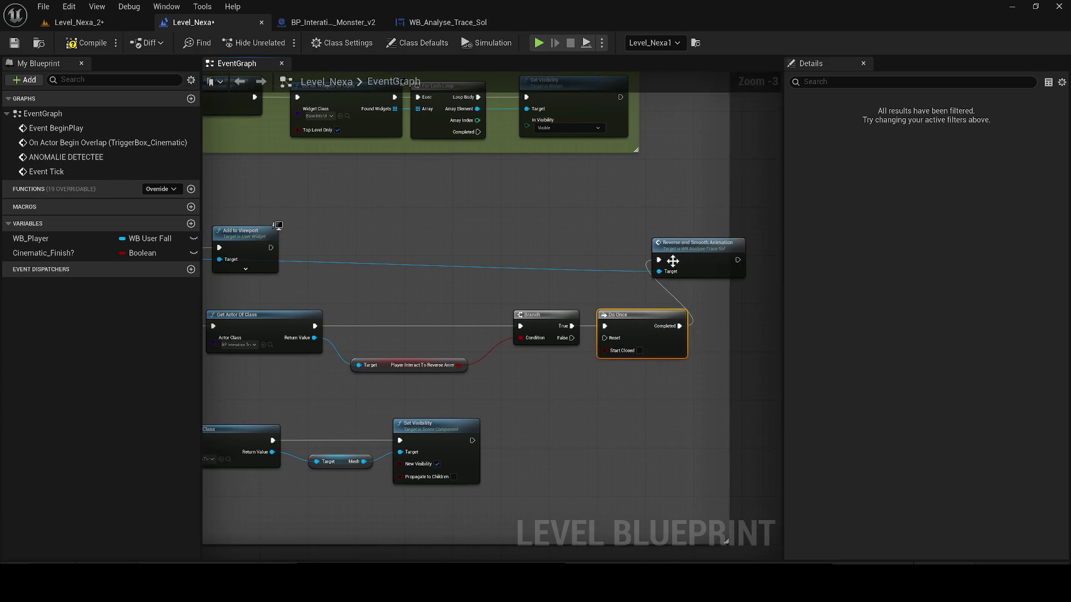
{"action": "left_click_drag", "start_coordinate": [673, 261], "coordinate": [612, 262]}
{"action": "left_click", "coordinate": [87, 43]}
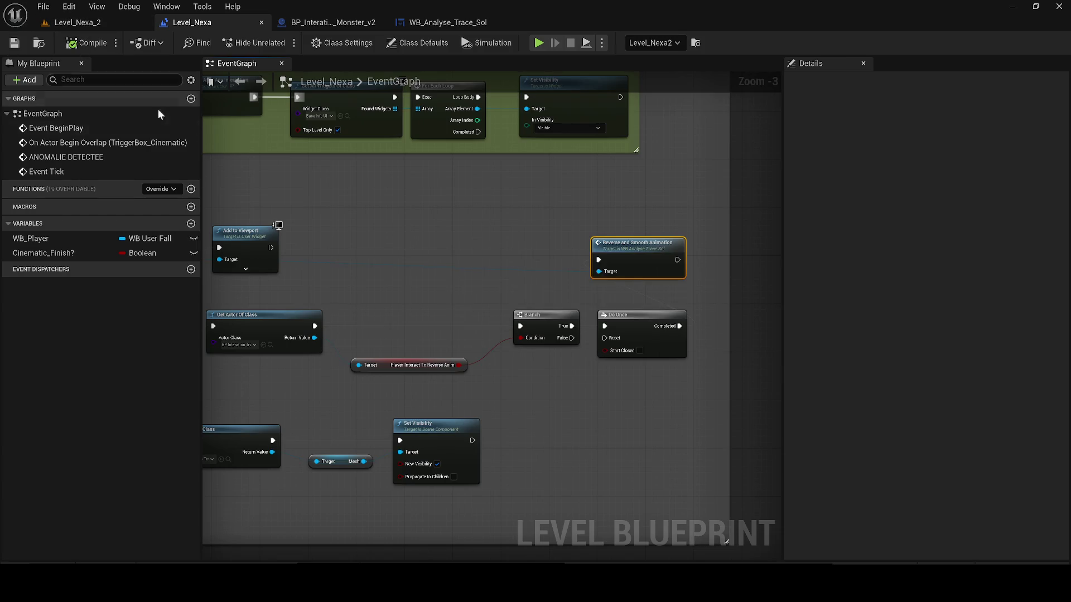
{"action": "scroll", "coordinate": [494, 313], "scroll_direction": "down", "scroll_amount": 1}
Step: Save the level and start a play session in Level_Nexa_2
{"action": "left_click", "coordinate": [16, 43]}
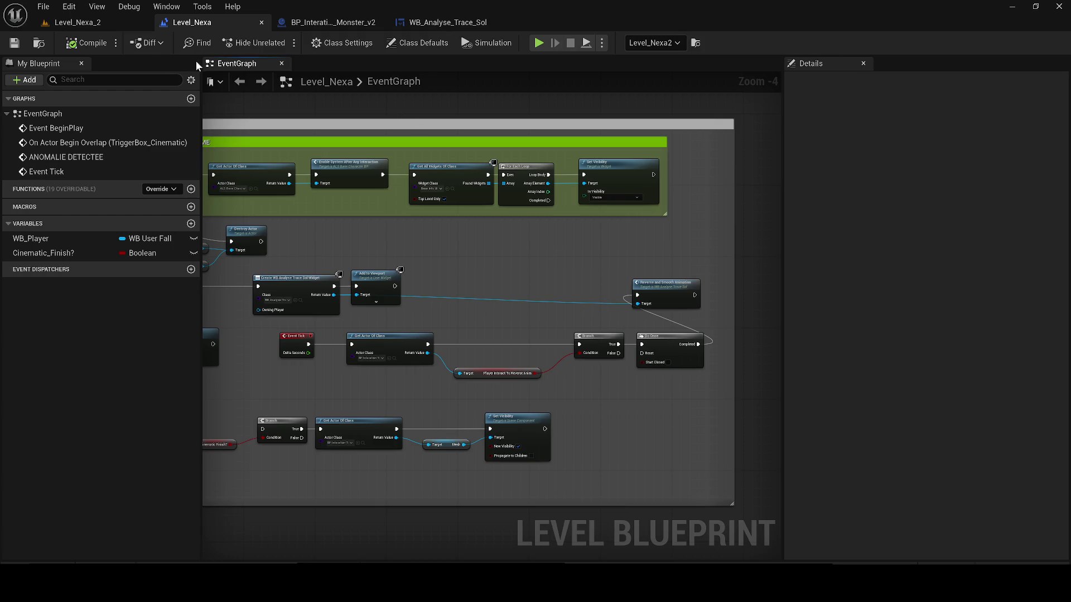
{"action": "left_click", "coordinate": [76, 22]}
{"action": "key", "text": "alt+p"}
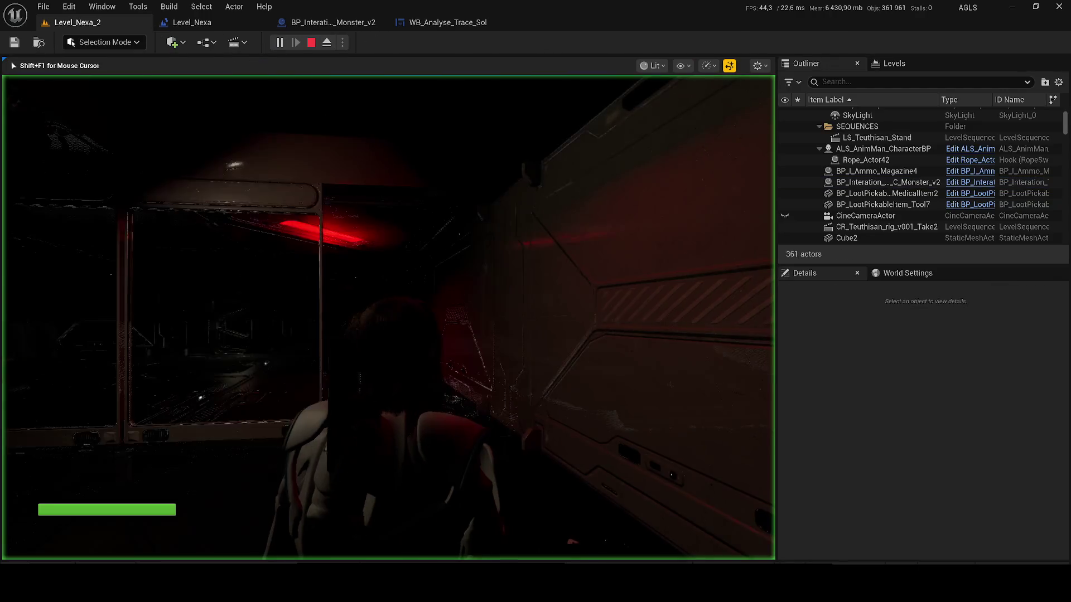
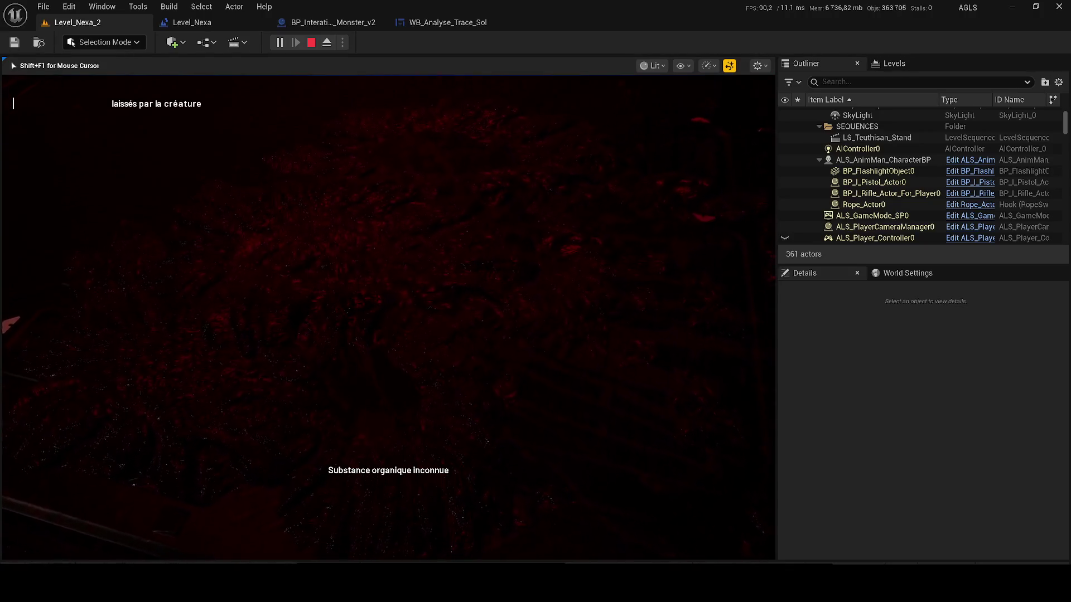
Step: Stop the game preview and bring up the WB_Analyse_Trace_Sol widget blueprint
{"action": "key", "text": "Escape"}
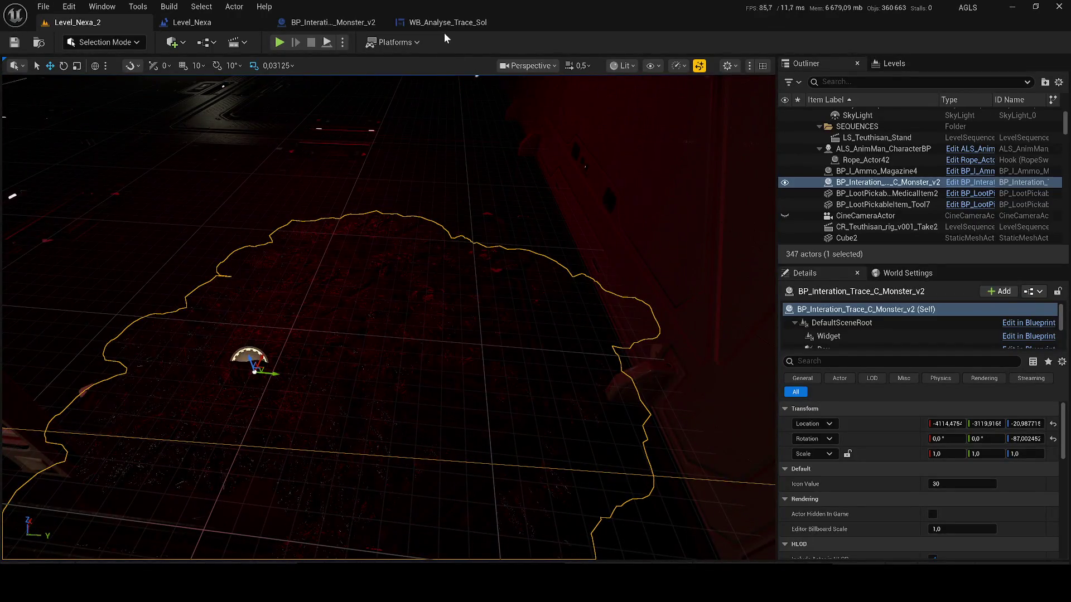
{"action": "left_click", "coordinate": [456, 24]}
{"action": "scroll", "coordinate": [522, 224], "scroll_direction": "down", "scroll_amount": 4}
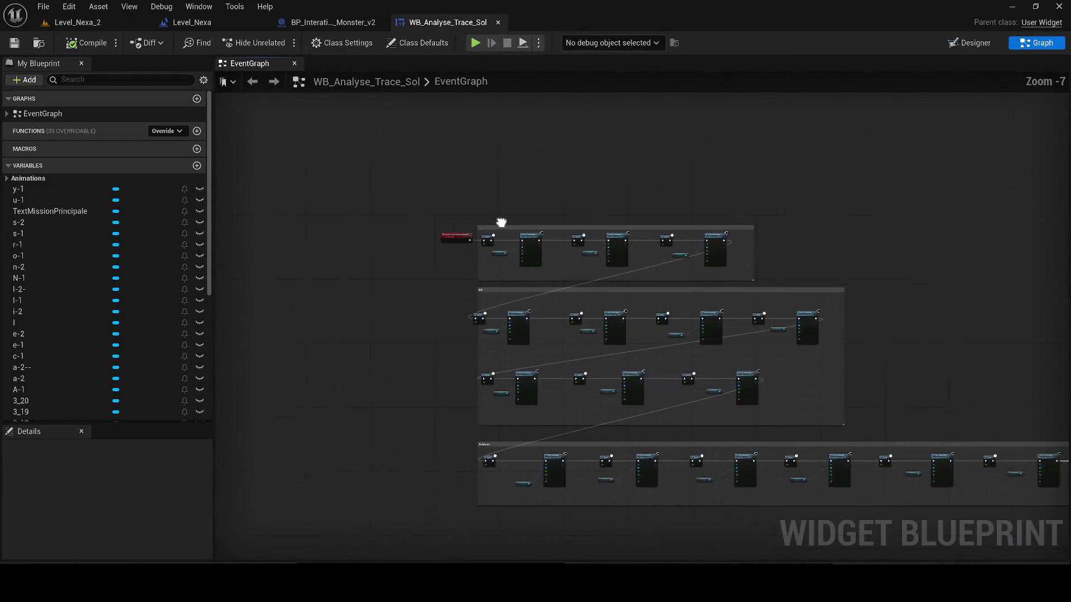
{"action": "scroll", "coordinate": [399, 325], "scroll_direction": "down", "scroll_amount": 1}
{"action": "scroll", "coordinate": [717, 287], "scroll_direction": "down", "scroll_amount": 4}
Step: Widen the comment box around the Delay and Y-Anim-1 Play Animation chain while reviewing the other letter groups
{"action": "mouse_move", "coordinate": [802, 359]}
{"action": "left_mouse_down"}
{"action": "mouse_move", "coordinate": [393, 197]}
{"action": "mouse_move", "coordinate": [320, 201]}
{"action": "left_mouse_up"}
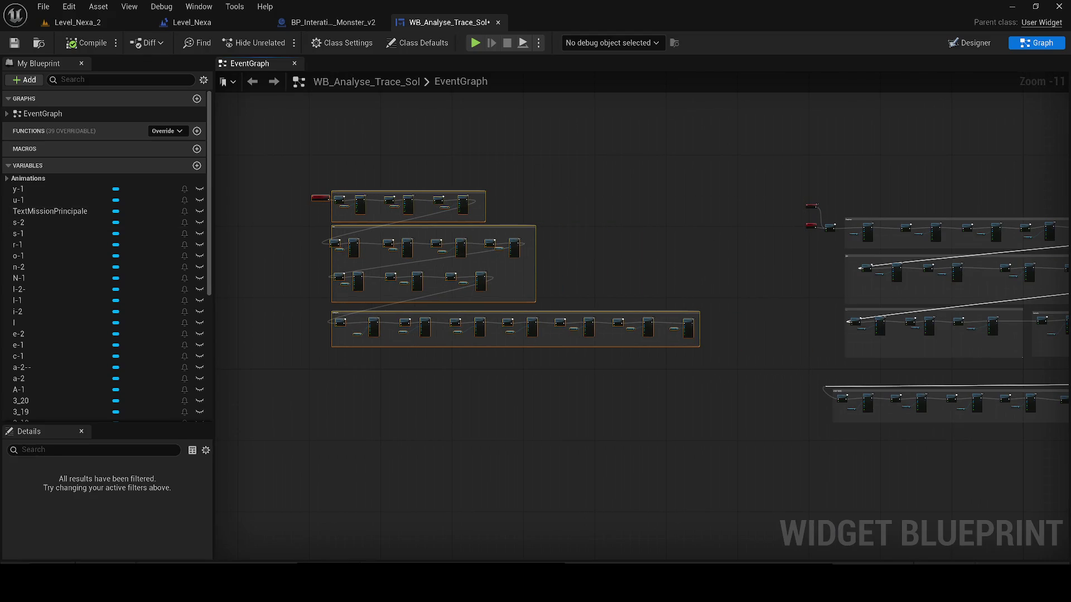
{"action": "scroll", "coordinate": [637, 362], "scroll_direction": "up", "scroll_amount": 1}
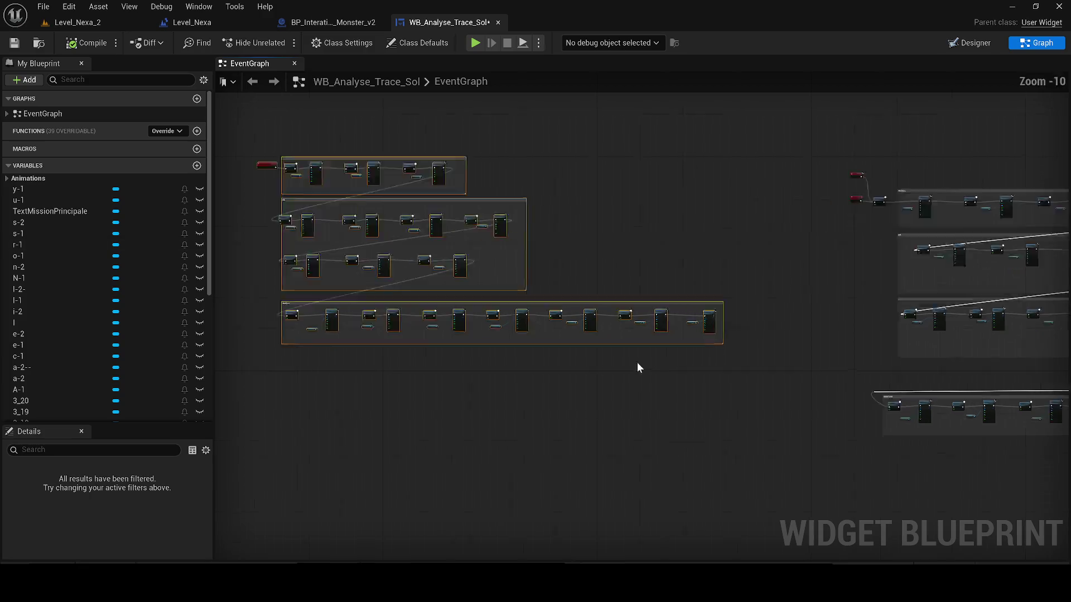
{"action": "scroll", "coordinate": [713, 337], "scroll_direction": "up", "scroll_amount": 3}
{"action": "scroll", "coordinate": [729, 321], "scroll_direction": "up", "scroll_amount": 3}
{"action": "left_click_drag", "start_coordinate": [817, 211], "coordinate": [926, 216]}
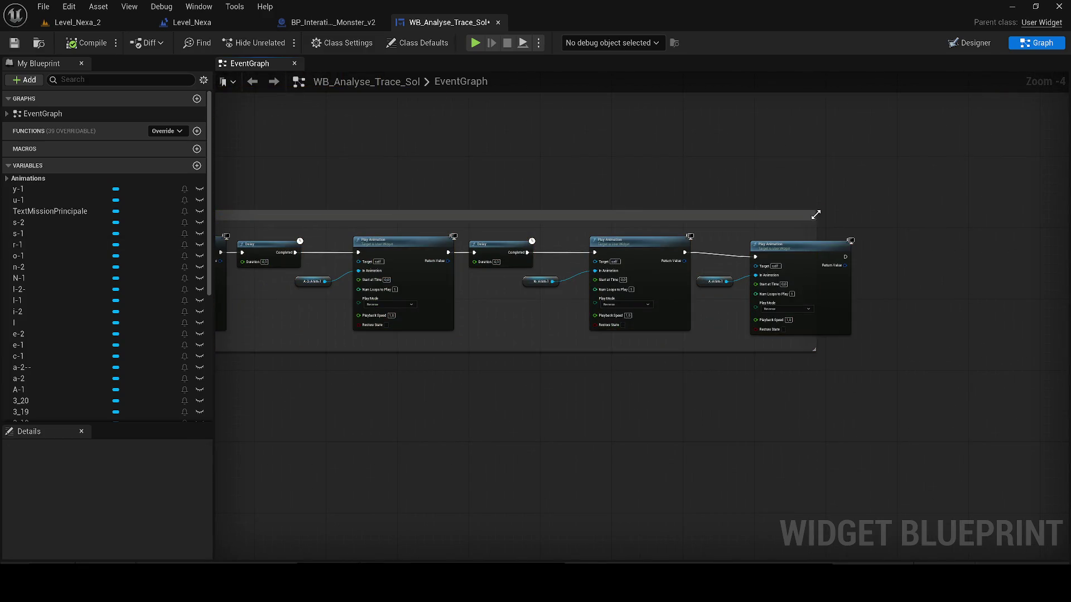
{"action": "mouse_move", "coordinate": [428, 282]}
{"action": "left_mouse_down"}
{"action": "mouse_move", "coordinate": [887, 291]}
{"action": "mouse_move", "coordinate": [957, 337]}
{"action": "mouse_move", "coordinate": [824, 394]}
{"action": "mouse_move", "coordinate": [422, 370]}
{"action": "left_mouse_up"}
{"action": "scroll", "coordinate": [431, 381], "scroll_direction": "up", "scroll_amount": 2}
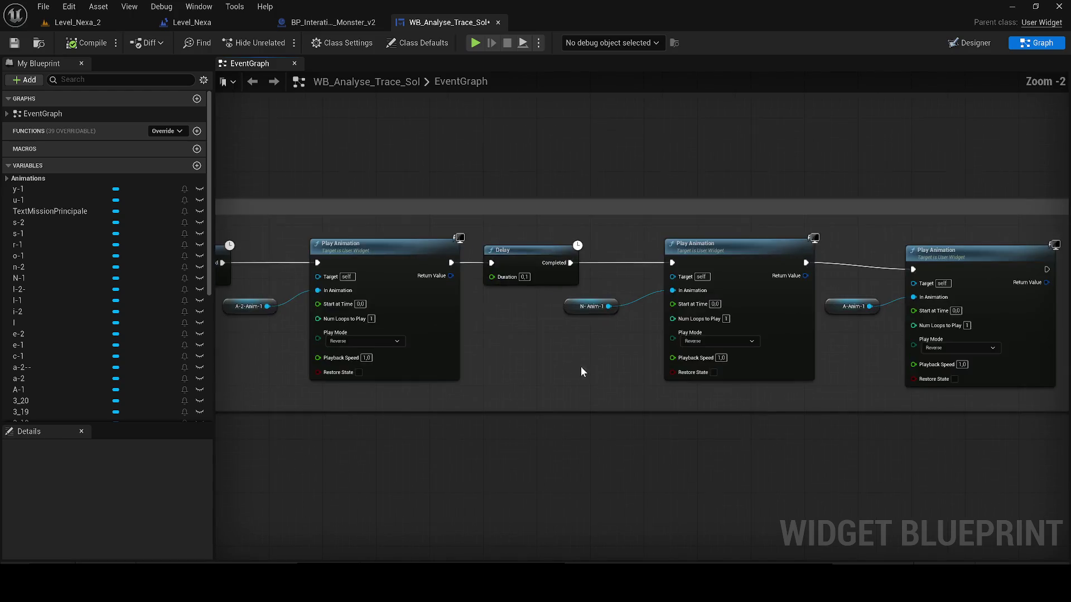
{"action": "left_click_drag", "start_coordinate": [882, 342], "coordinate": [983, 340]}
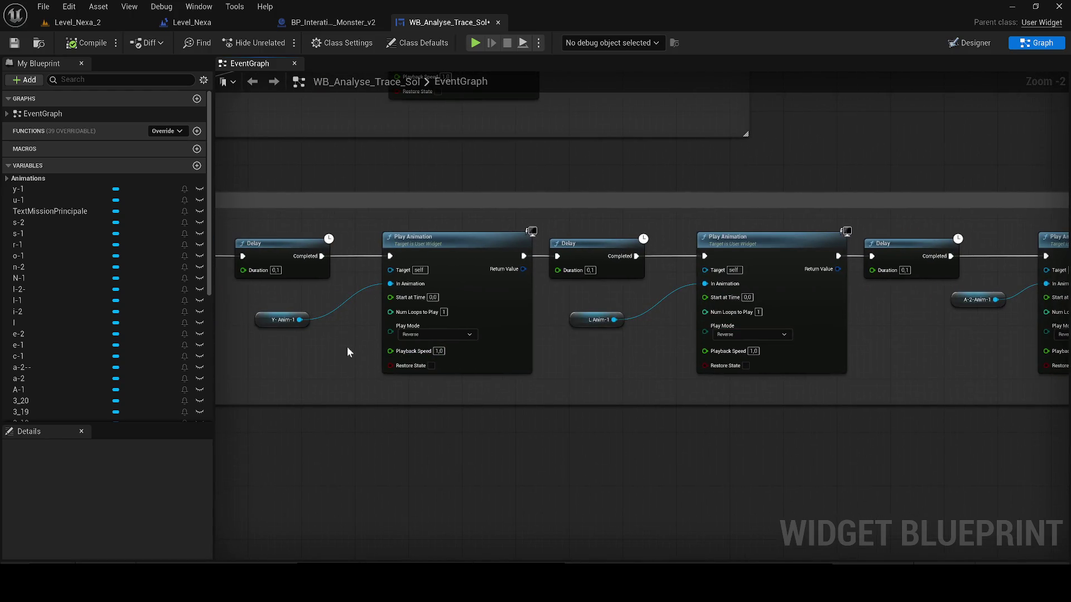
{"action": "scroll", "coordinate": [348, 352], "scroll_direction": "down", "scroll_amount": 5}
{"action": "left_click_drag", "start_coordinate": [731, 347], "coordinate": [257, 302]}
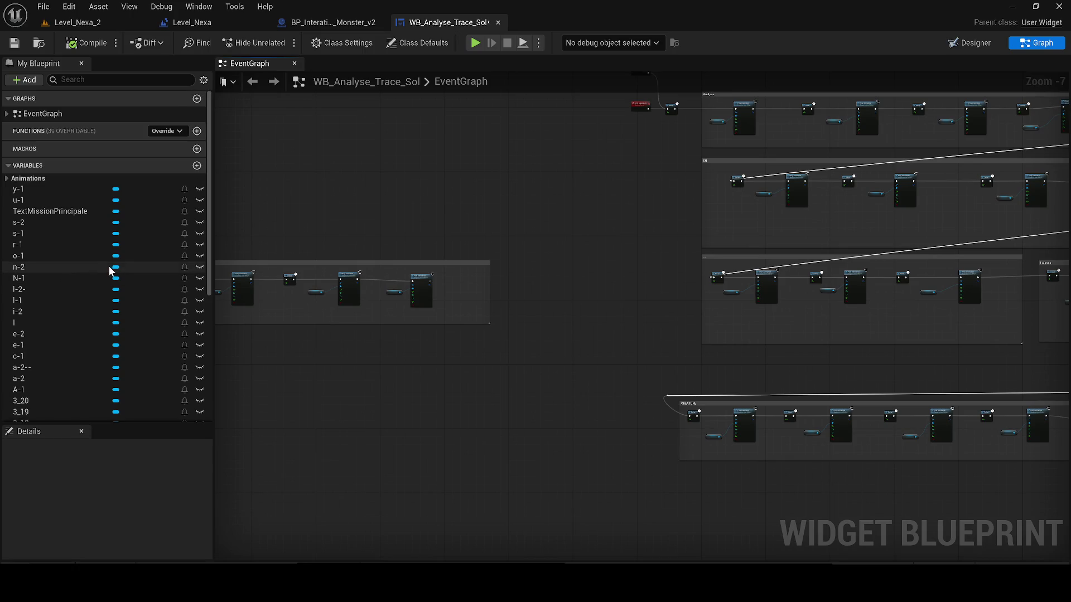
{"action": "left_click_drag", "start_coordinate": [775, 301], "coordinate": [228, 251]}
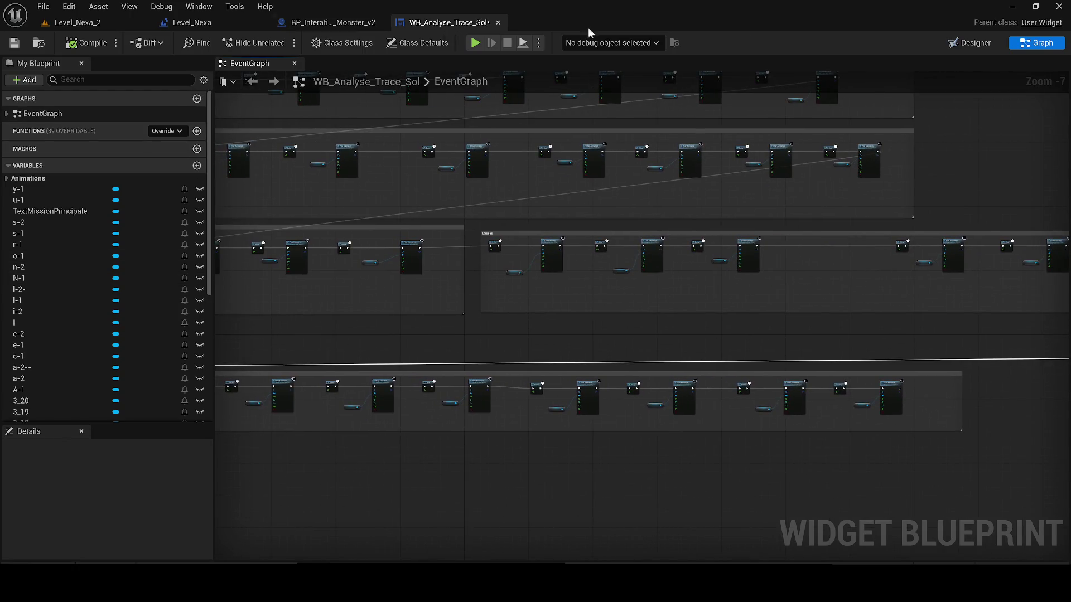
Step: In the Designer hierarchy, select every letter TextBlock from A-1 through N-1
{"action": "left_click", "coordinate": [971, 43]}
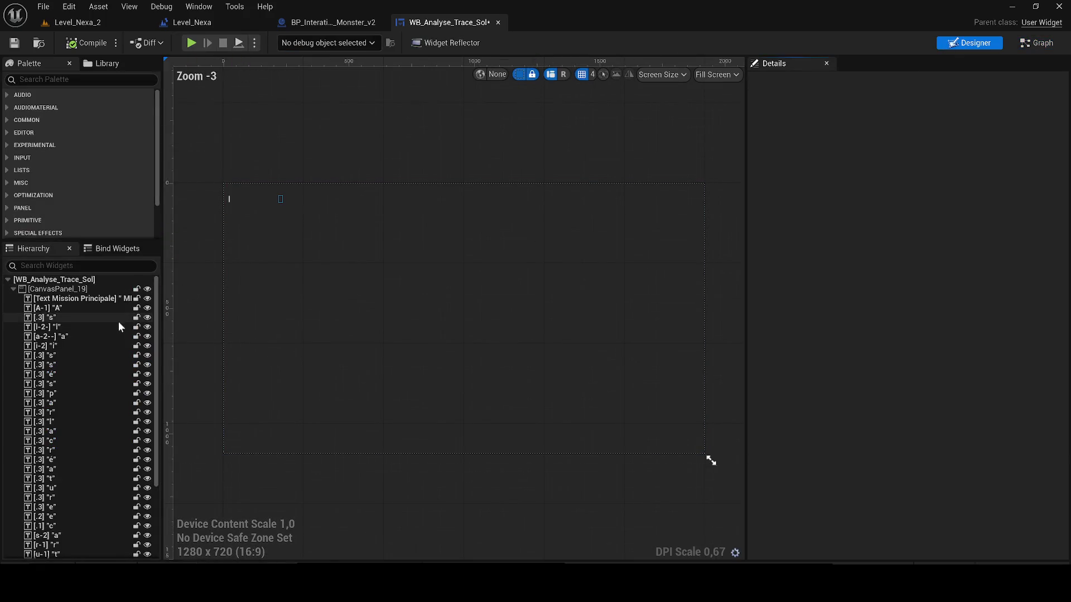
{"action": "left_click", "coordinate": [67, 310]}
{"action": "scroll", "coordinate": [68, 418], "scroll_direction": "down", "scroll_amount": 5}
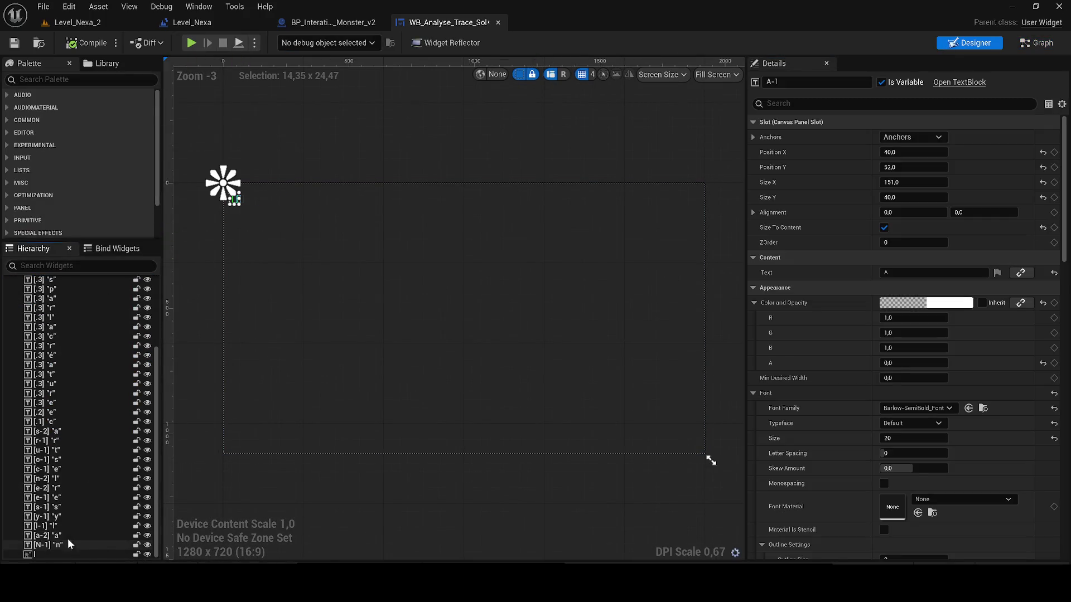
{"action": "left_click", "coordinate": [60, 550], "text": "shift"}
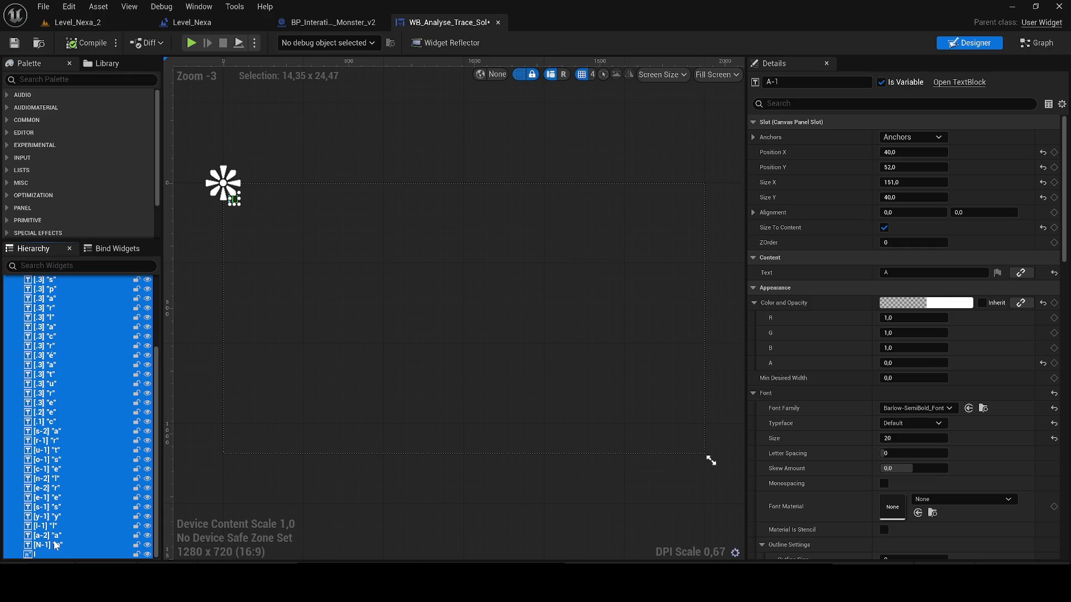
{"action": "left_click", "coordinate": [55, 545]}
{"action": "scroll", "coordinate": [50, 352], "scroll_direction": "up", "scroll_amount": 5}
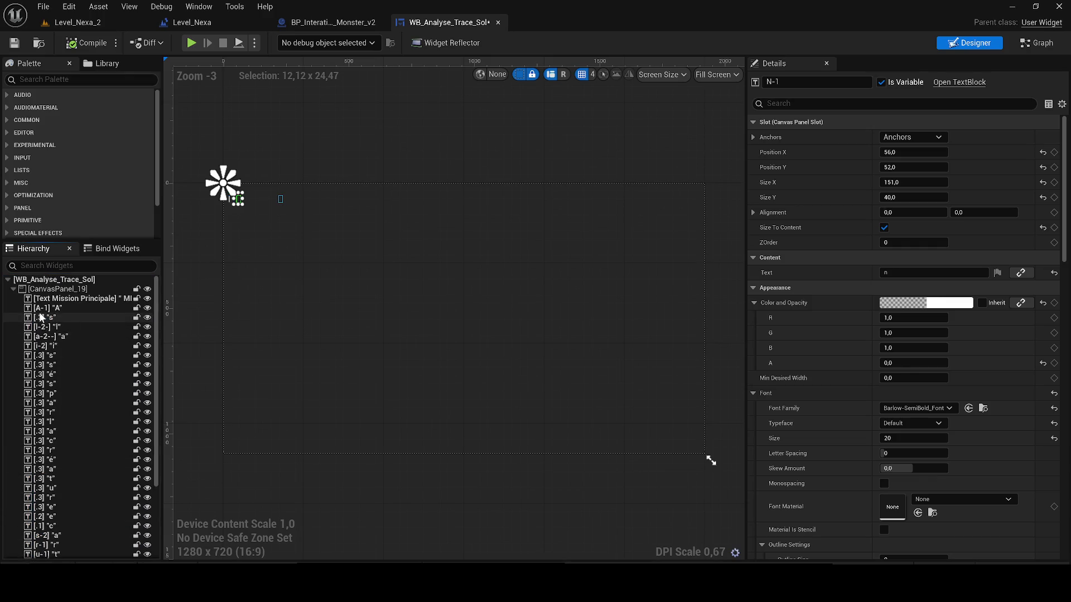
{"action": "left_click", "coordinate": [40, 317], "text": "shift"}
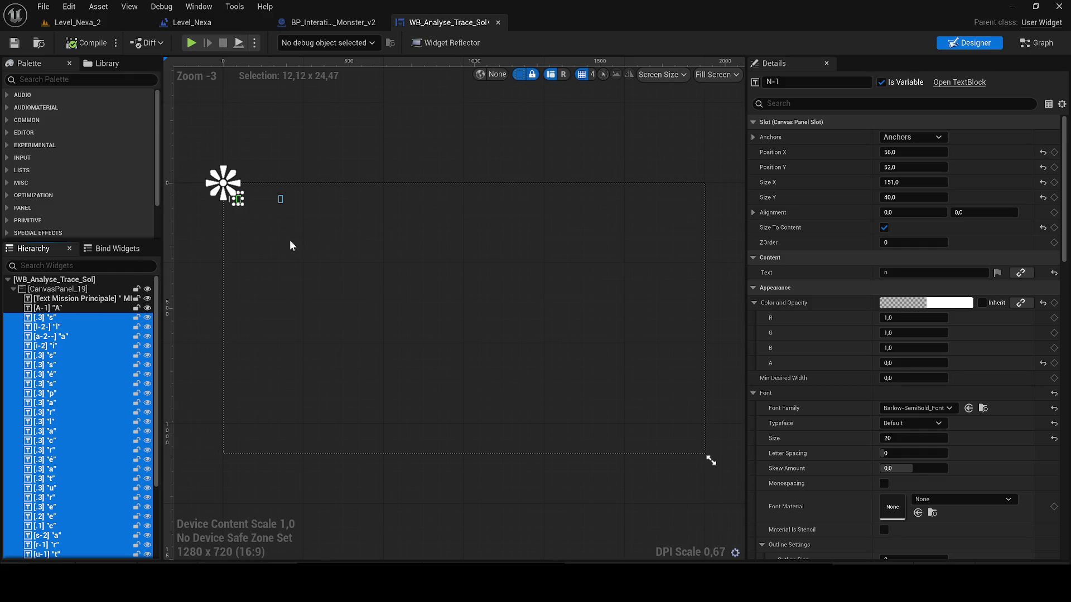
{"action": "scroll", "coordinate": [274, 226], "scroll_direction": "up", "scroll_amount": 2}
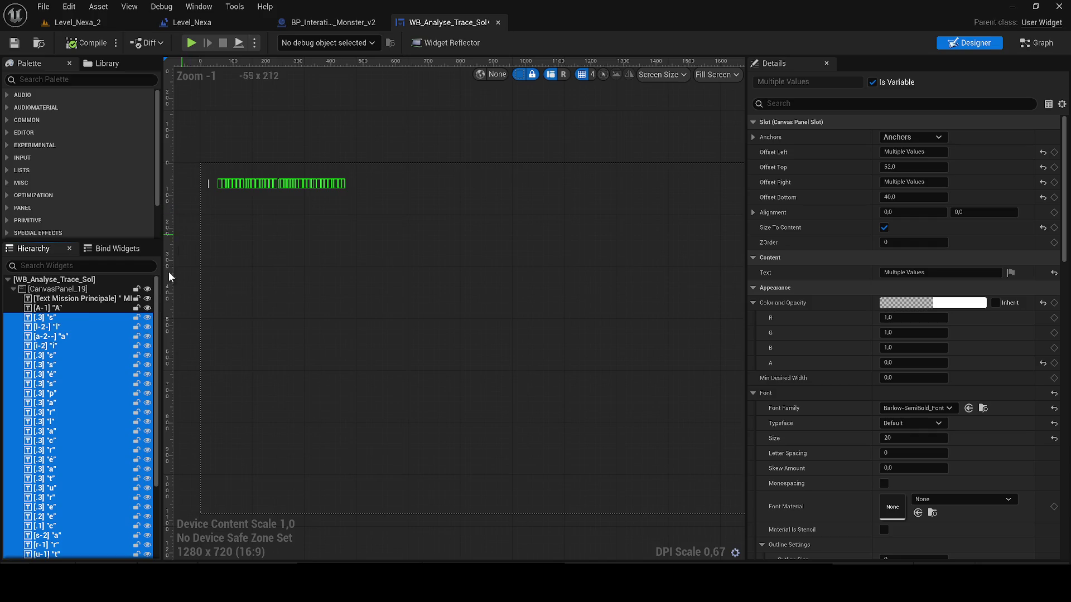
{"action": "left_click", "coordinate": [50, 309], "text": "shift"}
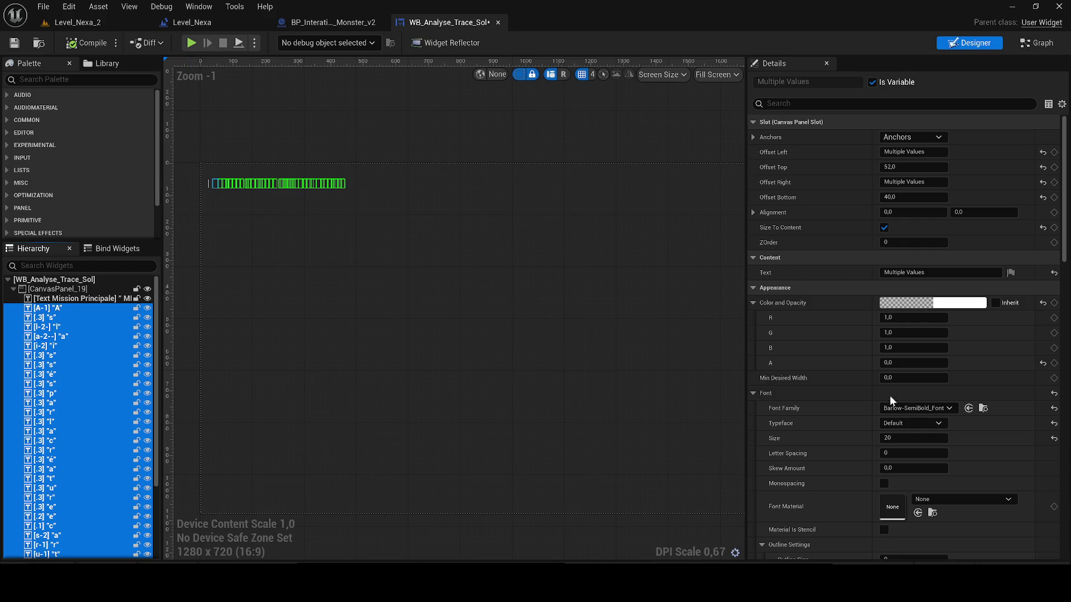
Step: Set the selected letters' Color and Opacity alpha to 1.0 so the mission text shows, then return to the EventGraph
{"action": "left_click", "coordinate": [896, 362]}
{"action": "type", "text": "1"}
{"action": "key", "text": "Return"}
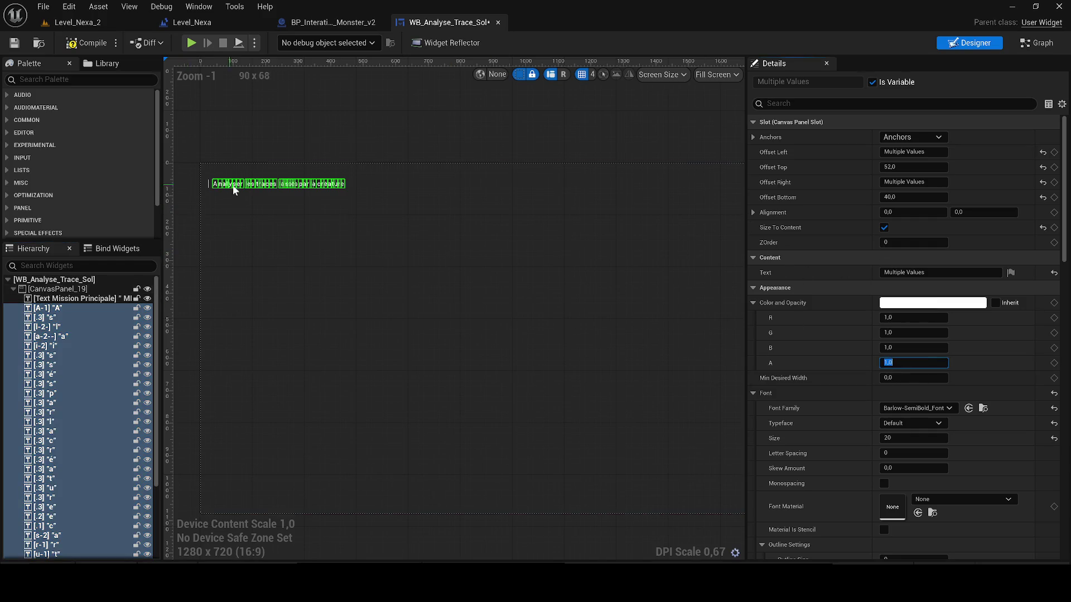
{"action": "left_click_drag", "start_coordinate": [232, 185], "coordinate": [377, 268]}
{"action": "scroll", "coordinate": [378, 267], "scroll_direction": "up", "scroll_amount": 6}
{"action": "scroll", "coordinate": [399, 265], "scroll_direction": "up", "scroll_amount": 2}
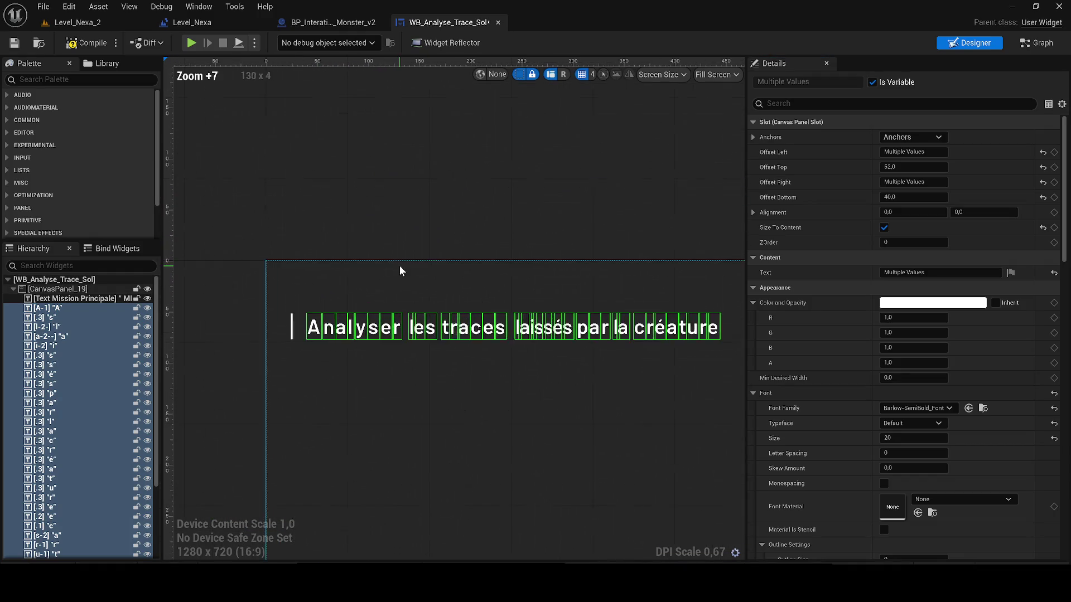
{"action": "left_click_drag", "start_coordinate": [456, 235], "coordinate": [432, 234]}
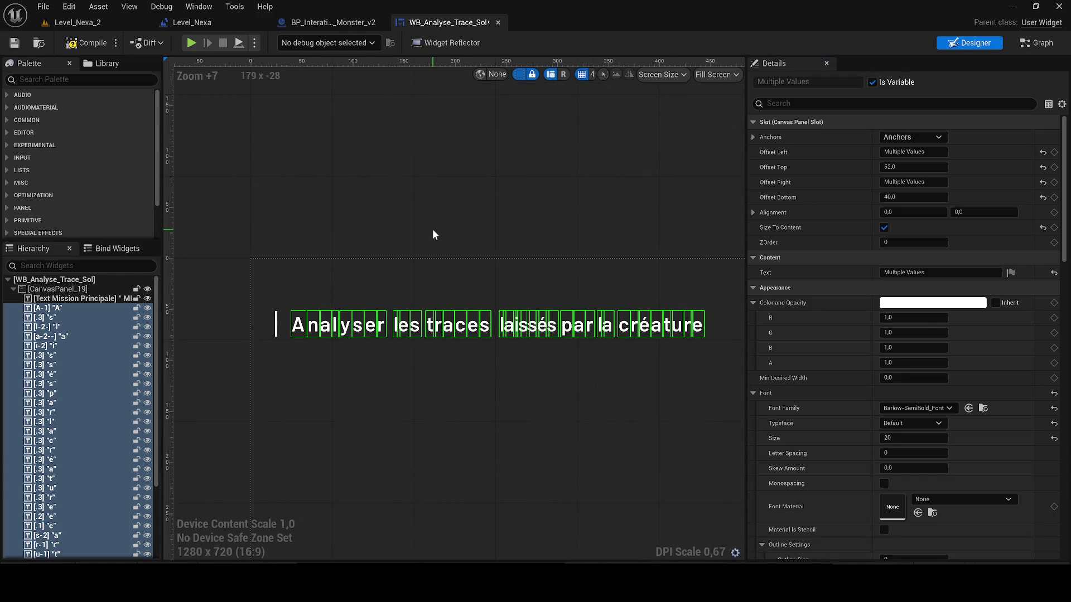
{"action": "left_click", "coordinate": [1038, 42]}
{"action": "scroll", "coordinate": [606, 333], "scroll_direction": "up", "scroll_amount": 1}
{"action": "scroll", "coordinate": [552, 341], "scroll_direction": "up", "scroll_amount": 1}
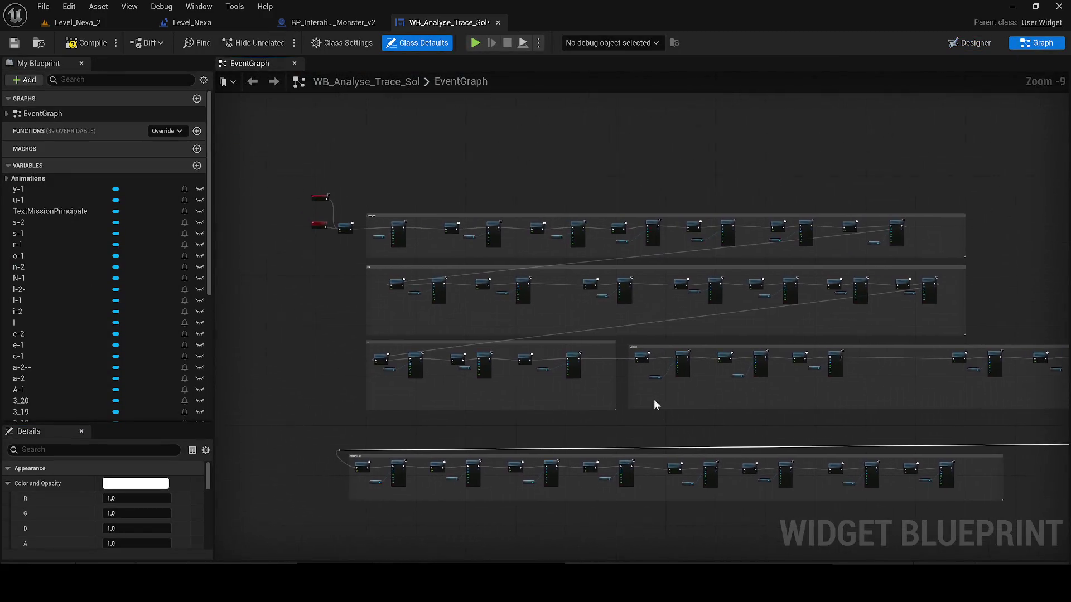
{"action": "scroll", "coordinate": [653, 399], "scroll_direction": "up", "scroll_amount": 2}
Step: Check the Level_Nexa level blueprint, come back to the widget's Designer, and return to its EventGraph
{"action": "mouse_move", "coordinate": [627, 343]}
{"action": "left_mouse_down"}
{"action": "mouse_move", "coordinate": [1038, 358]}
{"action": "mouse_move", "coordinate": [695, 357]}
{"action": "left_mouse_up"}
{"action": "scroll", "coordinate": [1038, 358], "scroll_direction": "down", "scroll_amount": 3}
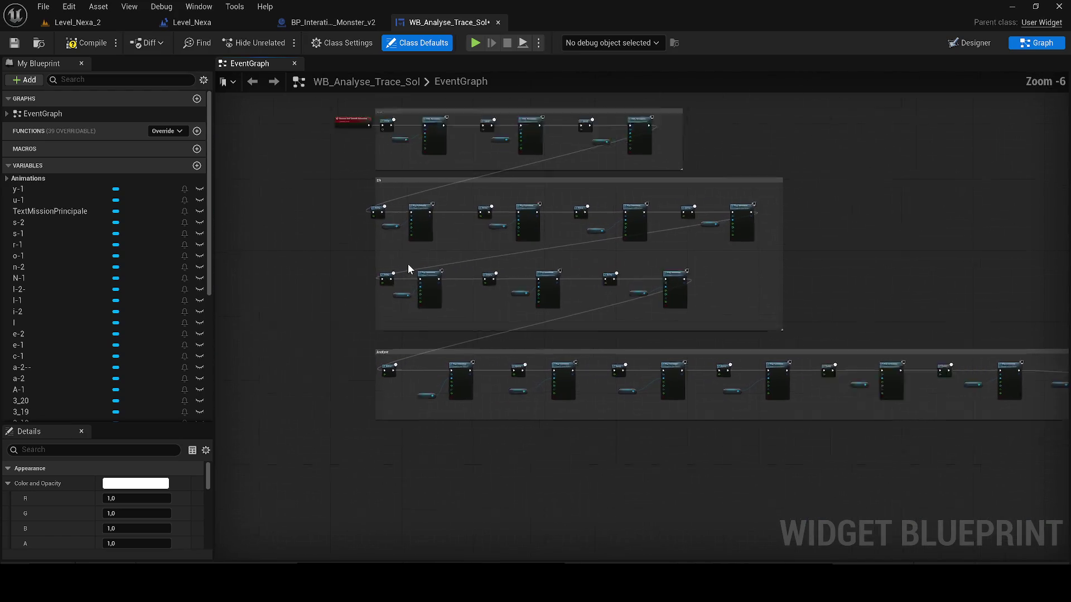
{"action": "scroll", "coordinate": [407, 264], "scroll_direction": "up", "scroll_amount": 2}
{"action": "scroll", "coordinate": [317, 305], "scroll_direction": "down", "scroll_amount": 2}
{"action": "scroll", "coordinate": [351, 185], "scroll_direction": "up", "scroll_amount": 1}
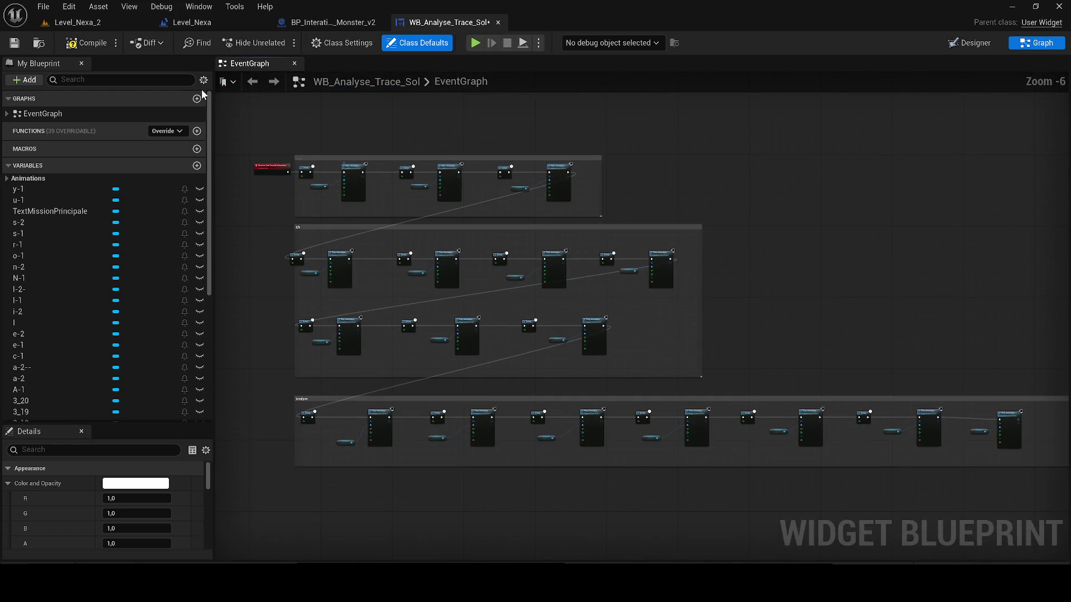
{"action": "left_click", "coordinate": [193, 24]}
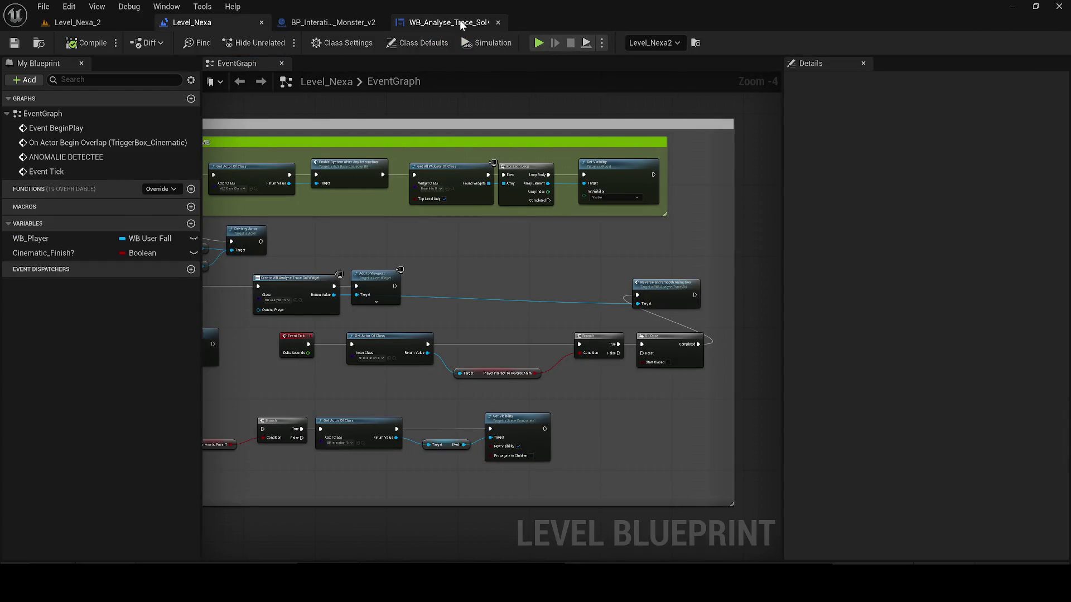
{"action": "left_click", "coordinate": [457, 23]}
{"action": "left_click", "coordinate": [971, 42]}
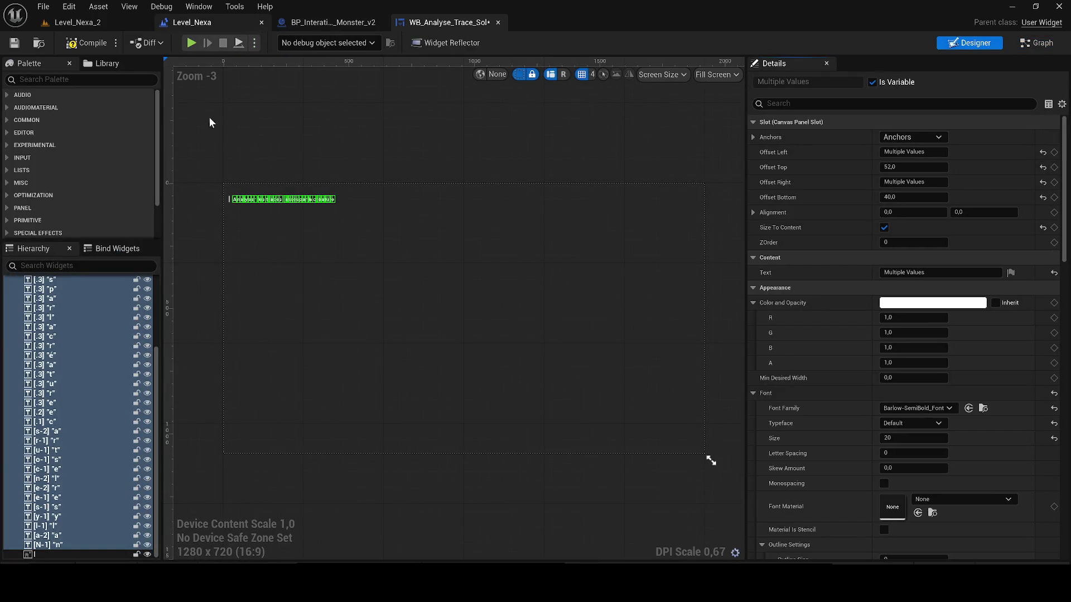
{"action": "scroll", "coordinate": [222, 150], "scroll_direction": "up", "scroll_amount": 1}
{"action": "scroll", "coordinate": [234, 182], "scroll_direction": "up", "scroll_amount": 4}
{"action": "scroll", "coordinate": [330, 250], "scroll_direction": "up", "scroll_amount": 1}
{"action": "scroll", "coordinate": [330, 250], "scroll_direction": "up", "scroll_amount": 1}
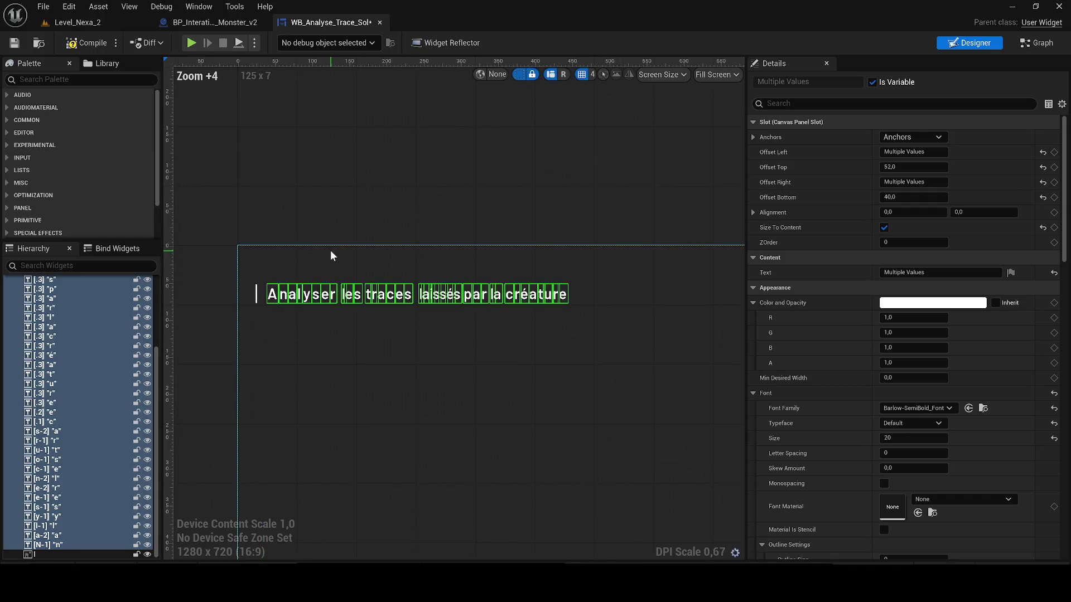
{"action": "scroll", "coordinate": [419, 304], "scroll_direction": "up", "scroll_amount": 1}
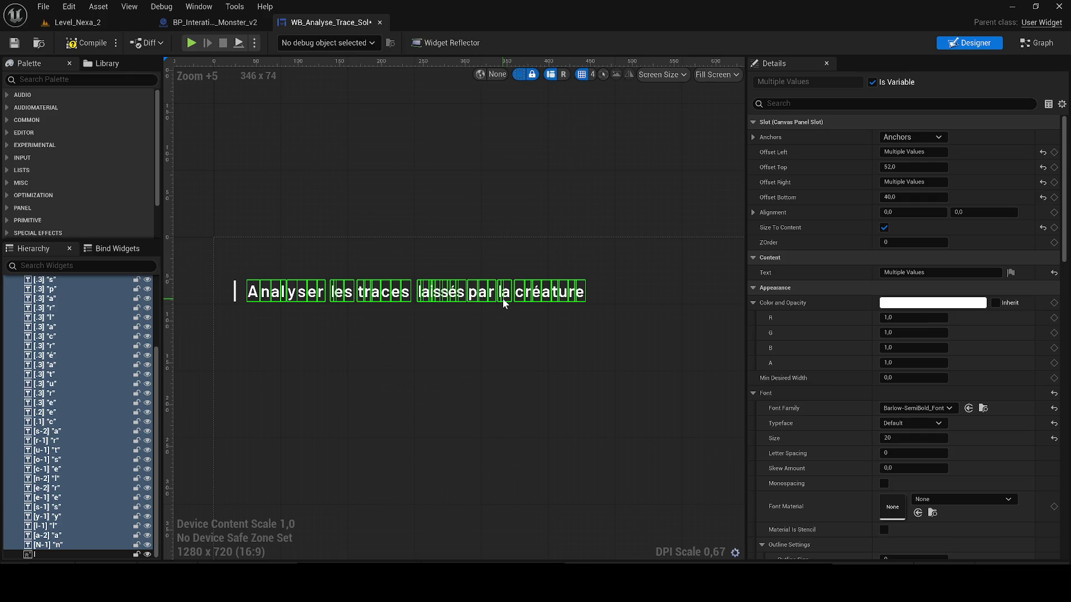
{"action": "left_click", "coordinate": [1038, 42]}
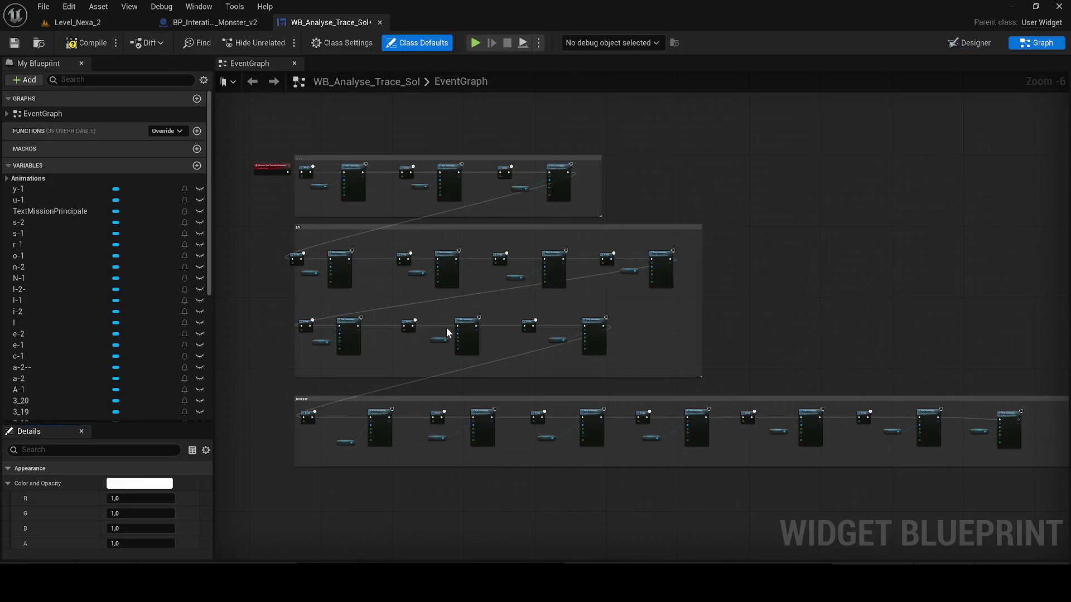
Step: Select the Reverse And Smooth Animation event and the nodes beside it in the graph
{"action": "left_click_drag", "start_coordinate": [446, 327], "coordinate": [471, 415]}
{"action": "mouse_move", "coordinate": [393, 285]}
{"action": "left_mouse_down"}
{"action": "mouse_move", "coordinate": [405, 78]}
{"action": "mouse_move", "coordinate": [405, 404]}
{"action": "left_mouse_up"}
{"action": "scroll", "coordinate": [406, 474], "scroll_direction": "up", "scroll_amount": 3}
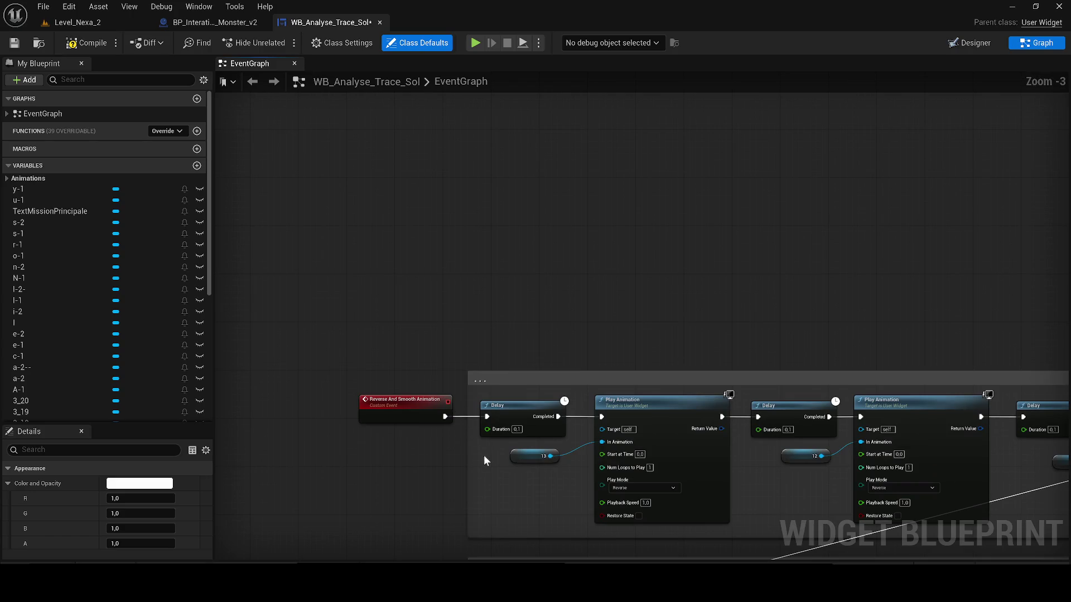
{"action": "left_click", "coordinate": [394, 407]}
{"action": "scroll", "coordinate": [390, 381], "scroll_direction": "down", "scroll_amount": 8}
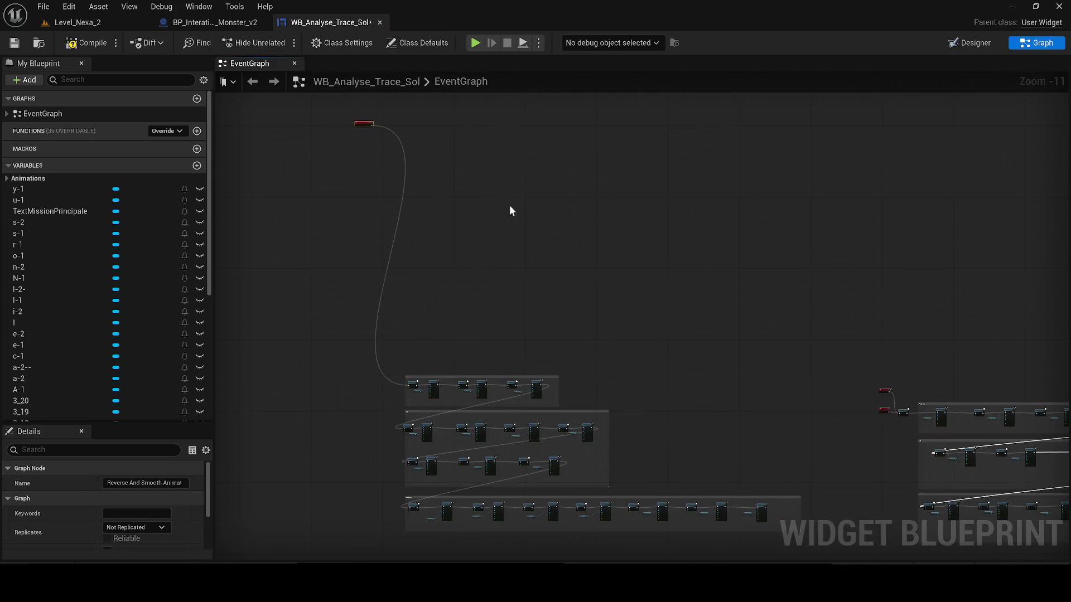
{"action": "left_click_drag", "start_coordinate": [510, 205], "coordinate": [266, 198]}
{"action": "scroll", "coordinate": [503, 414], "scroll_direction": "up", "scroll_amount": 2}
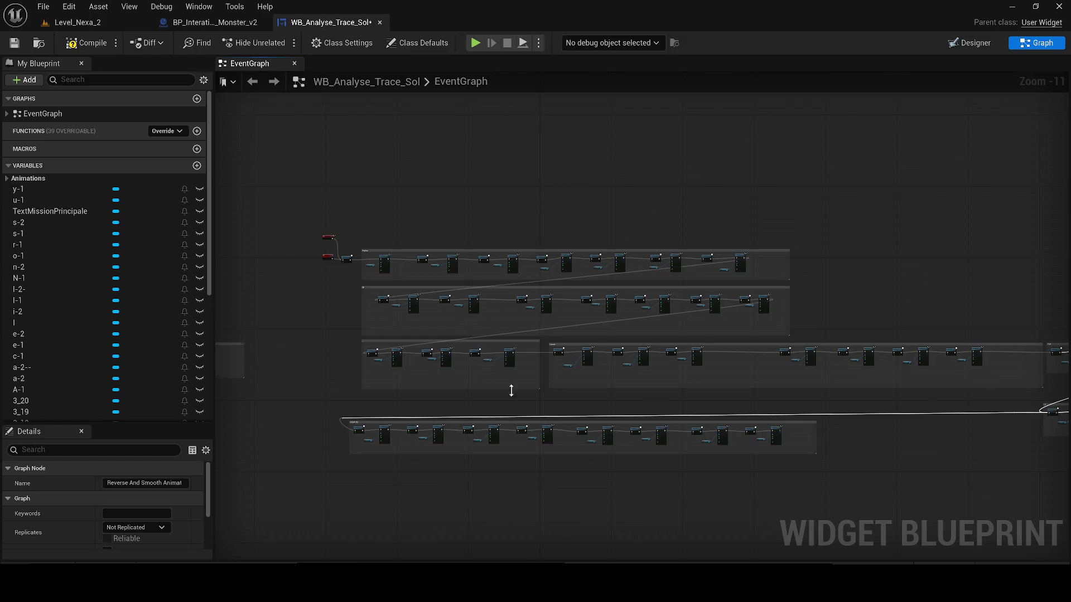
{"action": "scroll", "coordinate": [509, 388], "scroll_direction": "up", "scroll_amount": 1}
{"action": "scroll", "coordinate": [605, 433], "scroll_direction": "up", "scroll_amount": 1}
{"action": "scroll", "coordinate": [602, 399], "scroll_direction": "down", "scroll_amount": 3}
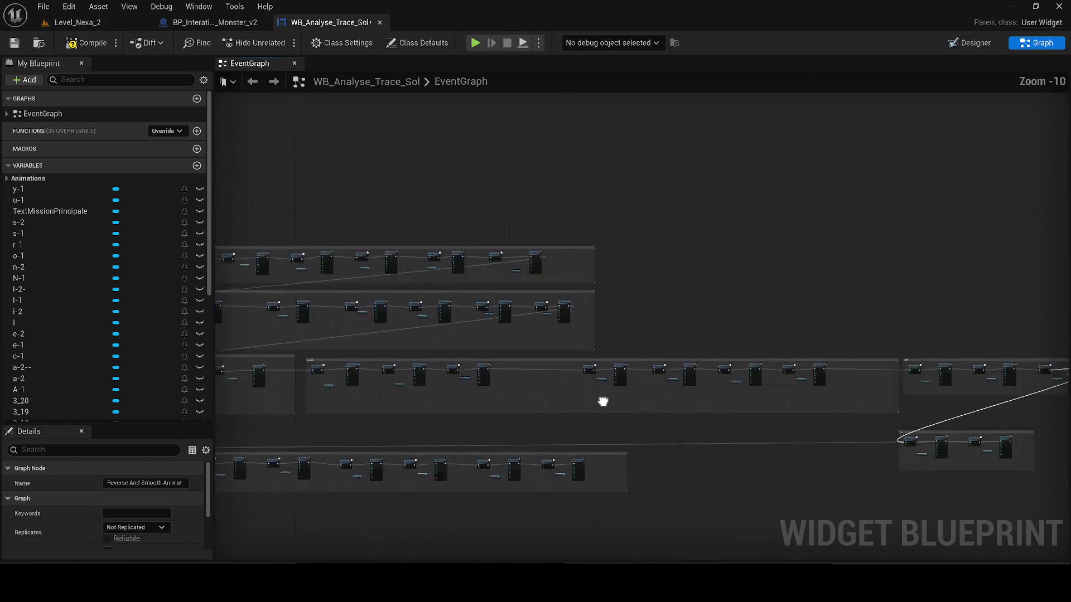
{"action": "scroll", "coordinate": [816, 418], "scroll_direction": "down", "scroll_amount": 1}
Step: Duplicate the middle comment group of Delay and Play Animation nodes and place the copy further right
{"action": "mouse_move", "coordinate": [874, 410]}
{"action": "left_mouse_down"}
{"action": "mouse_move", "coordinate": [894, 412]}
{"action": "mouse_move", "coordinate": [408, 361]}
{"action": "left_mouse_up"}
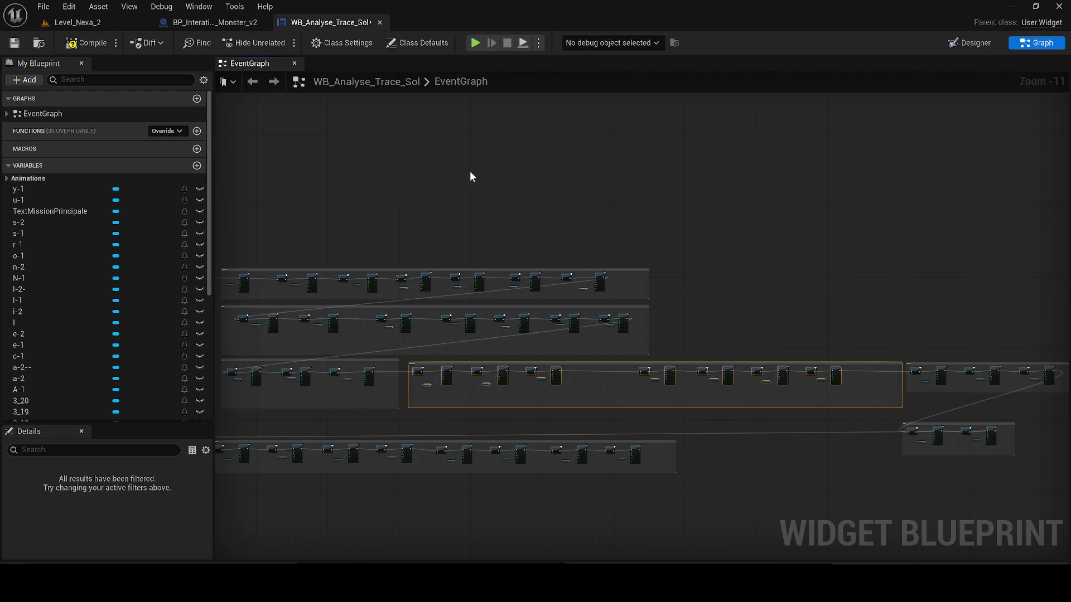
{"action": "left_click_drag", "start_coordinate": [470, 171], "coordinate": [838, 425]}
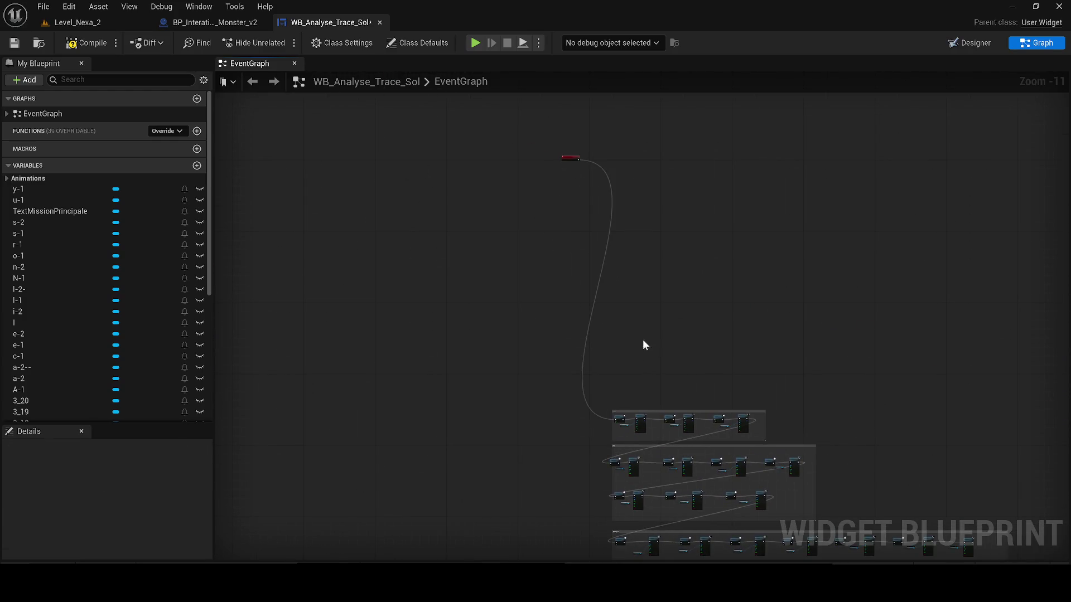
{"action": "key", "text": "ctrl+v"}
{"action": "scroll", "coordinate": [462, 340], "scroll_direction": "up", "scroll_amount": 4}
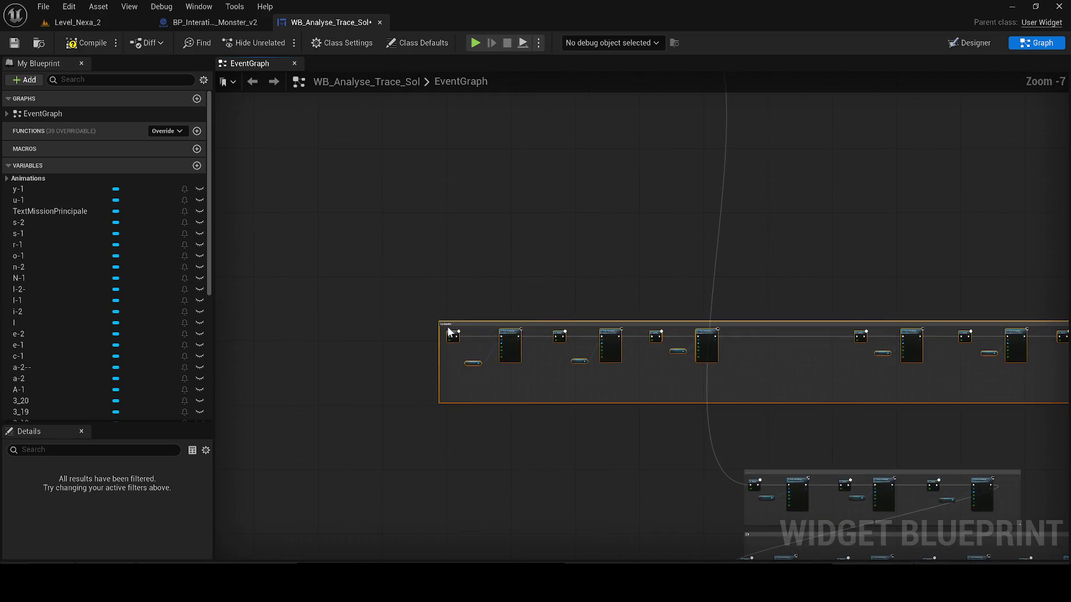
{"action": "mouse_move", "coordinate": [450, 333]}
{"action": "left_mouse_down"}
{"action": "mouse_move", "coordinate": [776, 308]}
{"action": "mouse_move", "coordinate": [850, 280]}
{"action": "mouse_move", "coordinate": [747, 268]}
{"action": "left_mouse_up"}
{"action": "left_click", "coordinate": [503, 389]}
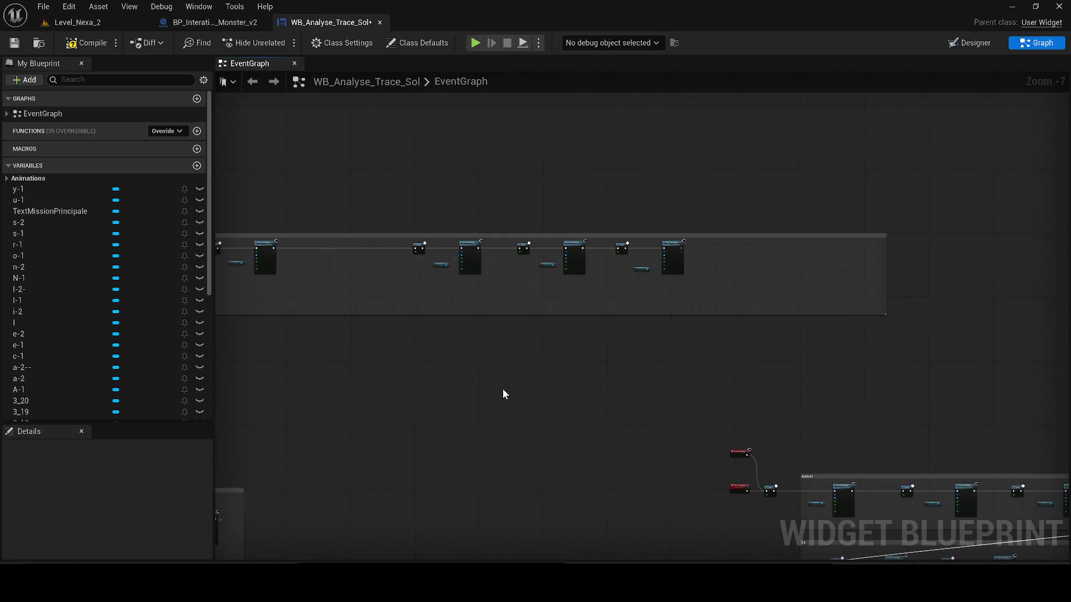
{"action": "scroll", "coordinate": [503, 389], "scroll_direction": "up", "scroll_amount": 1}
{"action": "scroll", "coordinate": [571, 354], "scroll_direction": "up", "scroll_amount": 1}
{"action": "scroll", "coordinate": [484, 395], "scroll_direction": "up", "scroll_amount": 1}
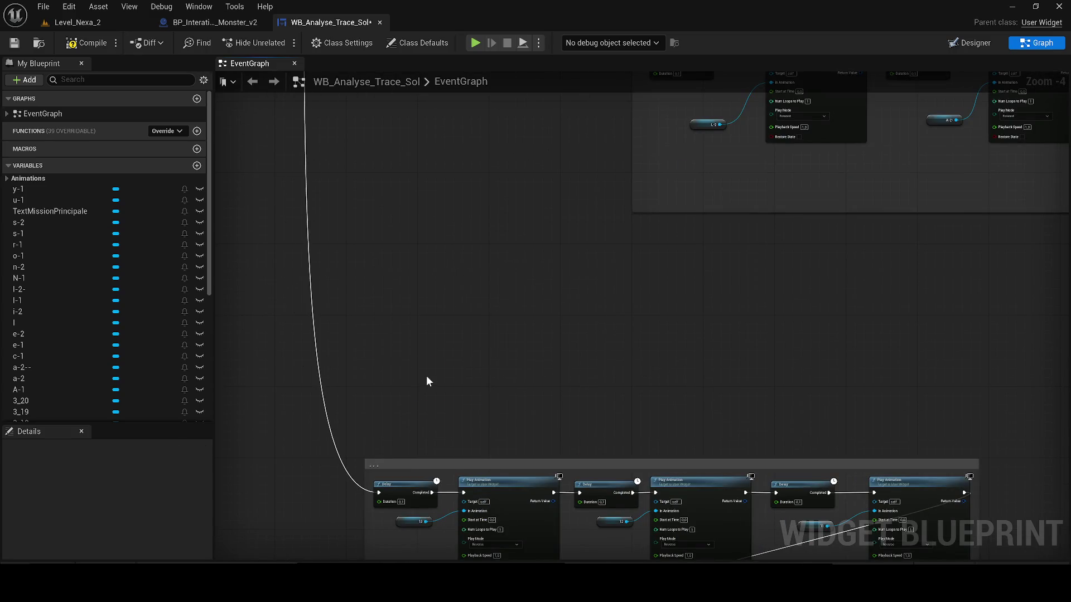
Step: Paste a new Delay and Play Animation pair and move it to the right of the upper chain
{"action": "key", "text": "ctrl+v"}
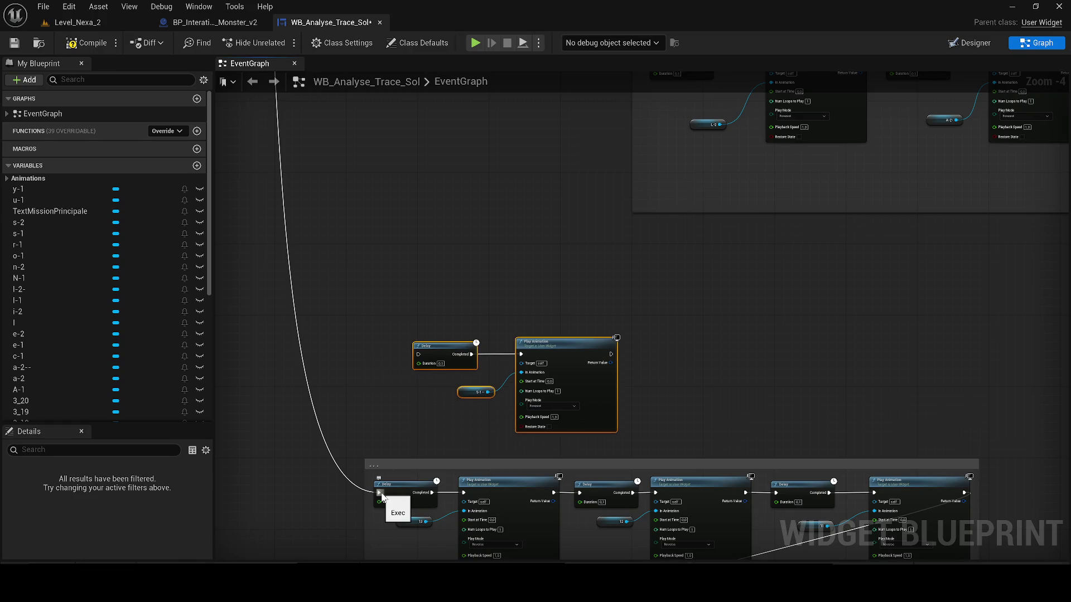
{"action": "scroll", "coordinate": [569, 376], "scroll_direction": "up", "scroll_amount": 2}
{"action": "left_click", "coordinate": [549, 414]}
{"action": "key", "text": "Escape"}
{"action": "left_click_drag", "start_coordinate": [586, 337], "coordinate": [822, 338]}
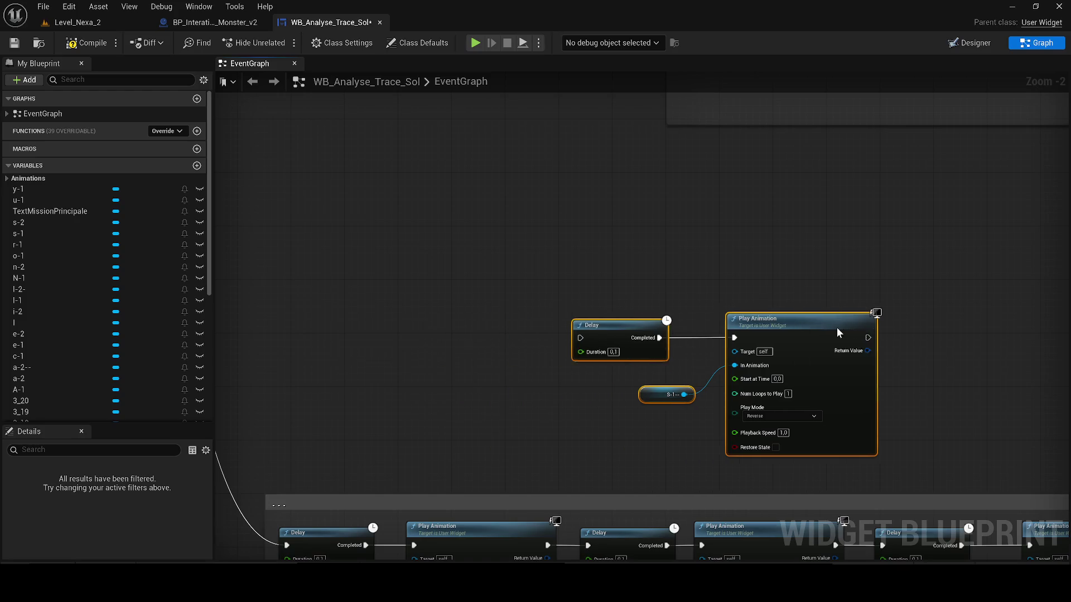
{"action": "scroll", "coordinate": [821, 337], "scroll_direction": "down", "scroll_amount": 2}
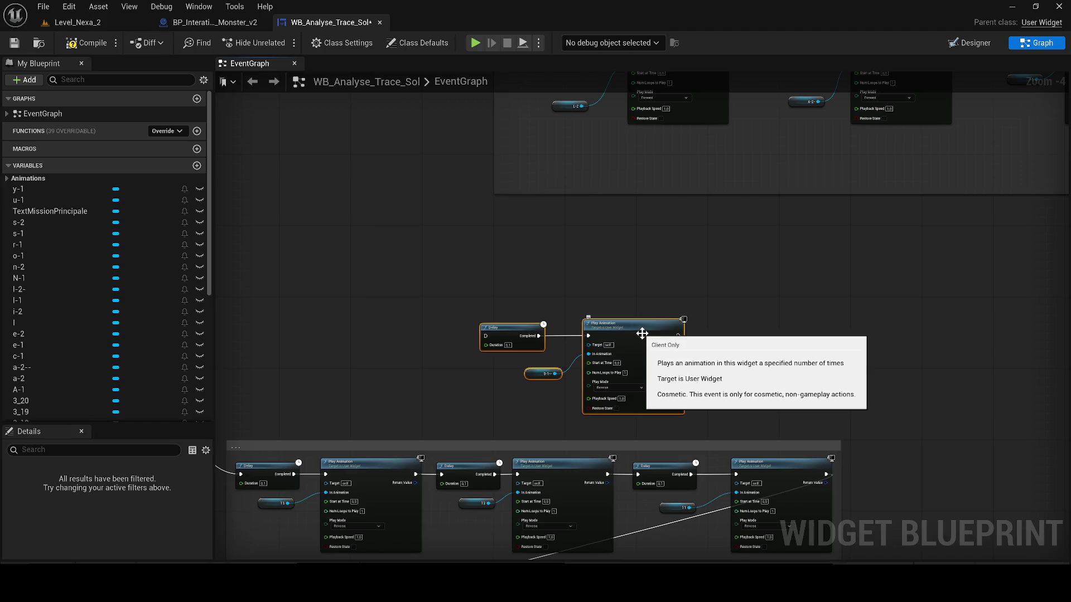
{"action": "scroll", "coordinate": [642, 334], "scroll_direction": "down", "scroll_amount": 1}
{"action": "mouse_move", "coordinate": [749, 272]}
{"action": "left_mouse_down"}
{"action": "mouse_move", "coordinate": [806, 261]}
{"action": "mouse_move", "coordinate": [708, 263]}
{"action": "mouse_move", "coordinate": [607, 239]}
{"action": "left_mouse_up"}
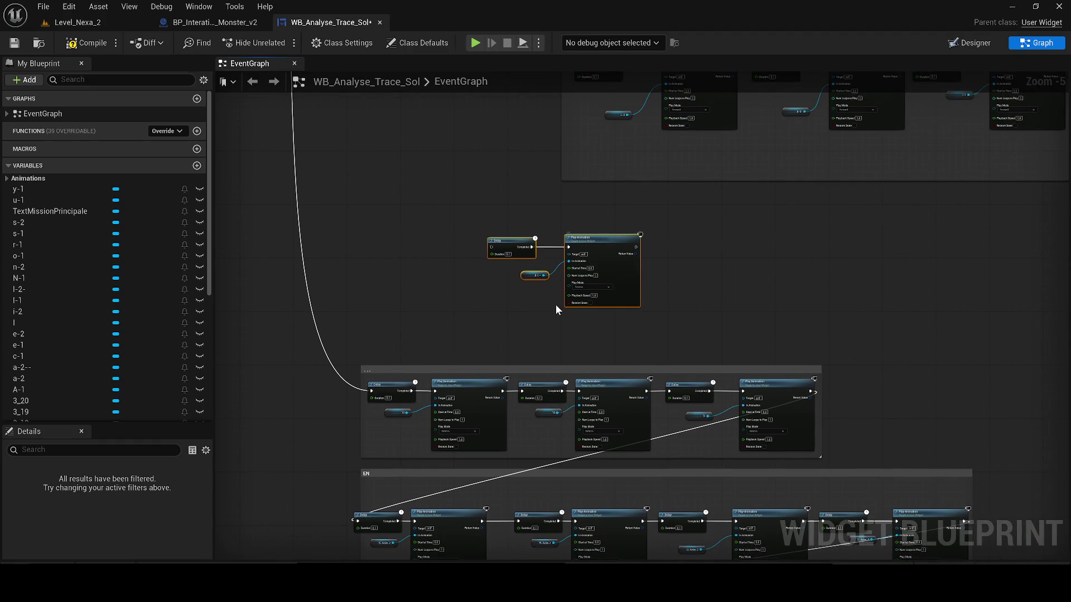
Step: Wire the upper chain's last Play Animation into the new Delay so the pair continues the chain
{"action": "left_click_drag", "start_coordinate": [374, 388], "coordinate": [390, 385]}
{"action": "left_click", "coordinate": [687, 266]}
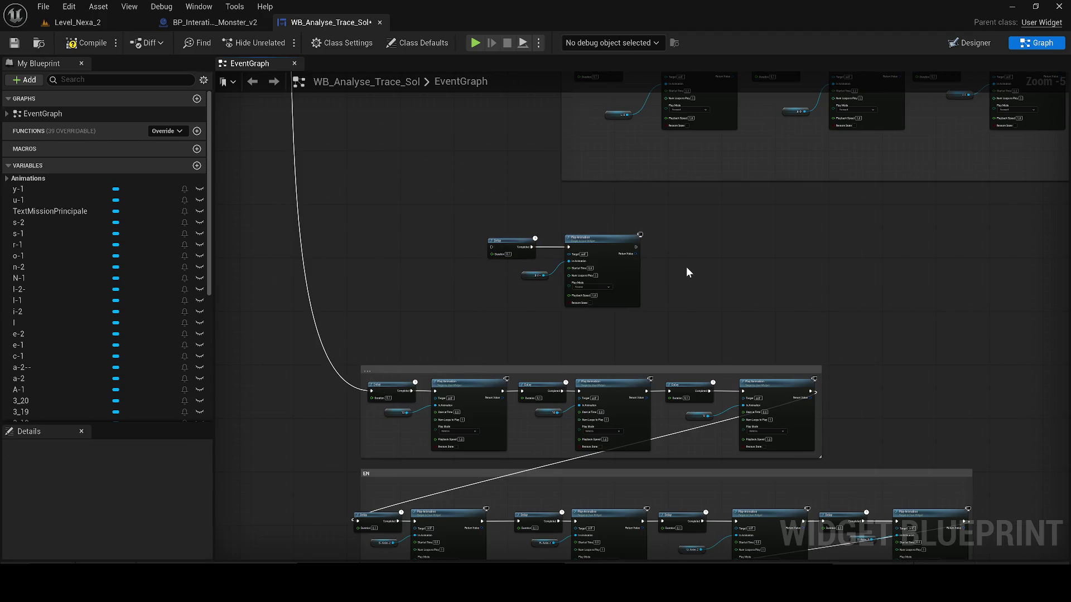
{"action": "mouse_move", "coordinate": [732, 301]}
{"action": "left_mouse_down"}
{"action": "mouse_move", "coordinate": [502, 256]}
{"action": "mouse_move", "coordinate": [508, 244]}
{"action": "mouse_move", "coordinate": [667, 271]}
{"action": "mouse_move", "coordinate": [586, 260]}
{"action": "left_mouse_up"}
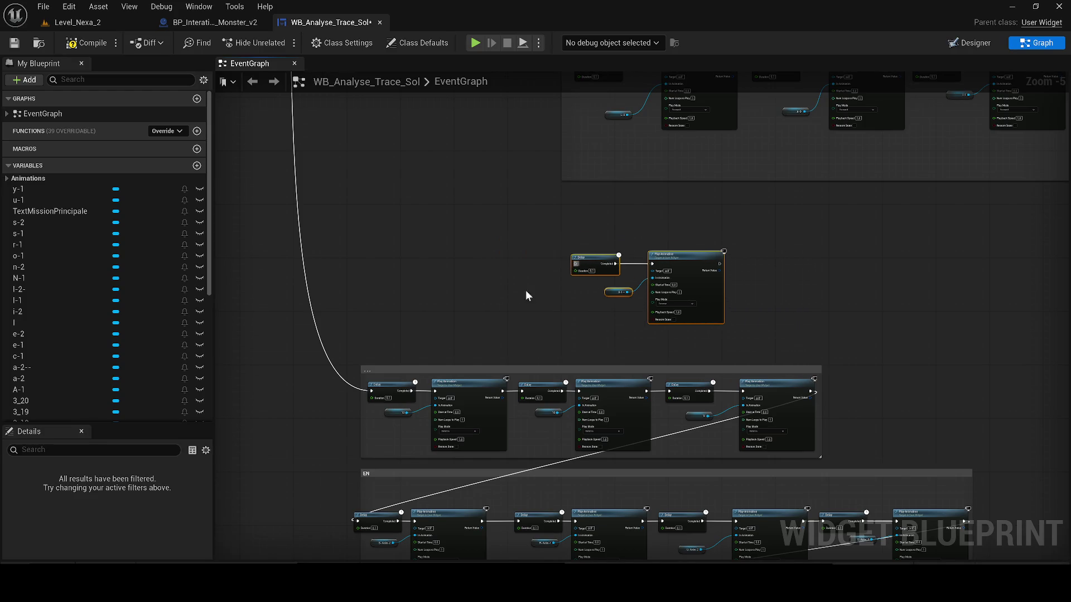
{"action": "mouse_move", "coordinate": [374, 393]}
{"action": "left_mouse_down"}
{"action": "mouse_move", "coordinate": [721, 265]}
{"action": "mouse_move", "coordinate": [1030, 262]}
{"action": "mouse_move", "coordinate": [845, 293]}
{"action": "mouse_move", "coordinate": [705, 298]}
{"action": "left_mouse_up"}
{"action": "scroll", "coordinate": [705, 298], "scroll_direction": "down", "scroll_amount": 2}
{"action": "scroll", "coordinate": [753, 310], "scroll_direction": "down", "scroll_amount": 2}
{"action": "scroll", "coordinate": [878, 252], "scroll_direction": "up", "scroll_amount": 2}
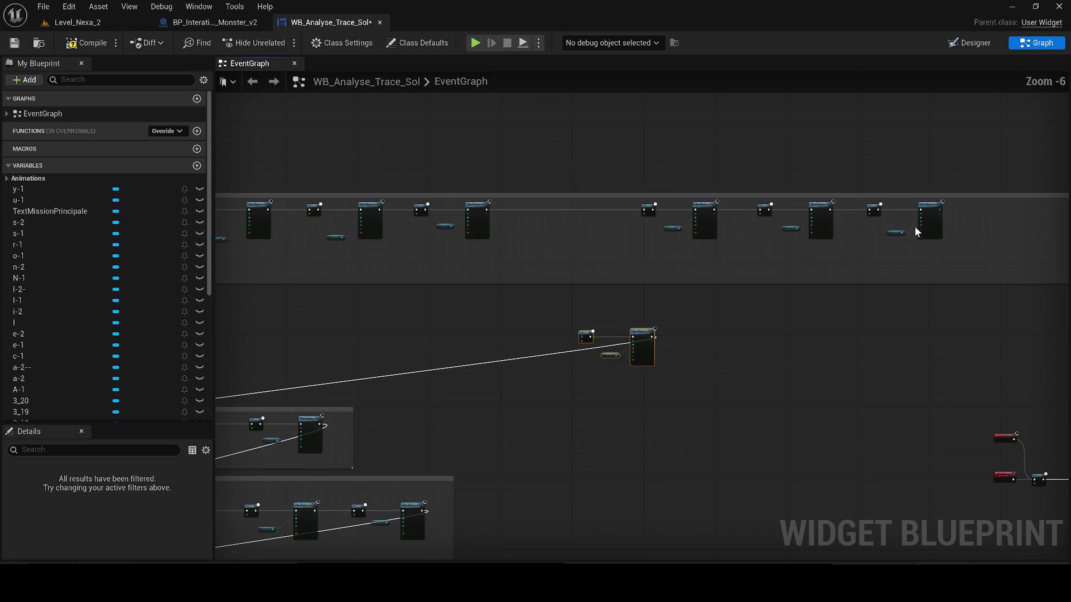
{"action": "scroll", "coordinate": [940, 217], "scroll_direction": "up", "scroll_amount": 3}
{"action": "scroll", "coordinate": [940, 216], "scroll_direction": "down", "scroll_amount": 3}
{"action": "scroll", "coordinate": [762, 267], "scroll_direction": "up", "scroll_amount": 1}
{"action": "scroll", "coordinate": [896, 240], "scroll_direction": "up", "scroll_amount": 1}
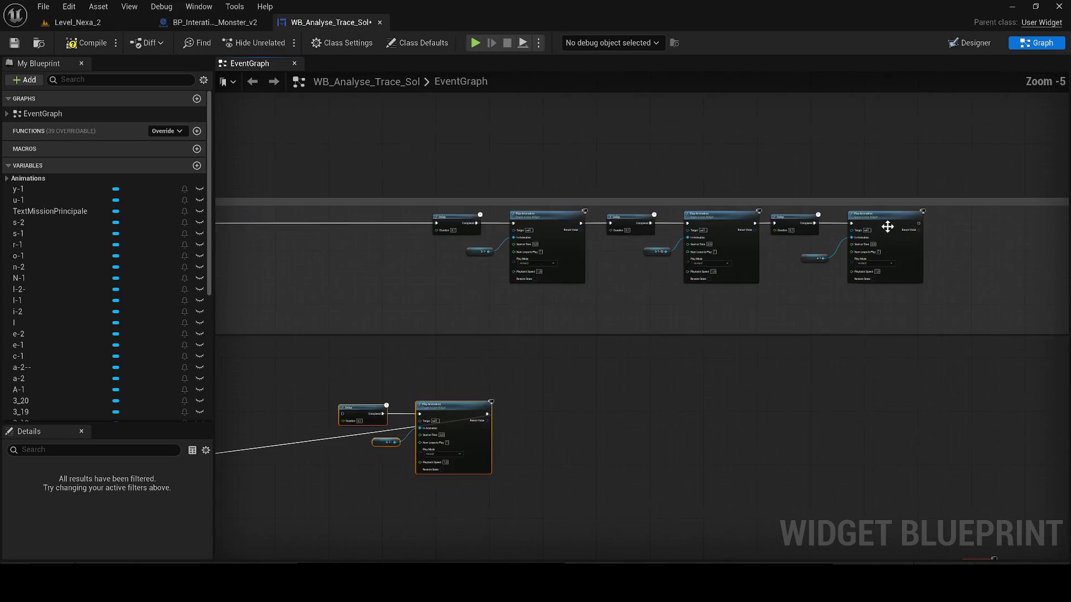
{"action": "mouse_move", "coordinate": [922, 224]}
{"action": "left_mouse_down"}
{"action": "mouse_move", "coordinate": [416, 421]}
{"action": "mouse_move", "coordinate": [340, 410]}
{"action": "left_mouse_up"}
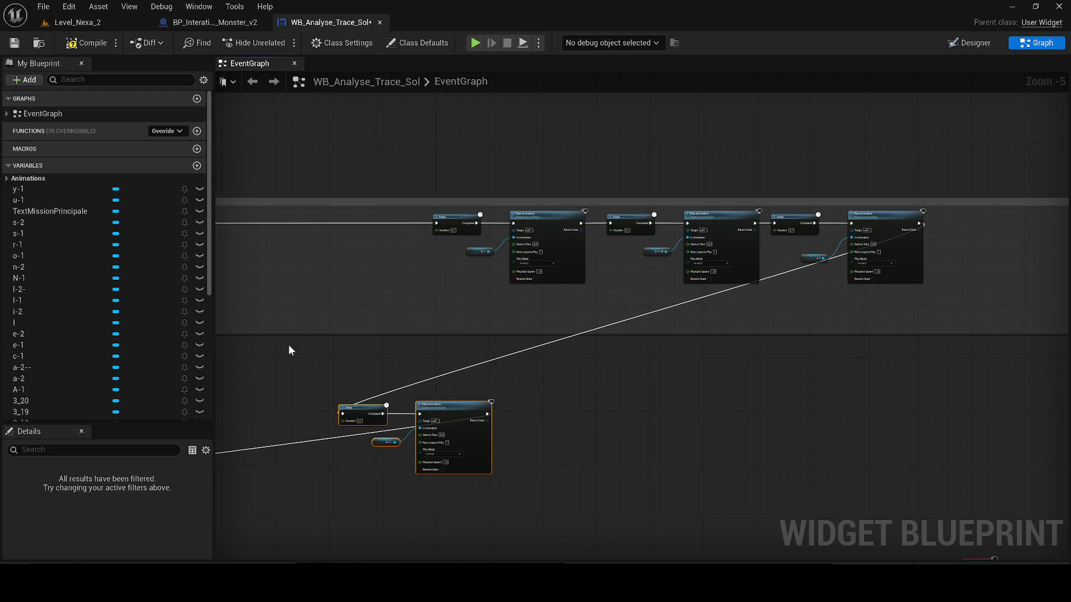
{"action": "scroll", "coordinate": [289, 350], "scroll_direction": "down", "scroll_amount": 3}
{"action": "scroll", "coordinate": [639, 421], "scroll_direction": "up", "scroll_amount": 1}
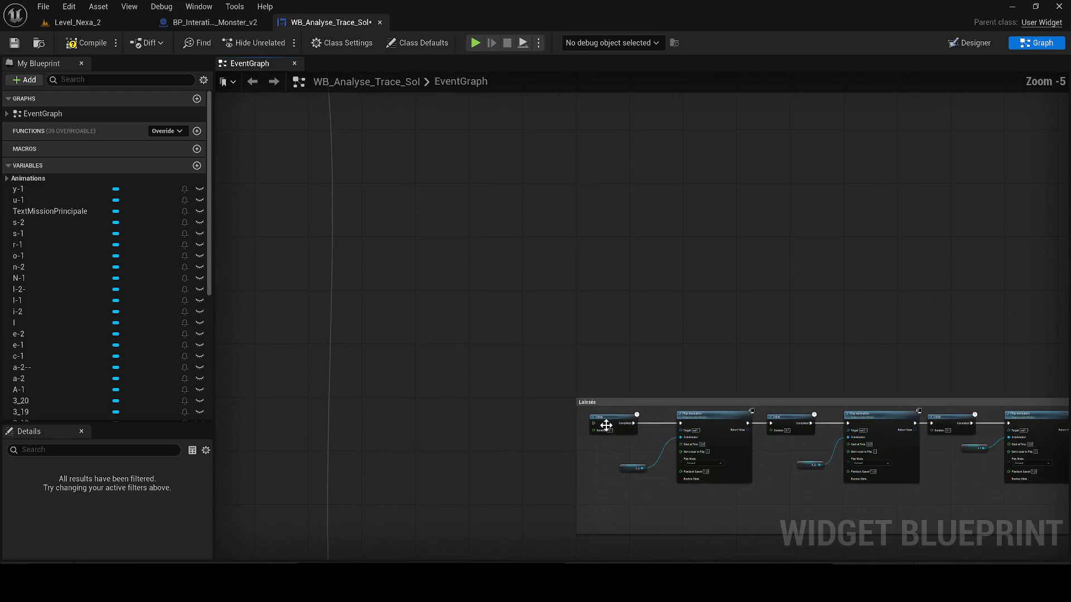
Step: Move the Reverse And Smooth Animation event beside the Laissés group and wire it to that group's first Delay
{"action": "left_click_drag", "start_coordinate": [593, 421], "coordinate": [490, 223]}
{"action": "scroll", "coordinate": [541, 354], "scroll_direction": "down", "scroll_amount": 1}
{"action": "left_click", "coordinate": [374, 228]}
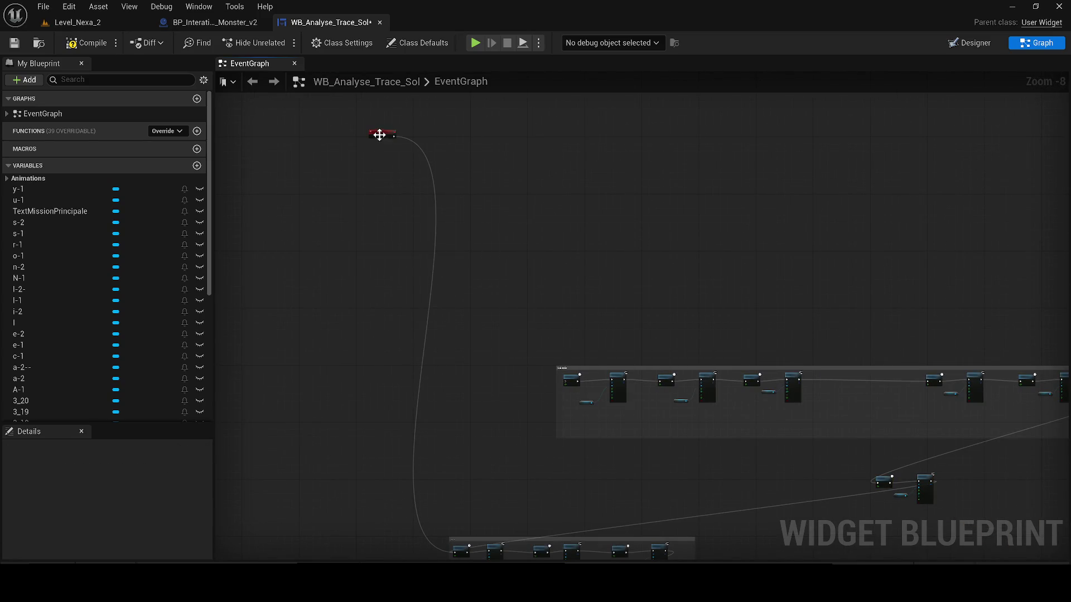
{"action": "left_click_drag", "start_coordinate": [380, 133], "coordinate": [444, 355]}
{"action": "scroll", "coordinate": [469, 318], "scroll_direction": "up", "scroll_amount": 2}
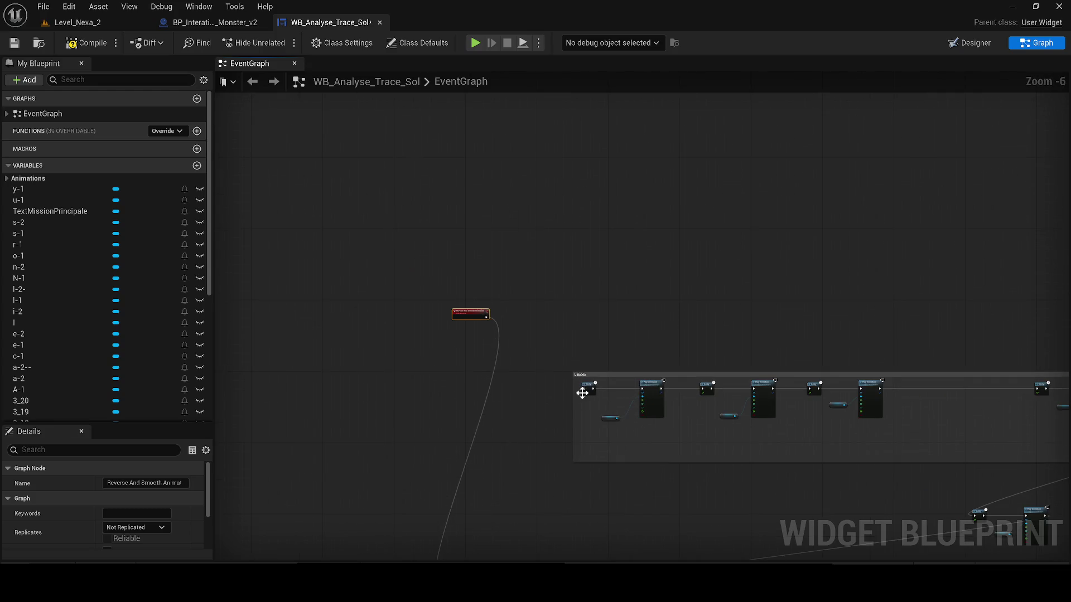
{"action": "scroll", "coordinate": [582, 393], "scroll_direction": "up", "scroll_amount": 2}
{"action": "left_click_drag", "start_coordinate": [584, 386], "coordinate": [384, 243]}
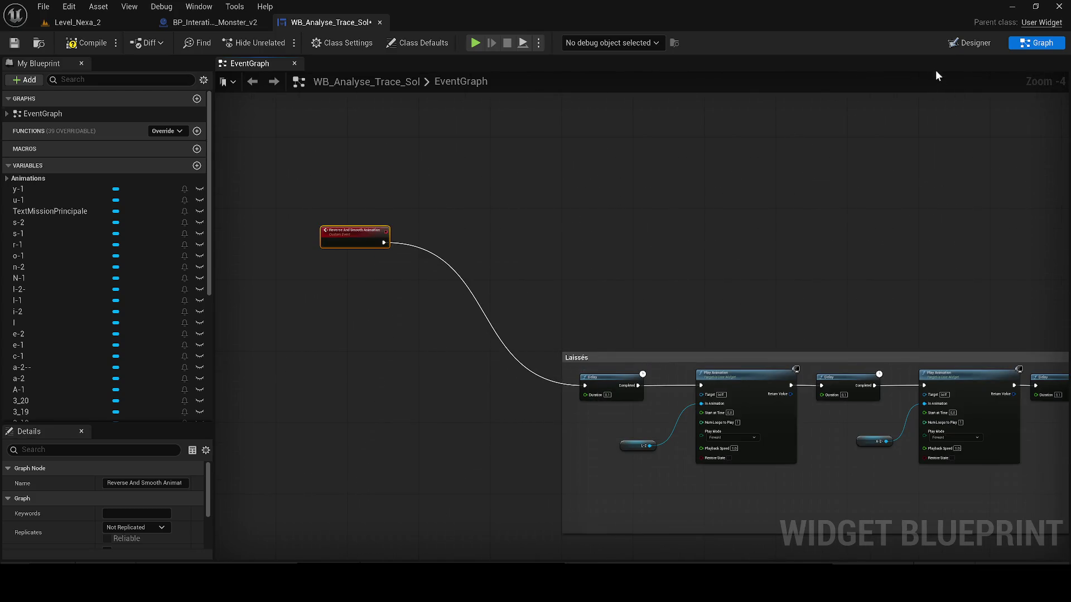
{"action": "left_click", "coordinate": [952, 44]}
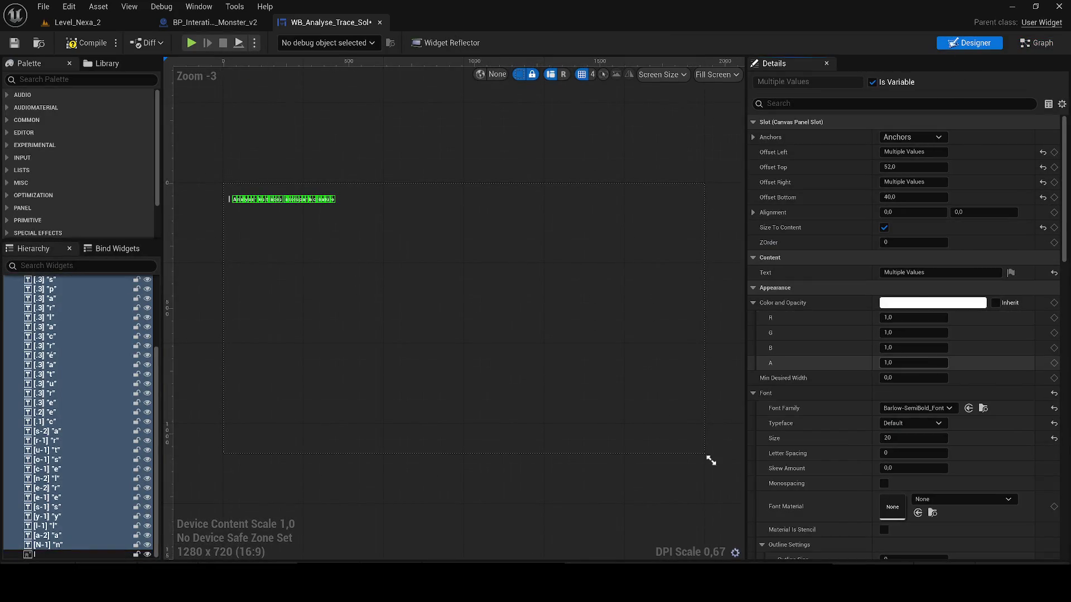
{"action": "type", "text": "0"}
Step: Confirm a Color and Opacity alpha of 0 on the letter texts and return to the EventGraph
{"action": "key", "text": "Return"}
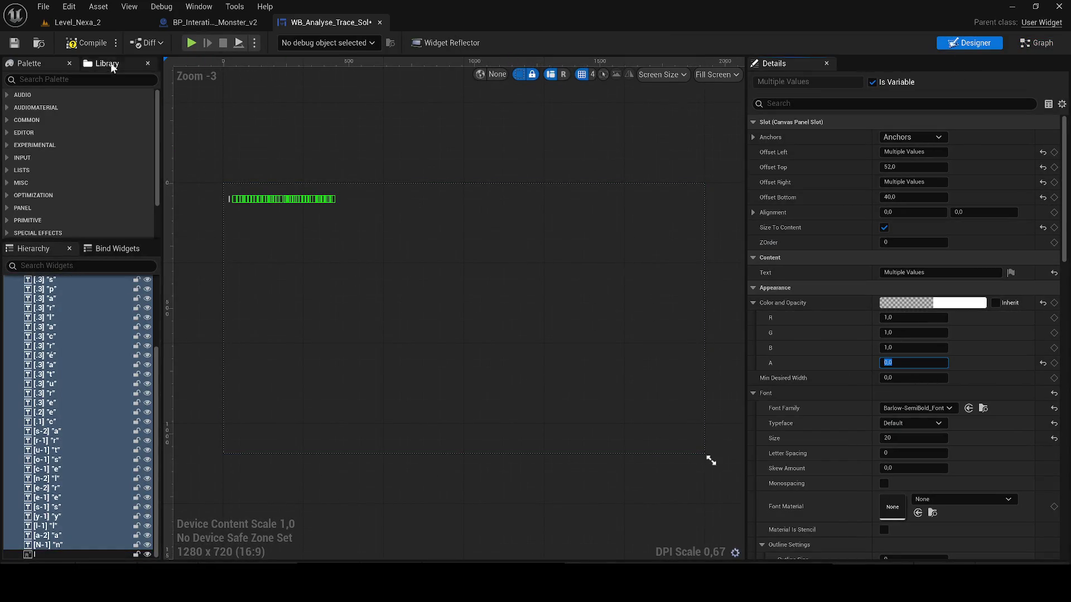
{"action": "left_click", "coordinate": [1043, 44]}
{"action": "scroll", "coordinate": [684, 311], "scroll_direction": "down", "scroll_amount": 5}
{"action": "scroll", "coordinate": [338, 390], "scroll_direction": "up", "scroll_amount": 1}
{"action": "scroll", "coordinate": [352, 397], "scroll_direction": "up", "scroll_amount": 1}
{"action": "scroll", "coordinate": [366, 394], "scroll_direction": "up", "scroll_amount": 2}
{"action": "scroll", "coordinate": [386, 366], "scroll_direction": "up", "scroll_amount": 1}
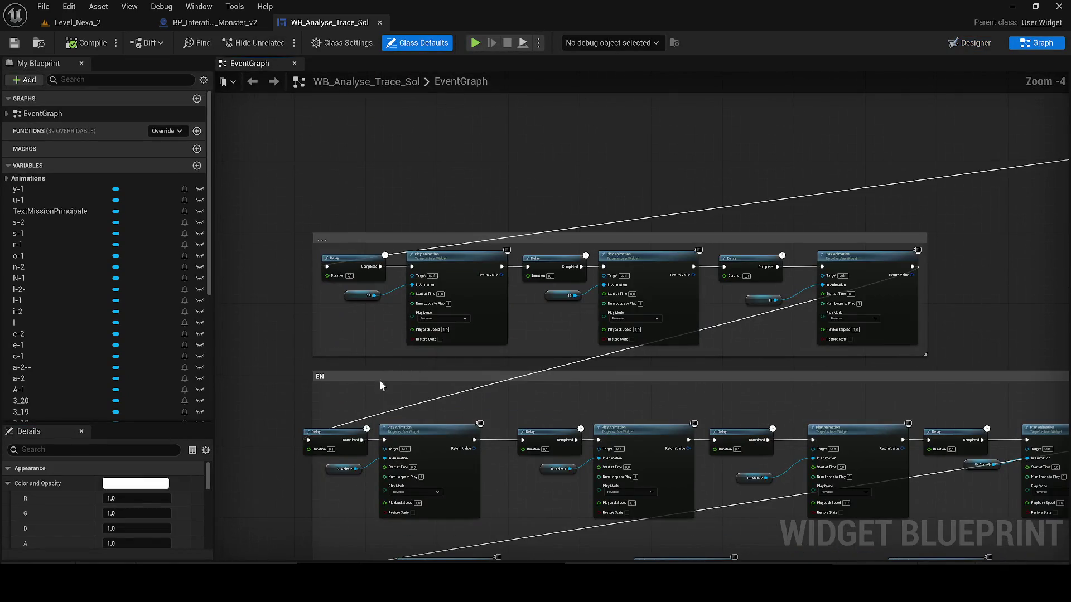
Step: Widen the lower comment box to enclose its nodes and review the chains above it
{"action": "left_click_drag", "start_coordinate": [317, 388], "coordinate": [256, 382]}
{"action": "scroll", "coordinate": [400, 294], "scroll_direction": "down", "scroll_amount": 1}
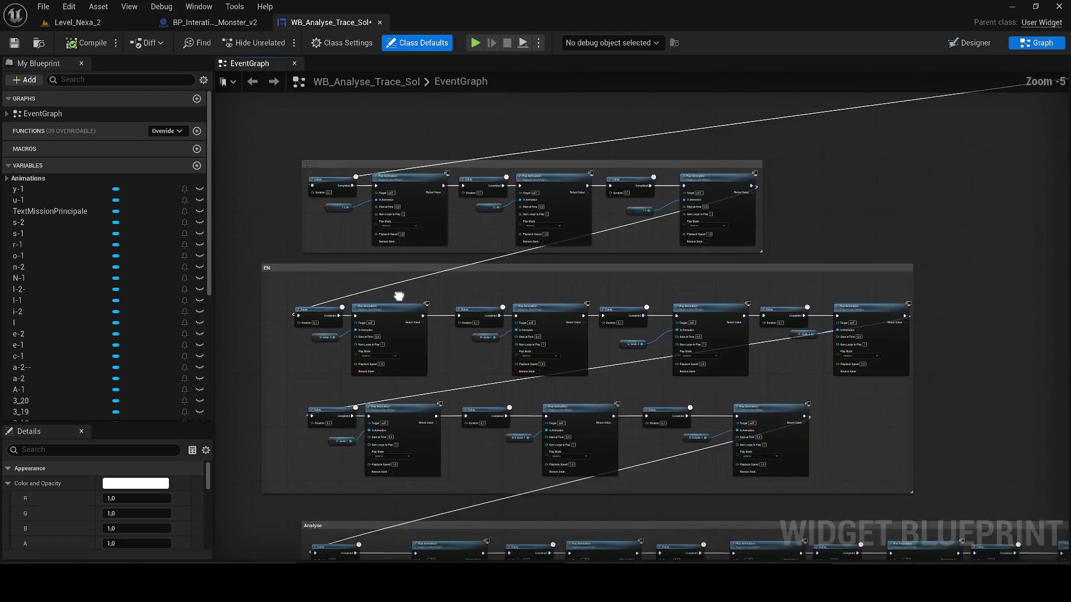
{"action": "scroll", "coordinate": [399, 293], "scroll_direction": "down", "scroll_amount": 2}
{"action": "scroll", "coordinate": [399, 294], "scroll_direction": "up", "scroll_amount": 2}
{"action": "left_click_drag", "start_coordinate": [463, 389], "coordinate": [394, 271]}
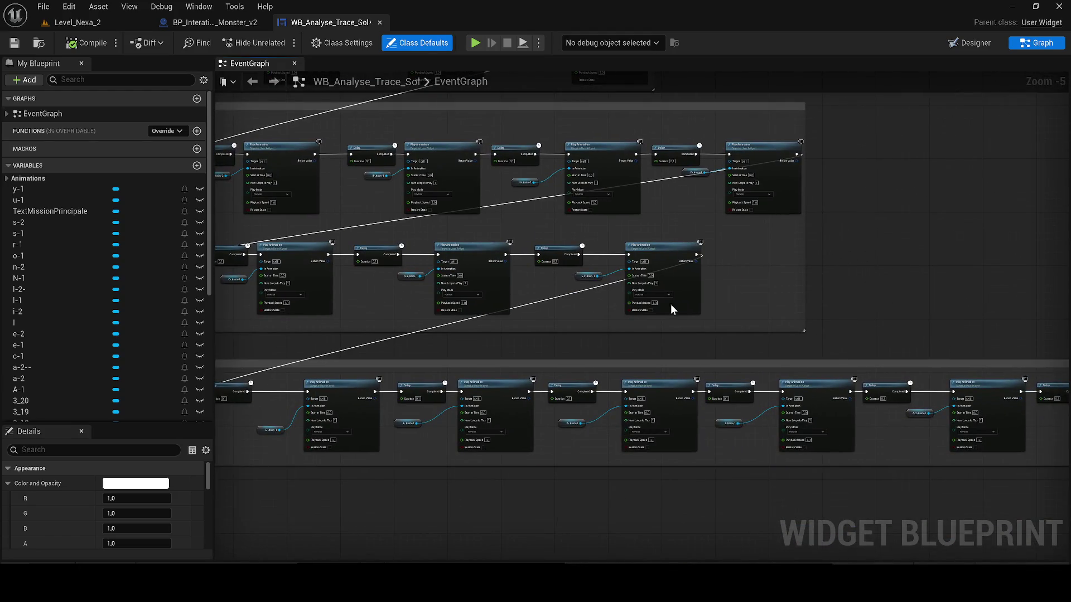
{"action": "left_click_drag", "start_coordinate": [671, 304], "coordinate": [220, 401]}
{"action": "left_click_drag", "start_coordinate": [523, 420], "coordinate": [729, 337]}
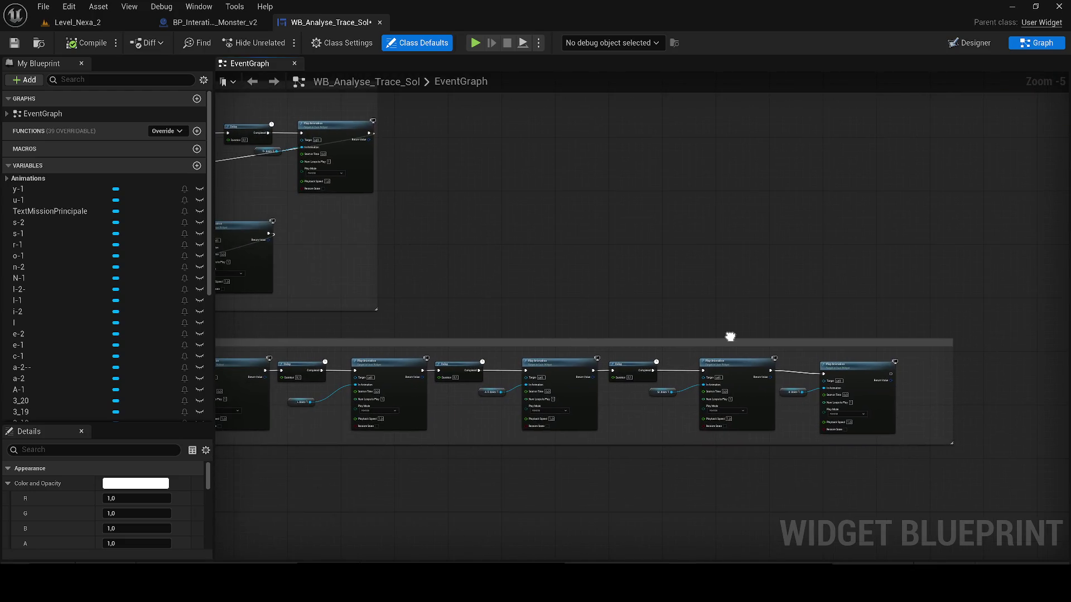
{"action": "scroll", "coordinate": [684, 299], "scroll_direction": "down", "scroll_amount": 1}
{"action": "scroll", "coordinate": [716, 461], "scroll_direction": "down", "scroll_amount": 2}
{"action": "scroll", "coordinate": [816, 358], "scroll_direction": "up", "scroll_amount": 2}
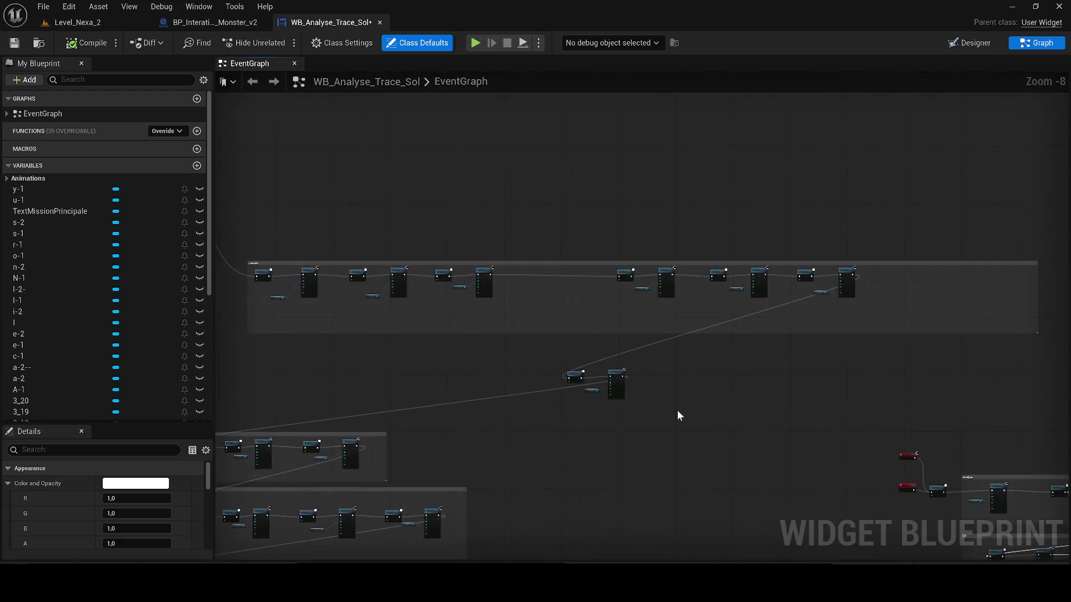
{"action": "scroll", "coordinate": [677, 413], "scroll_direction": "up", "scroll_amount": 2}
Step: Move the Delay, S-1 and Play Animation group up and to the right, then select the L-2 group in the Laissés box
{"action": "left_click_drag", "start_coordinate": [671, 423], "coordinate": [399, 309]}
{"action": "mouse_move", "coordinate": [464, 324]}
{"action": "left_mouse_down"}
{"action": "mouse_move", "coordinate": [275, 364]}
{"action": "mouse_move", "coordinate": [784, 305]}
{"action": "mouse_move", "coordinate": [774, 266]}
{"action": "mouse_move", "coordinate": [781, 276]}
{"action": "left_mouse_up"}
{"action": "scroll", "coordinate": [535, 390], "scroll_direction": "down", "scroll_amount": 6}
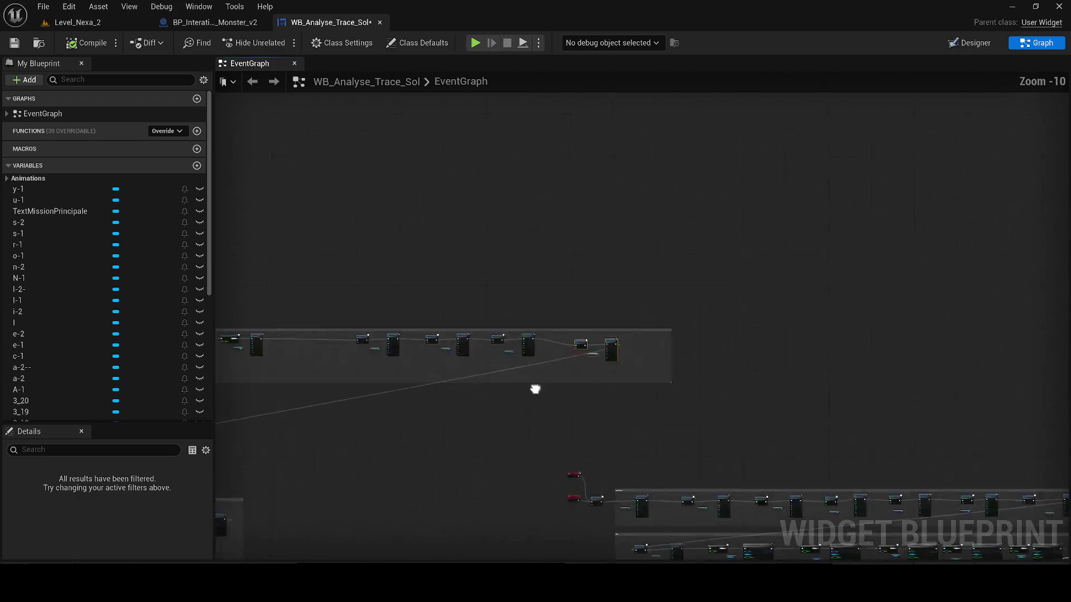
{"action": "scroll", "coordinate": [632, 361], "scroll_direction": "up", "scroll_amount": 4}
{"action": "scroll", "coordinate": [666, 361], "scroll_direction": "up", "scroll_amount": 3}
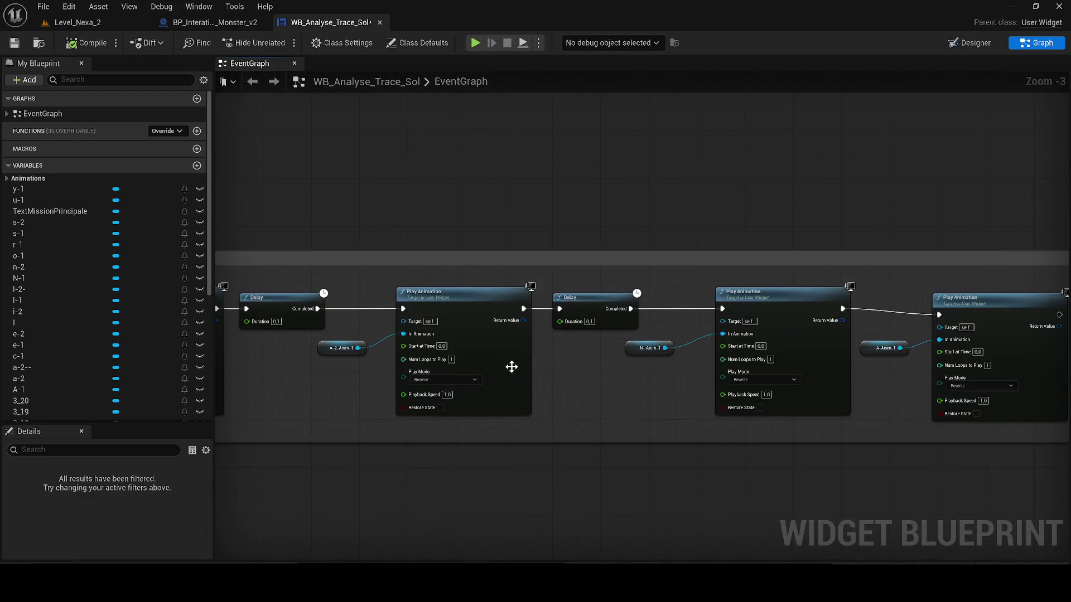
{"action": "left_click_drag", "start_coordinate": [516, 366], "coordinate": [839, 417]}
{"action": "scroll", "coordinate": [839, 417], "scroll_direction": "down", "scroll_amount": 1}
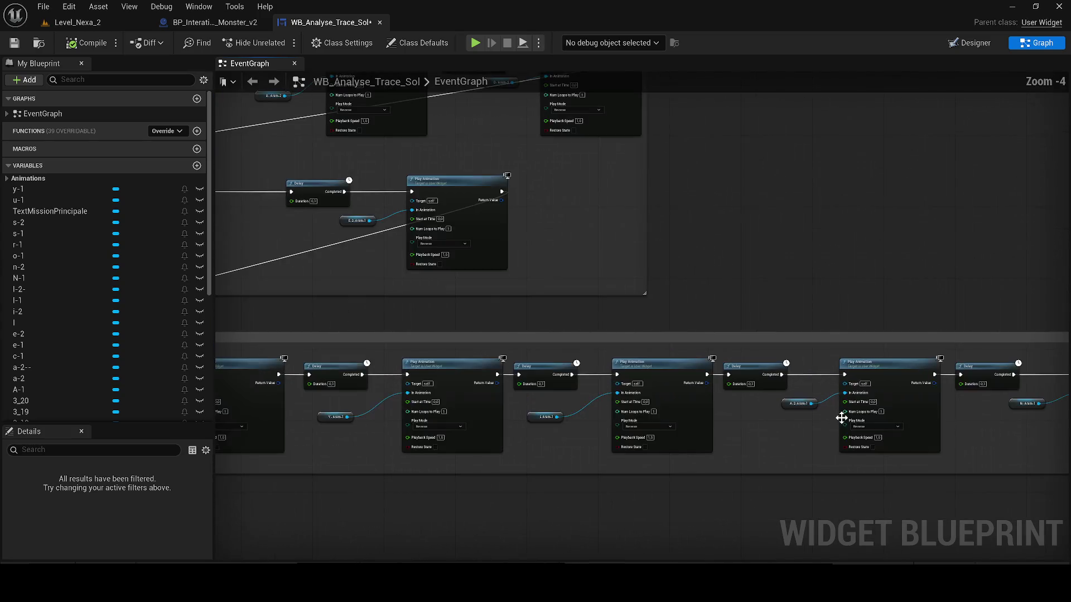
{"action": "mouse_move", "coordinate": [653, 390]}
{"action": "left_mouse_down"}
{"action": "mouse_move", "coordinate": [563, 302]}
{"action": "mouse_move", "coordinate": [662, 392]}
{"action": "left_mouse_up"}
{"action": "scroll", "coordinate": [662, 392], "scroll_direction": "up", "scroll_amount": 1}
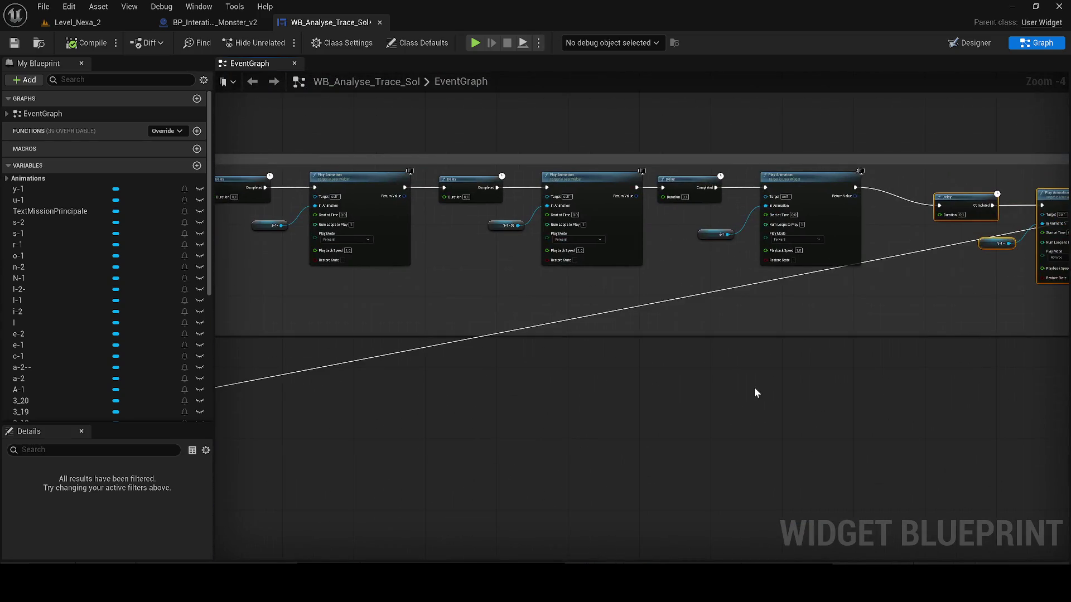
{"action": "scroll", "coordinate": [756, 393], "scroll_direction": "down", "scroll_amount": 1}
{"action": "scroll", "coordinate": [538, 419], "scroll_direction": "down", "scroll_amount": 1}
{"action": "scroll", "coordinate": [591, 444], "scroll_direction": "up", "scroll_amount": 1}
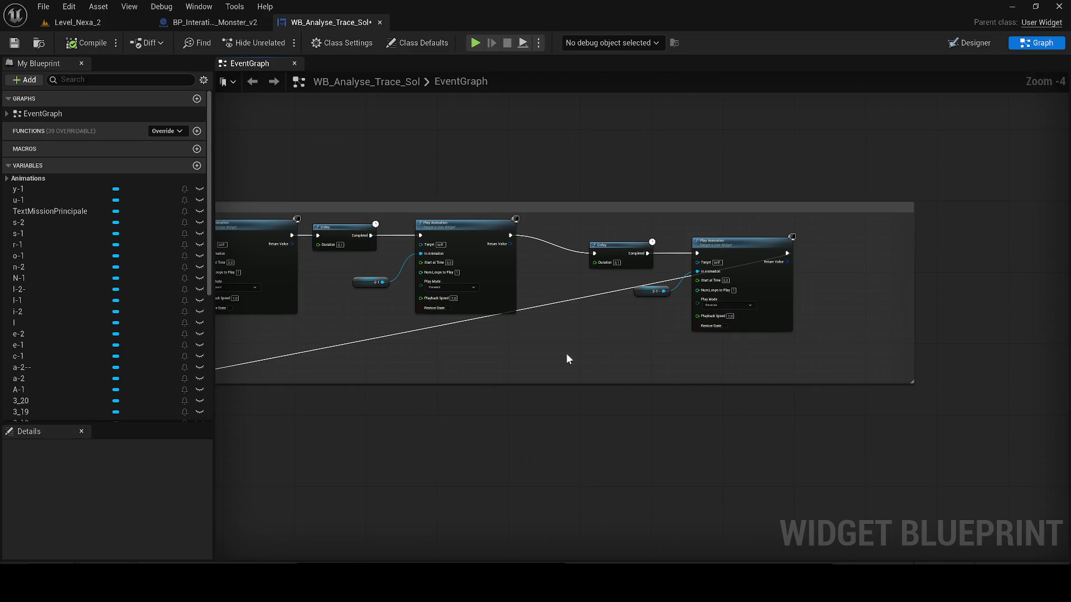
{"action": "scroll", "coordinate": [566, 353], "scroll_direction": "down", "scroll_amount": 2}
{"action": "left_click_drag", "start_coordinate": [259, 302], "coordinate": [401, 295]}
{"action": "scroll", "coordinate": [402, 295], "scroll_direction": "up", "scroll_amount": 2}
{"action": "left_click_drag", "start_coordinate": [422, 352], "coordinate": [357, 249]}
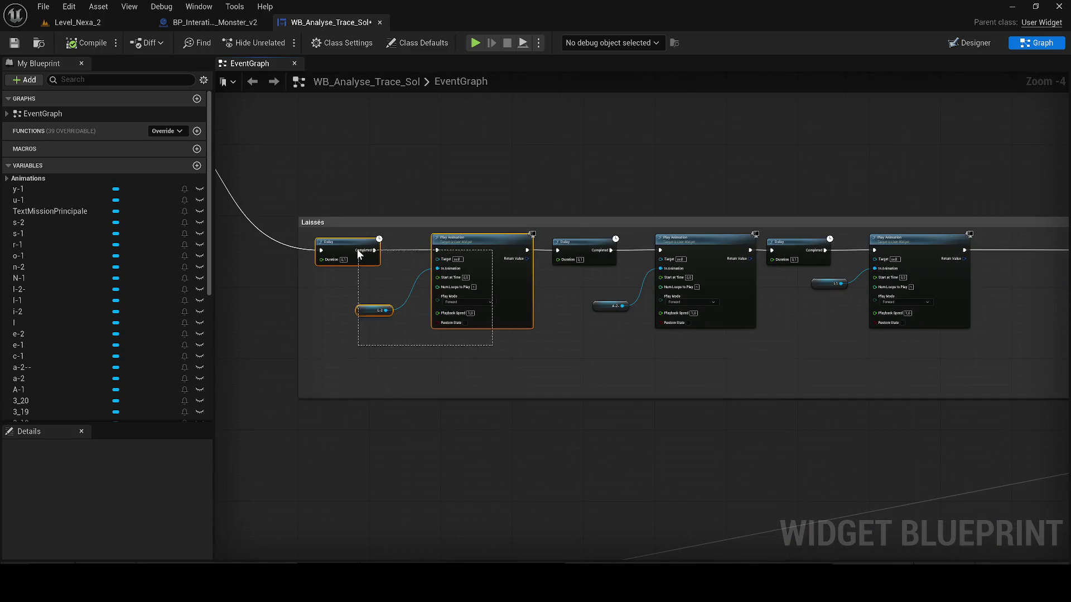
Step: Delete the two extra Delay, L-2 and Play Animation groups
{"action": "key", "text": "Delete"}
{"action": "left_click_drag", "start_coordinate": [773, 266], "coordinate": [425, 400]}
{"action": "scroll", "coordinate": [519, 364], "scroll_direction": "down", "scroll_amount": 3}
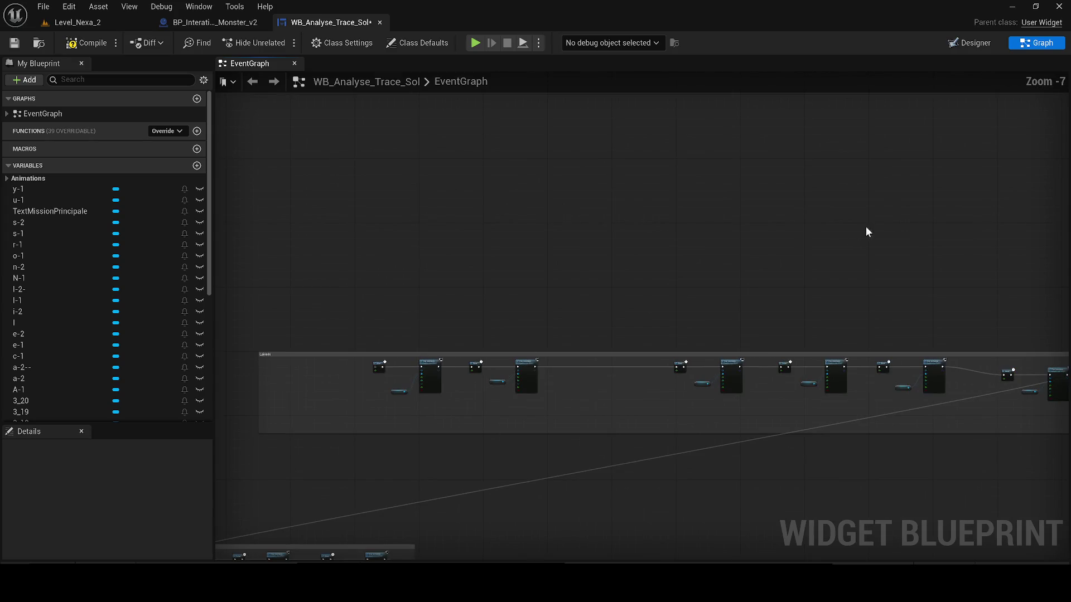
{"action": "scroll", "coordinate": [497, 358], "scroll_direction": "up", "scroll_amount": 3}
{"action": "left_click_drag", "start_coordinate": [556, 426], "coordinate": [419, 318]}
{"action": "key", "text": "Delete"}
{"action": "scroll", "coordinate": [770, 281], "scroll_direction": "down", "scroll_amount": 3}
{"action": "left_click_drag", "start_coordinate": [782, 293], "coordinate": [546, 308]}
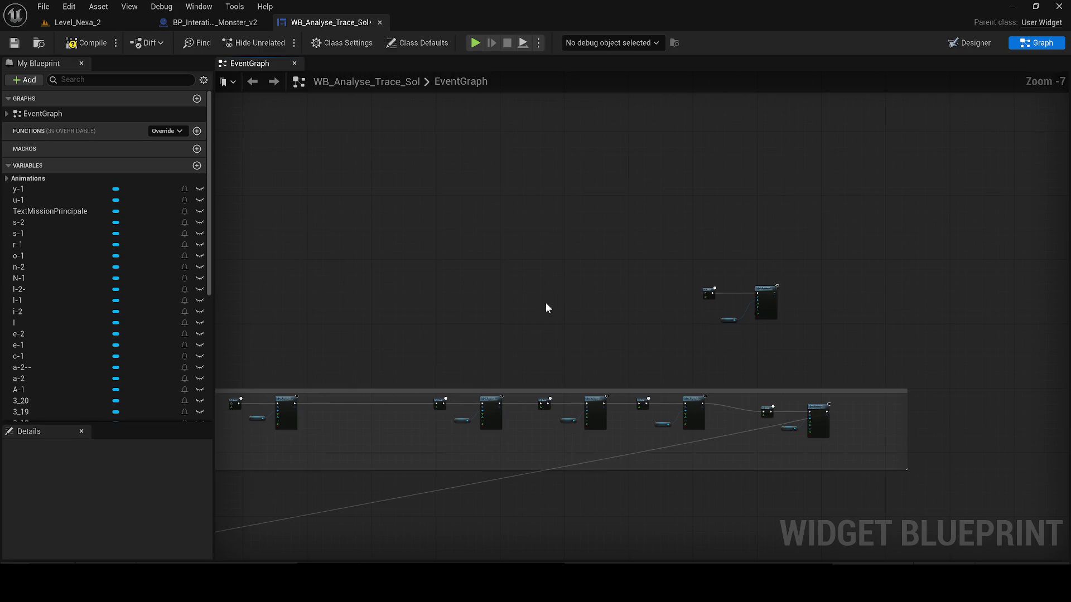
Step: Paste the Delay, A-2 and Play Animation nodes and wire the A-2 Play Animation into the next Delay
{"action": "key", "text": "ctrl+v"}
{"action": "scroll", "coordinate": [686, 290], "scroll_direction": "up", "scroll_amount": 4}
{"action": "left_click_drag", "start_coordinate": [694, 277], "coordinate": [736, 296]}
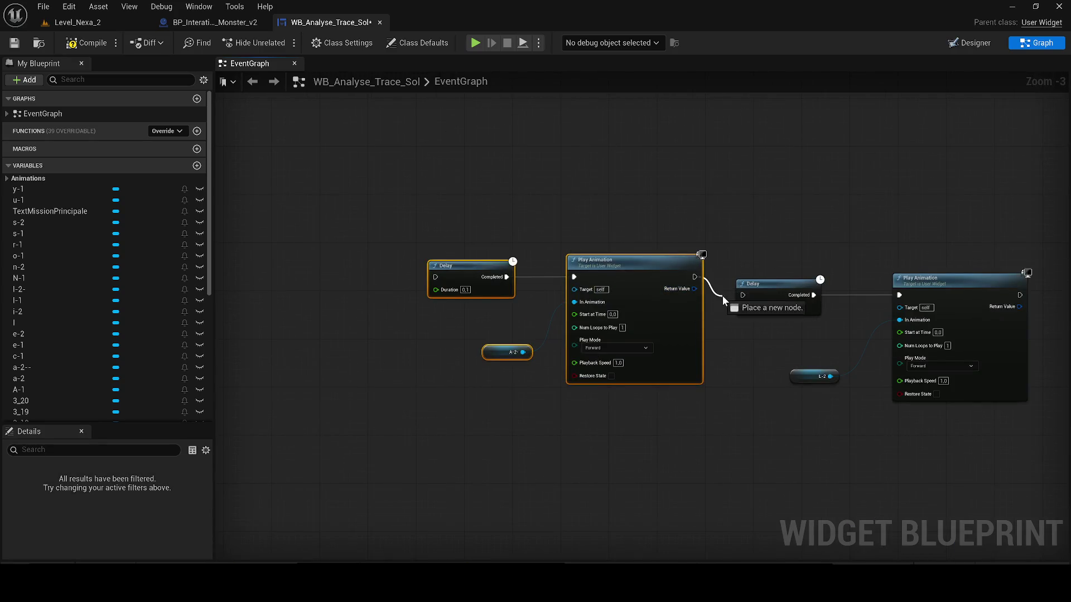
{"action": "left_click_drag", "start_coordinate": [672, 273], "coordinate": [670, 291]}
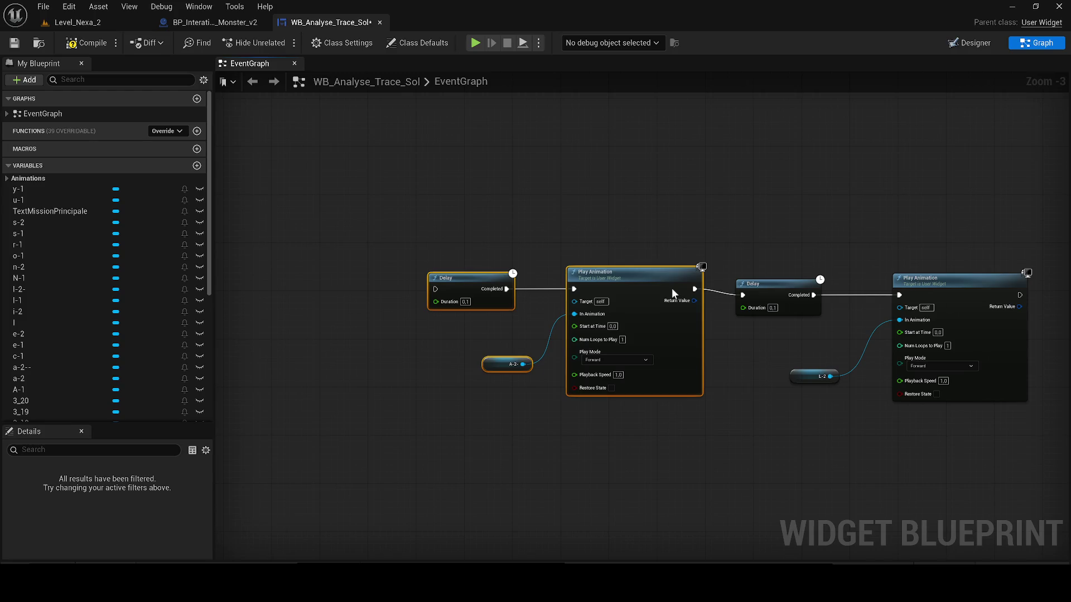
{"action": "scroll", "coordinate": [472, 416], "scroll_direction": "down", "scroll_amount": 1}
{"action": "scroll", "coordinate": [424, 346], "scroll_direction": "down", "scroll_amount": 3}
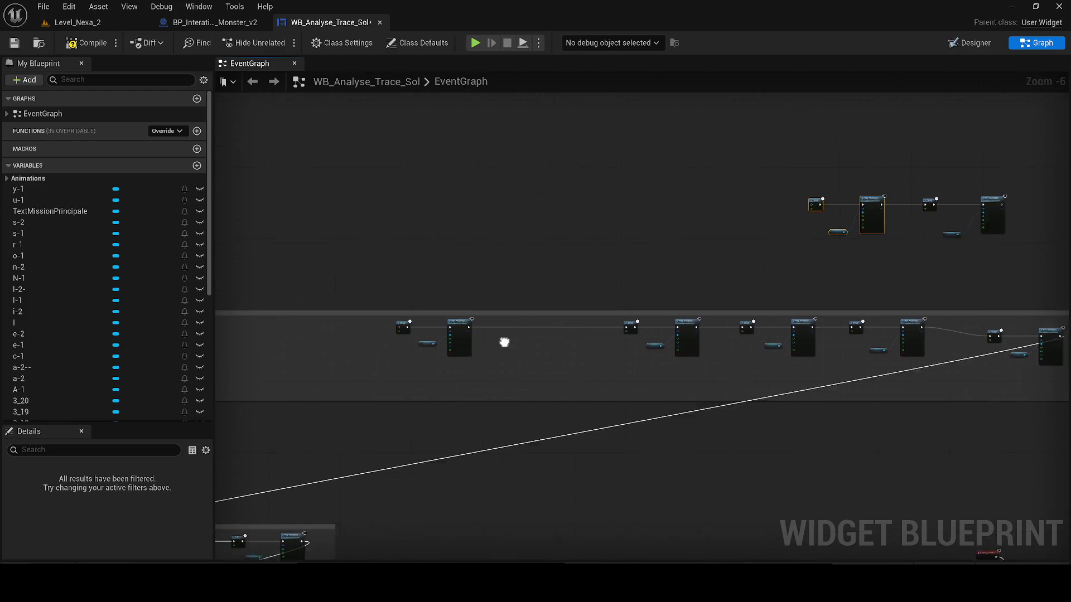
{"action": "scroll", "coordinate": [503, 355], "scroll_direction": "up", "scroll_amount": 5}
{"action": "scroll", "coordinate": [502, 355], "scroll_direction": "down", "scroll_amount": 1}
{"action": "scroll", "coordinate": [545, 380], "scroll_direction": "down", "scroll_amount": 1}
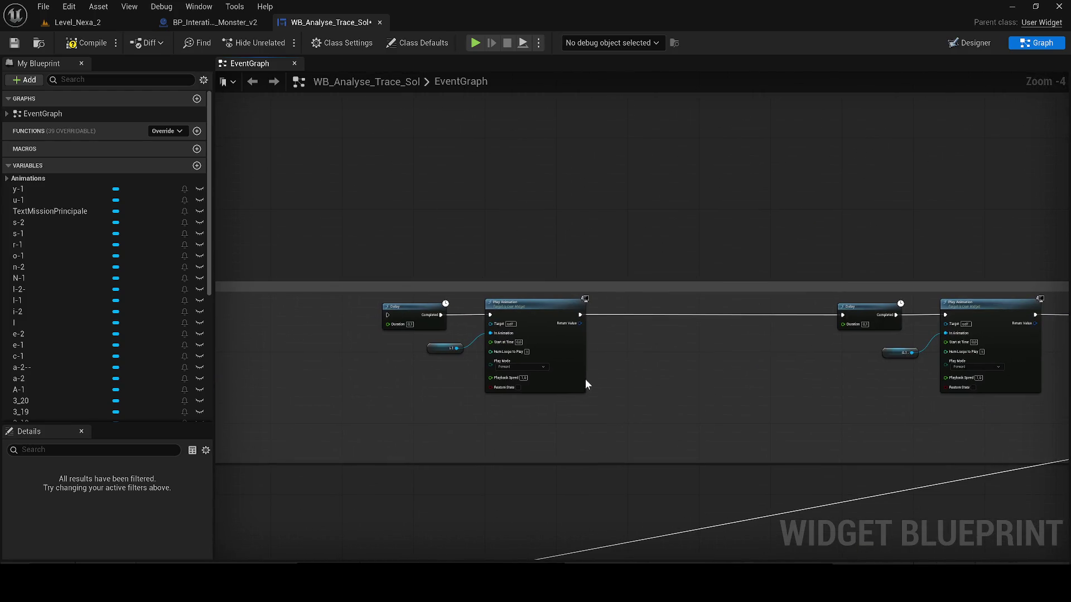
{"action": "scroll", "coordinate": [405, 363], "scroll_direction": "down", "scroll_amount": 5}
{"action": "scroll", "coordinate": [842, 238], "scroll_direction": "up", "scroll_amount": 1}
{"action": "scroll", "coordinate": [779, 377], "scroll_direction": "up", "scroll_amount": 5}
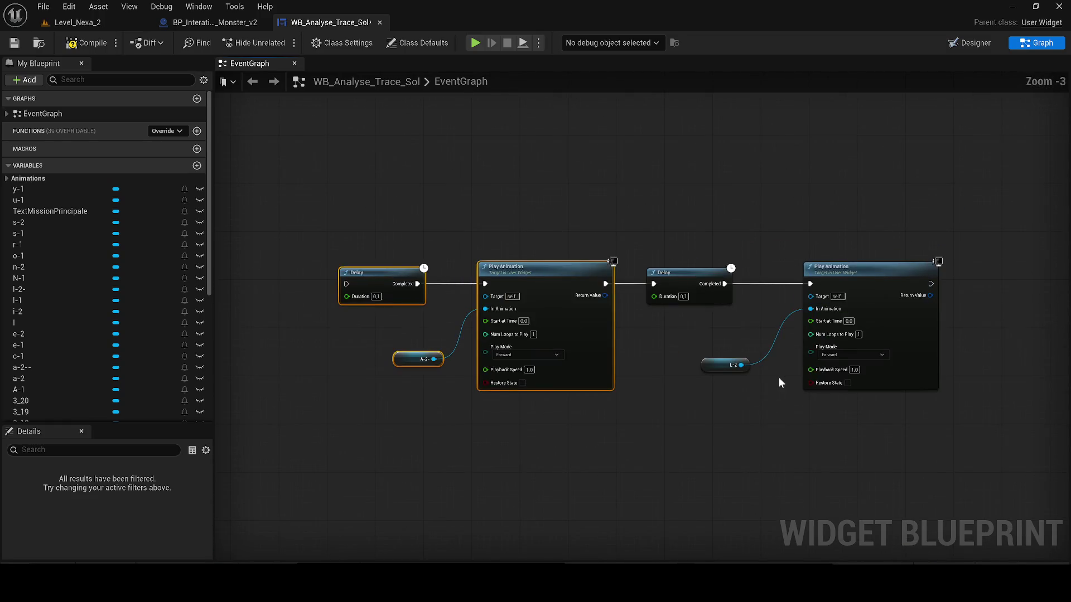
{"action": "scroll", "coordinate": [490, 334], "scroll_direction": "down", "scroll_amount": 5}
{"action": "scroll", "coordinate": [494, 379], "scroll_direction": "up", "scroll_amount": 5}
Step: Move the next Delay, variable and Play Animation group beside the A-2 Delay and select the lower-row group
{"action": "left_click_drag", "start_coordinate": [495, 379], "coordinate": [928, 355]}
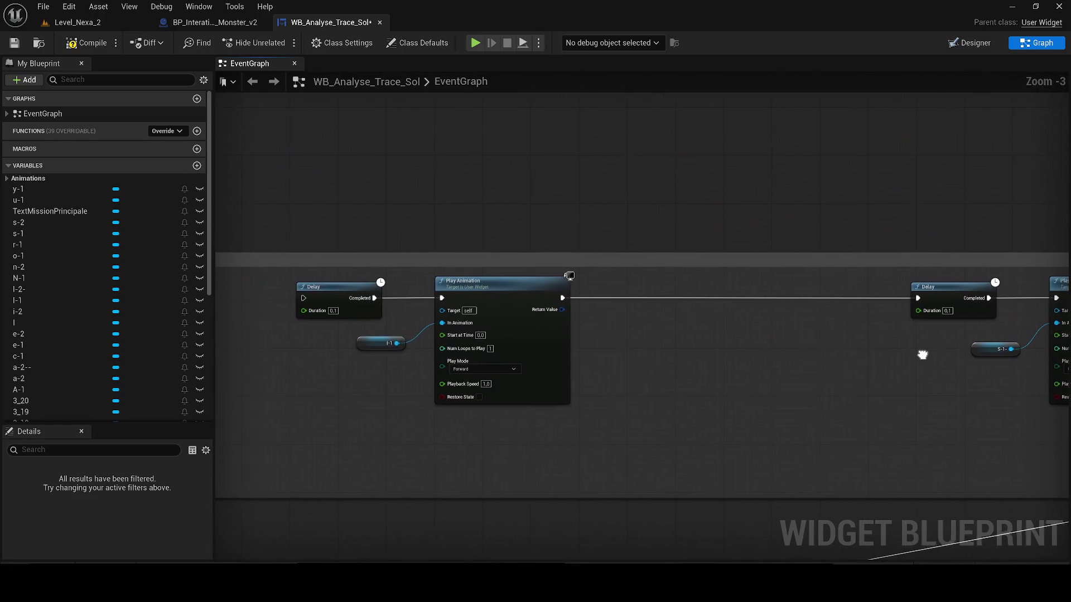
{"action": "left_click_drag", "start_coordinate": [651, 438], "coordinate": [372, 305]}
{"action": "scroll", "coordinate": [591, 246], "scroll_direction": "down", "scroll_amount": 6}
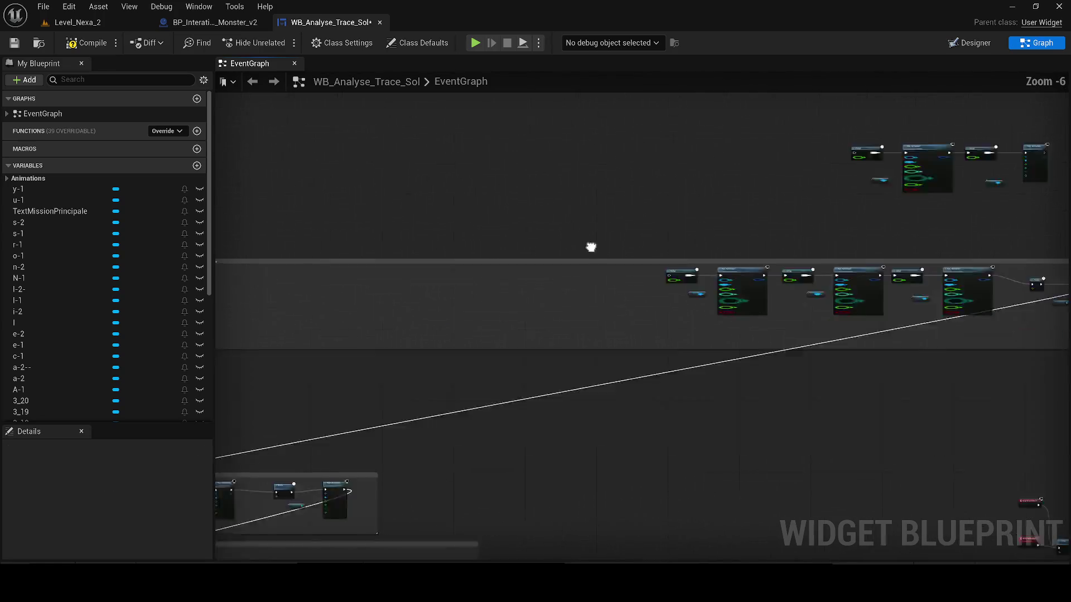
{"action": "scroll", "coordinate": [492, 258], "scroll_direction": "up", "scroll_amount": 4}
{"action": "scroll", "coordinate": [633, 258], "scroll_direction": "up", "scroll_amount": 2}
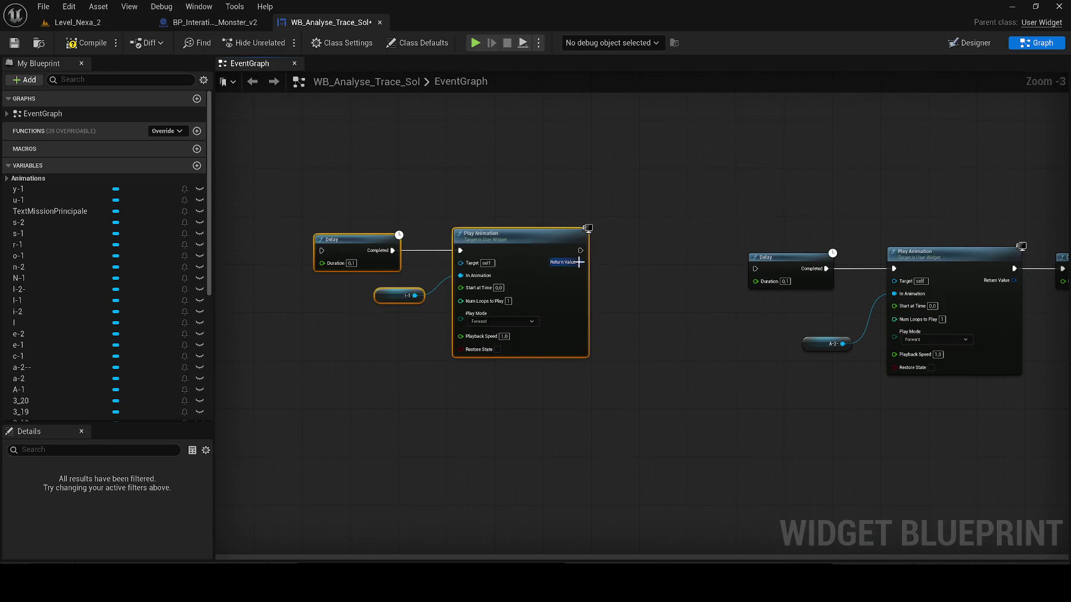
{"action": "left_click_drag", "start_coordinate": [530, 263], "coordinate": [583, 273]}
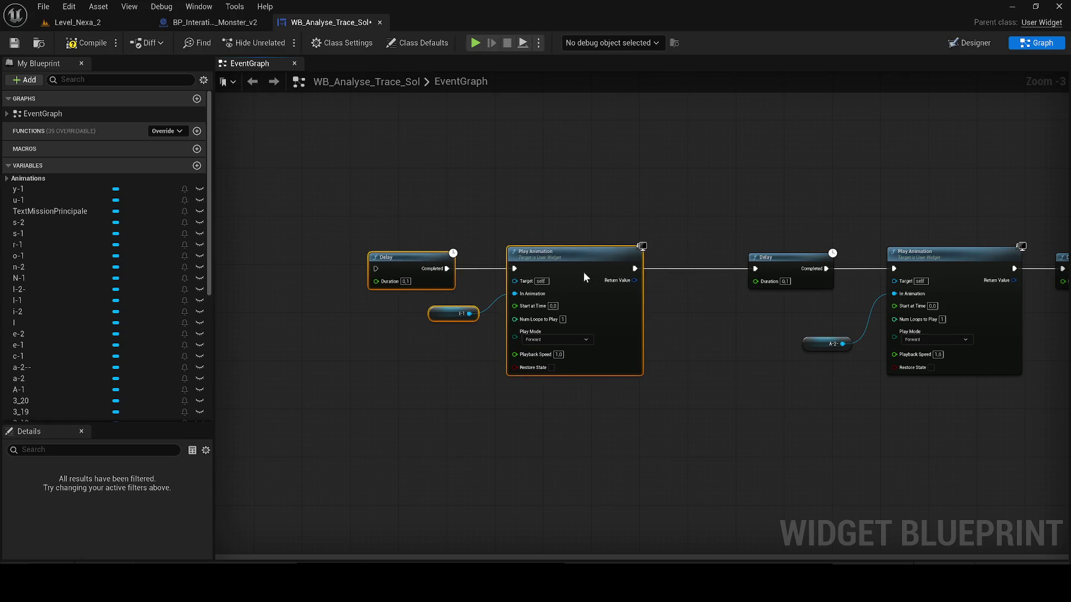
{"action": "scroll", "coordinate": [583, 272], "scroll_direction": "down", "scroll_amount": 1}
{"action": "mouse_move", "coordinate": [460, 402]}
{"action": "left_mouse_down"}
{"action": "mouse_move", "coordinate": [544, 308]}
{"action": "mouse_move", "coordinate": [531, 303]}
{"action": "left_mouse_up"}
{"action": "left_click_drag", "start_coordinate": [637, 486], "coordinate": [543, 454]}
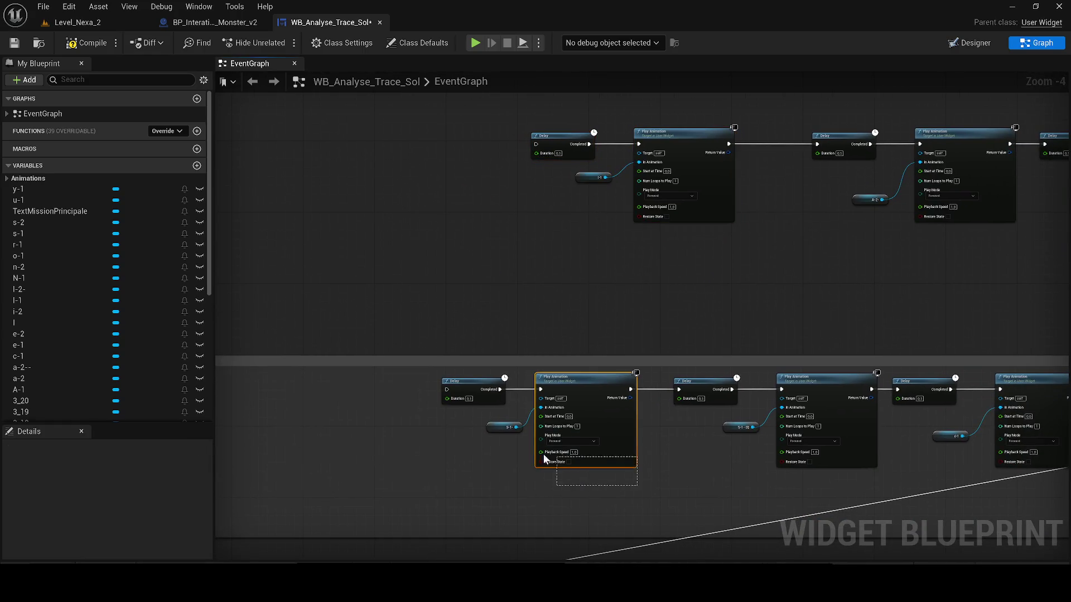
Step: Delete the duplicate lower-row group and wire the S-1 Play Animation into the next Delay of the upper chain
{"action": "key", "text": "Delete"}
{"action": "left_click_drag", "start_coordinate": [457, 137], "coordinate": [641, 209]}
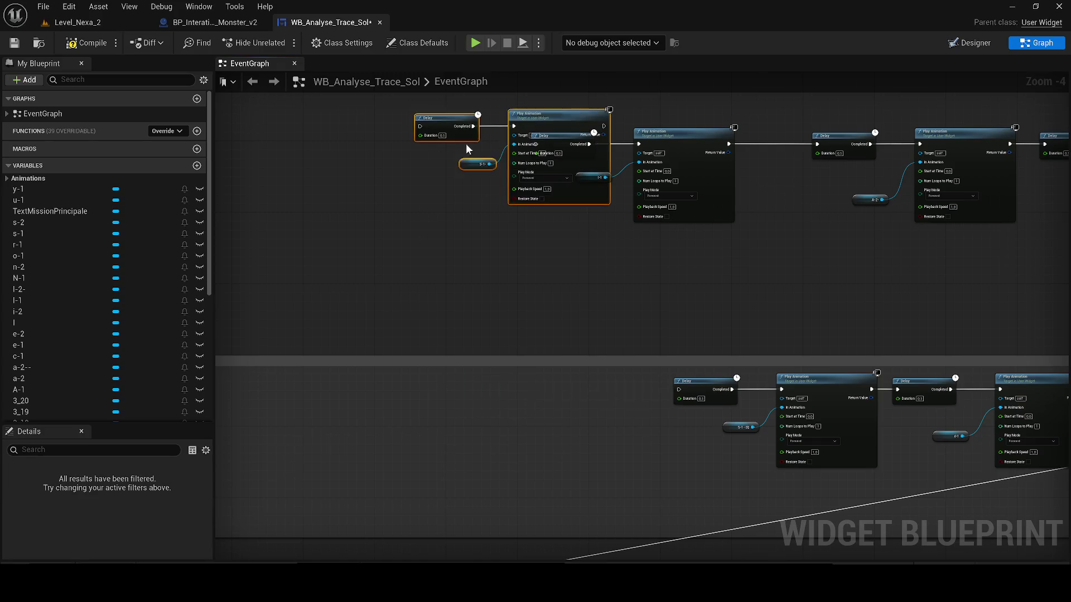
{"action": "scroll", "coordinate": [597, 108], "scroll_direction": "up", "scroll_amount": 3}
{"action": "left_click_drag", "start_coordinate": [597, 107], "coordinate": [411, 140]}
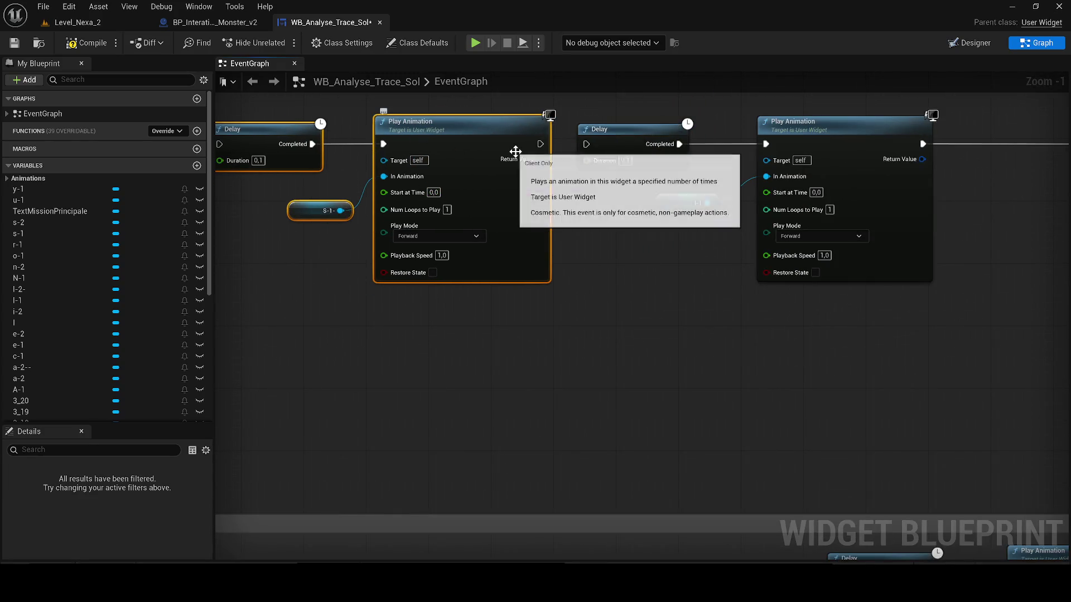
{"action": "mouse_move", "coordinate": [540, 145]}
{"action": "left_mouse_down"}
{"action": "mouse_move", "coordinate": [588, 142]}
{"action": "mouse_move", "coordinate": [241, 175]}
{"action": "left_mouse_up"}
{"action": "scroll", "coordinate": [570, 159], "scroll_direction": "down", "scroll_amount": 4}
Step: Remove the leftover Delay and Play Animation pair and line the e-1 group up with the upper chain
{"action": "mouse_move", "coordinate": [513, 369]}
{"action": "left_mouse_down"}
{"action": "mouse_move", "coordinate": [389, 292]}
{"action": "mouse_move", "coordinate": [470, 353]}
{"action": "left_mouse_up"}
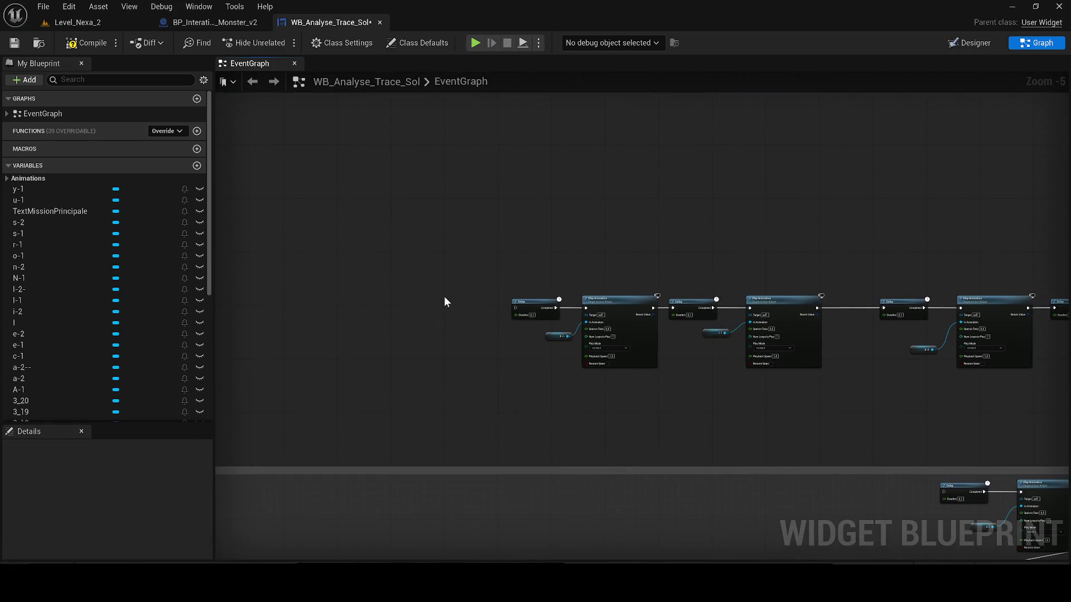
{"action": "scroll", "coordinate": [720, 303], "scroll_direction": "up", "scroll_amount": 4}
{"action": "mouse_move", "coordinate": [508, 295]}
{"action": "left_mouse_down"}
{"action": "mouse_move", "coordinate": [451, 300]}
{"action": "mouse_move", "coordinate": [456, 308]}
{"action": "left_mouse_up"}
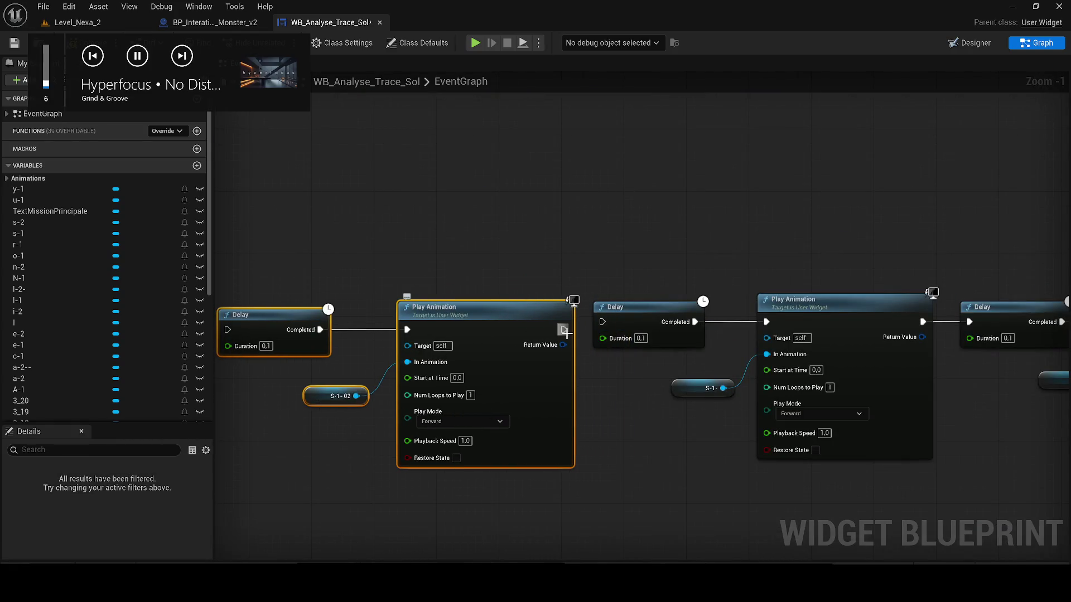
{"action": "left_click_drag", "start_coordinate": [566, 333], "coordinate": [537, 332]}
{"action": "scroll", "coordinate": [353, 321], "scroll_direction": "down", "scroll_amount": 1}
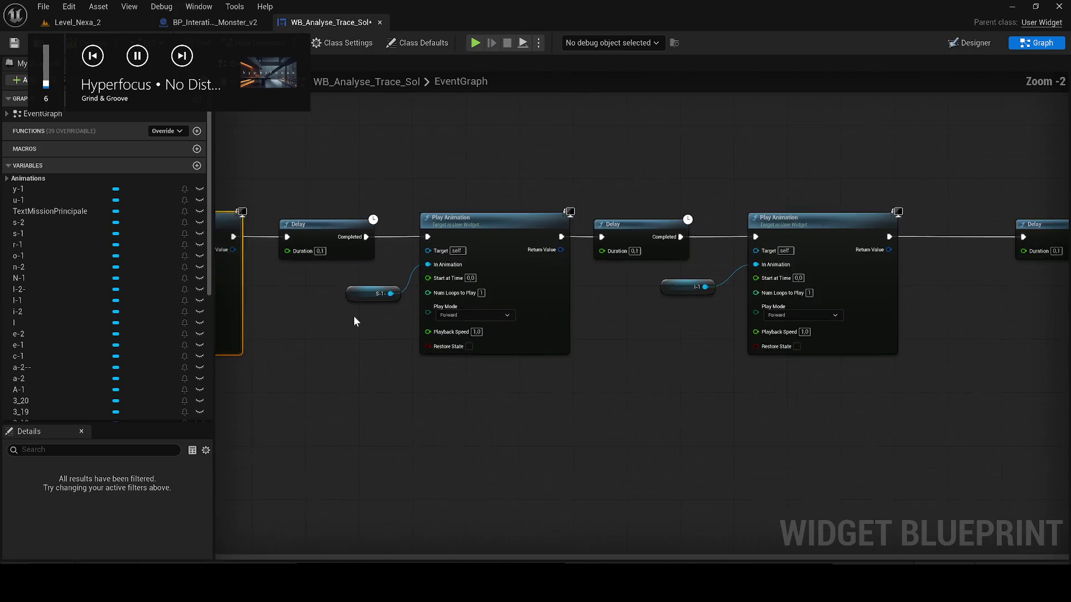
{"action": "scroll", "coordinate": [355, 315], "scroll_direction": "down", "scroll_amount": 2}
{"action": "scroll", "coordinate": [611, 399], "scroll_direction": "down", "scroll_amount": 2}
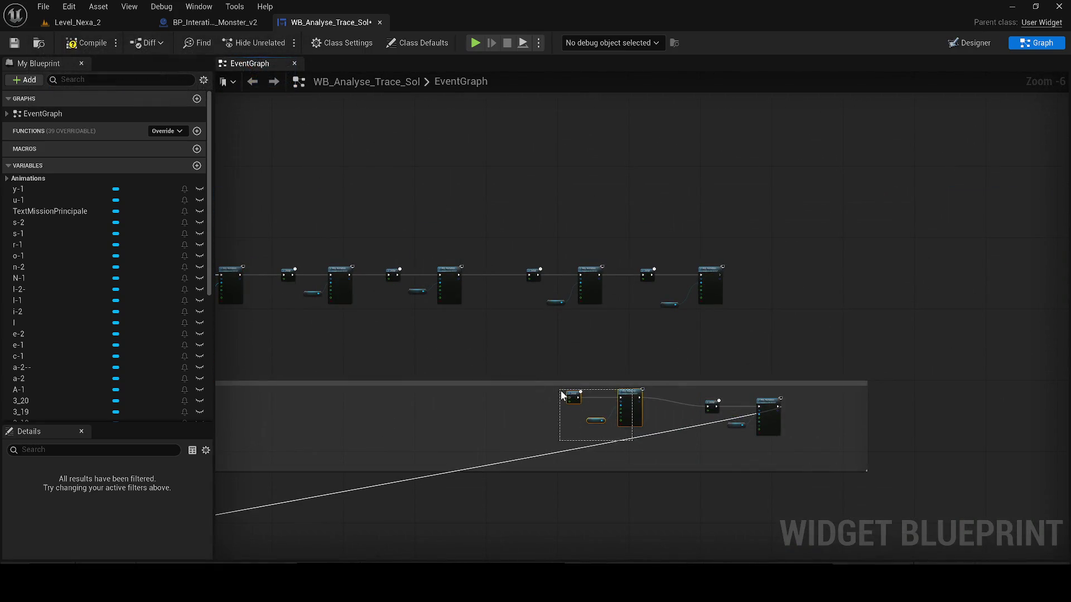
{"action": "key", "text": "Delete"}
{"action": "scroll", "coordinate": [580, 298], "scroll_direction": "up", "scroll_amount": 3}
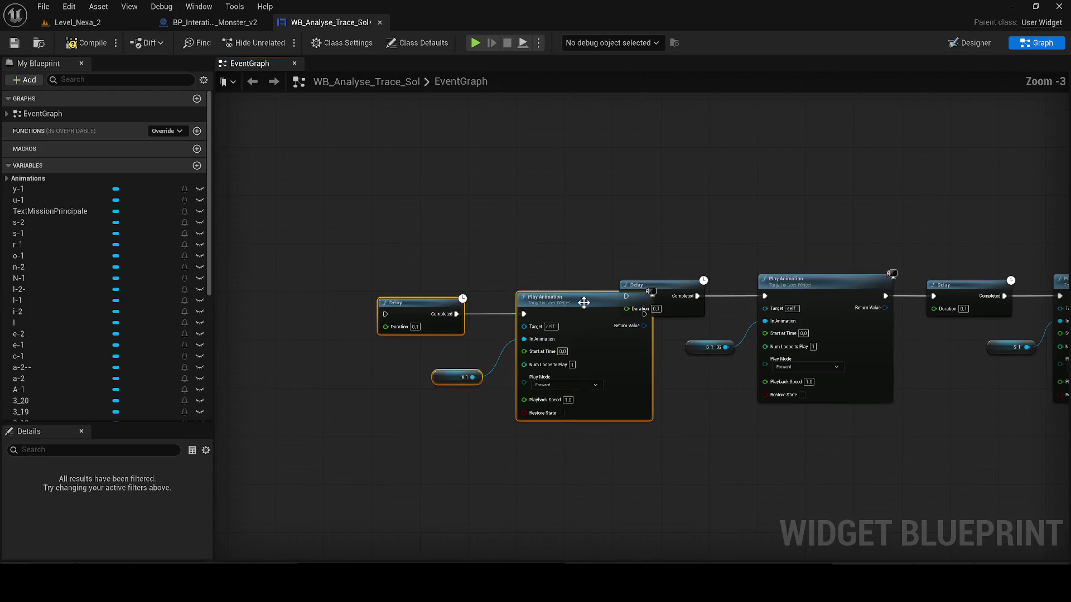
{"action": "left_click_drag", "start_coordinate": [541, 294], "coordinate": [541, 300]}
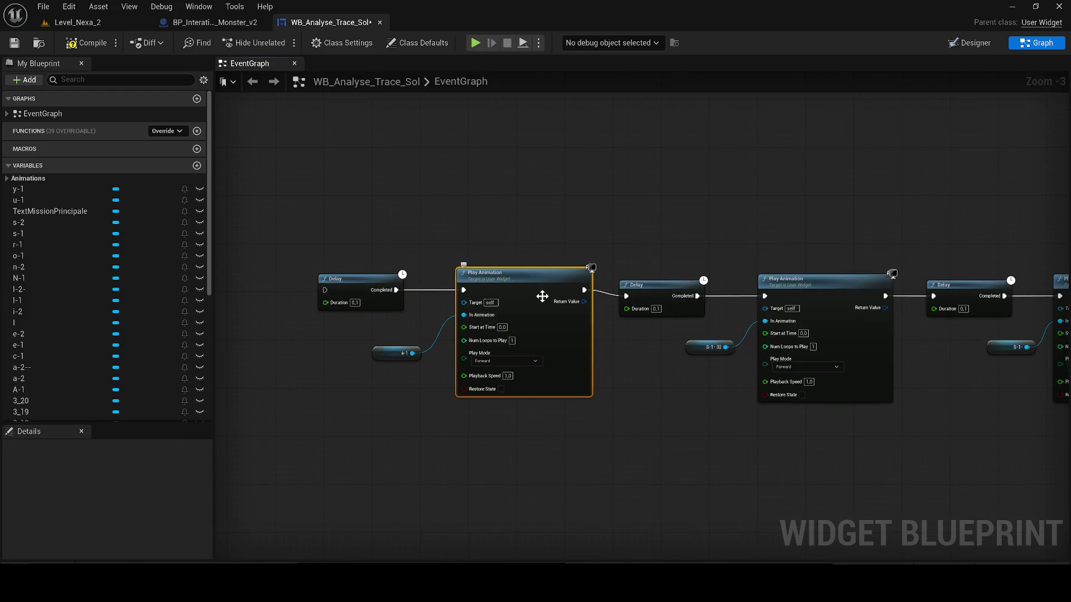
{"action": "left_click_drag", "start_coordinate": [404, 257], "coordinate": [403, 359]}
{"action": "scroll", "coordinate": [758, 435], "scroll_direction": "down", "scroll_amount": 3}
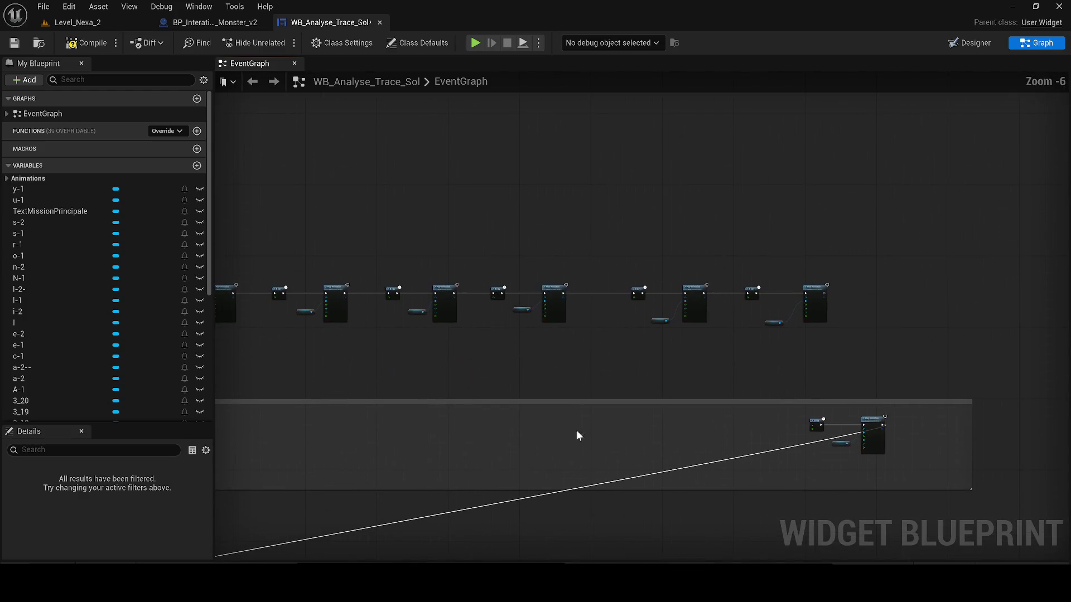
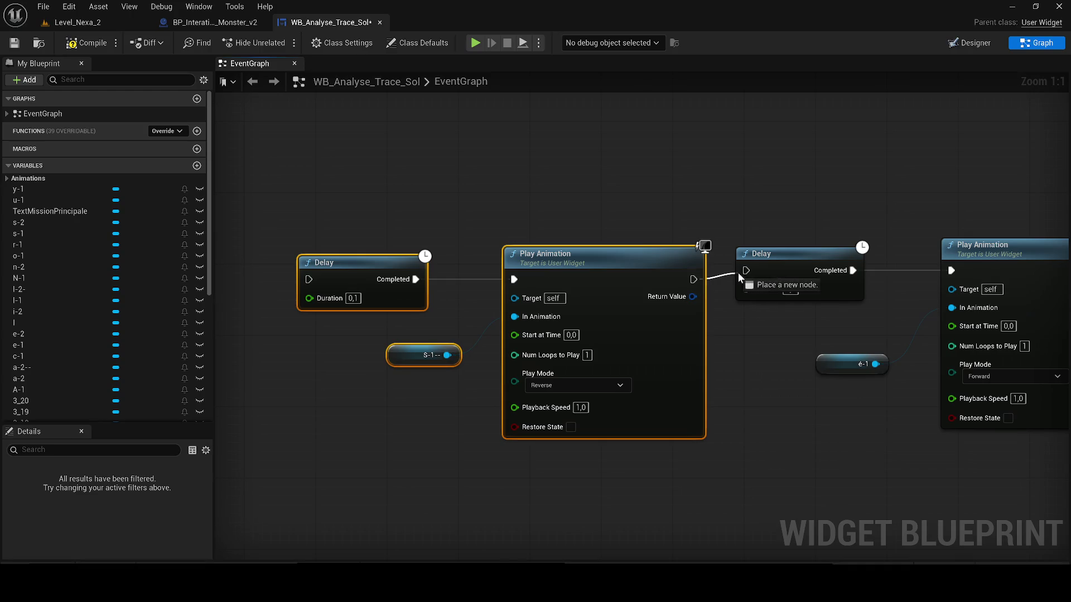
{"action": "scroll", "coordinate": [673, 397], "scroll_direction": "down", "scroll_amount": 2}
{"action": "scroll", "coordinate": [486, 299], "scroll_direction": "down", "scroll_amount": 3}
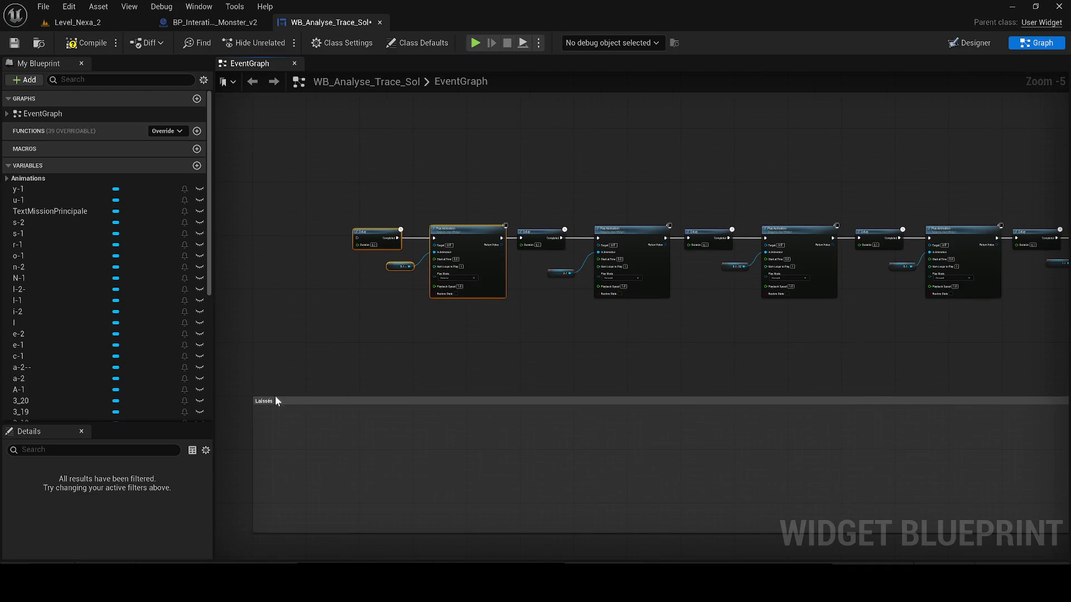
Step: Resize the Laissés comment box tightly around its Delay and Play Animation row
{"action": "left_click_drag", "start_coordinate": [260, 404], "coordinate": [356, 222]}
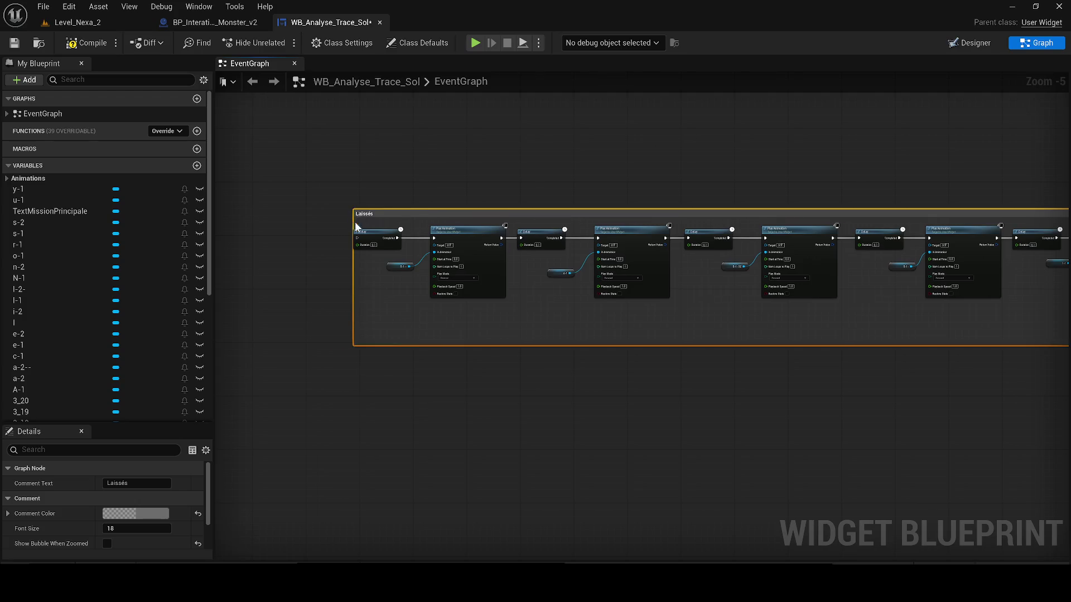
{"action": "left_click_drag", "start_coordinate": [321, 366], "coordinate": [410, 289]}
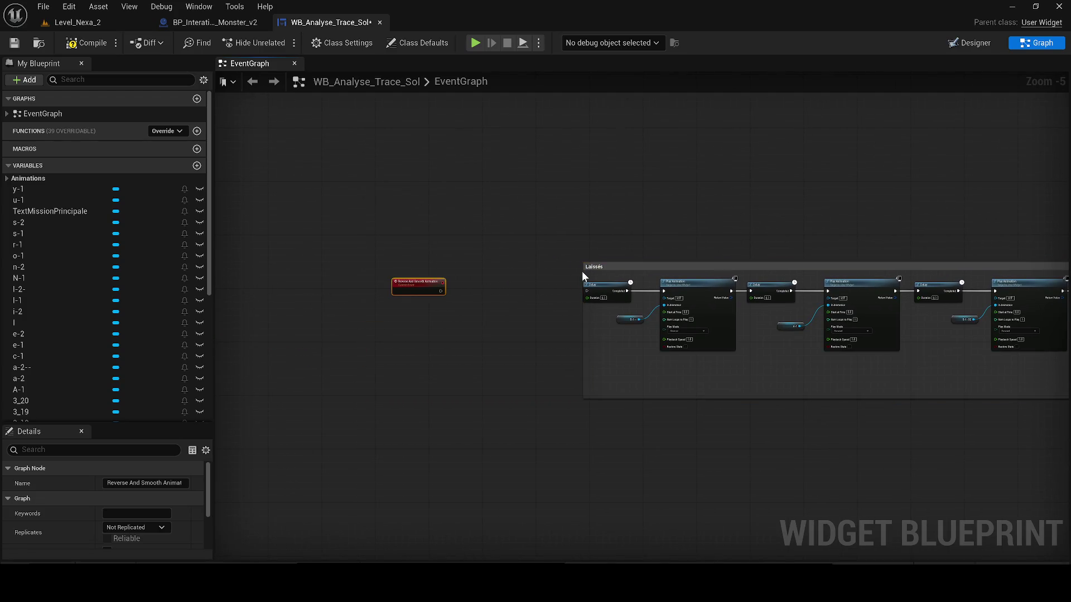
{"action": "left_click_drag", "start_coordinate": [581, 272], "coordinate": [527, 266]}
{"action": "scroll", "coordinate": [385, 282], "scroll_direction": "down", "scroll_amount": 3}
{"action": "scroll", "coordinate": [386, 281], "scroll_direction": "down", "scroll_amount": 2}
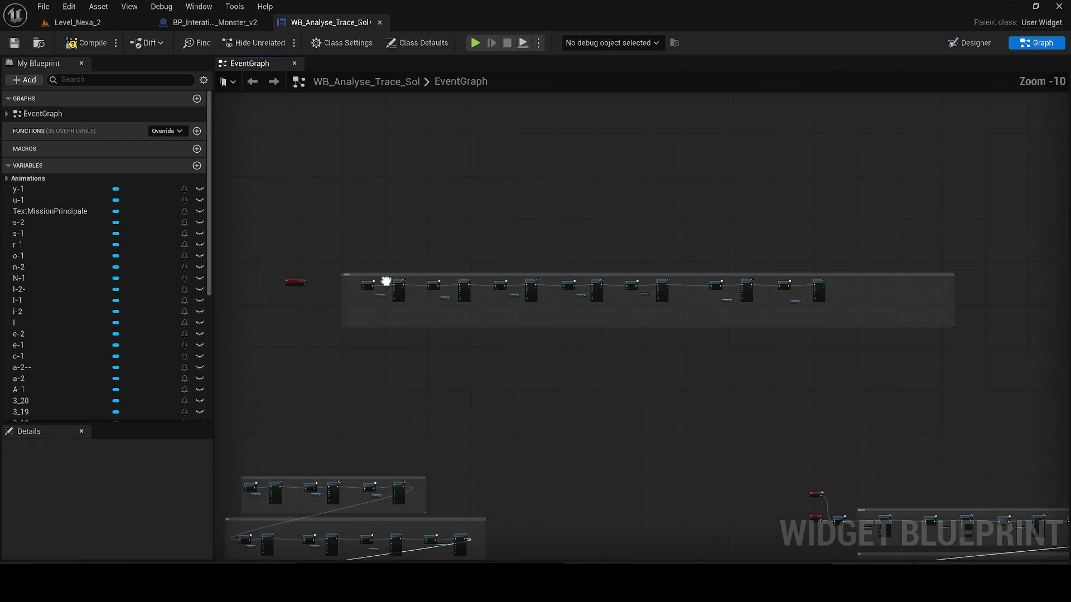
{"action": "left_click_drag", "start_coordinate": [386, 281], "coordinate": [424, 271]}
{"action": "left_click_drag", "start_coordinate": [987, 287], "coordinate": [900, 289]}
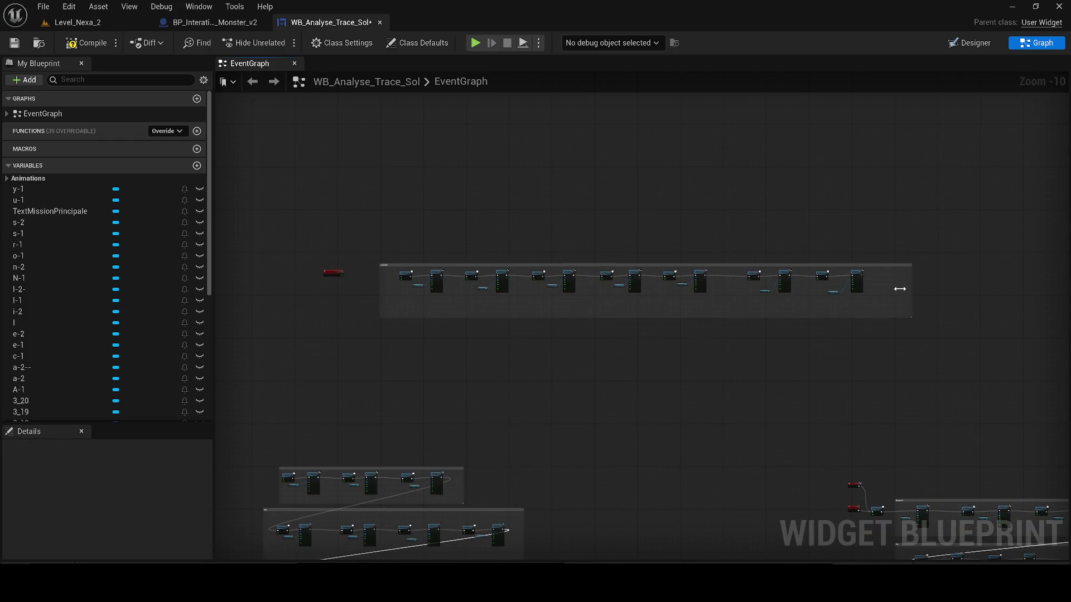
Step: Delete the comment group, undo to restore it, and move it to the right
{"action": "left_click_drag", "start_coordinate": [895, 331], "coordinate": [366, 244]}
{"action": "key", "text": "Delete"}
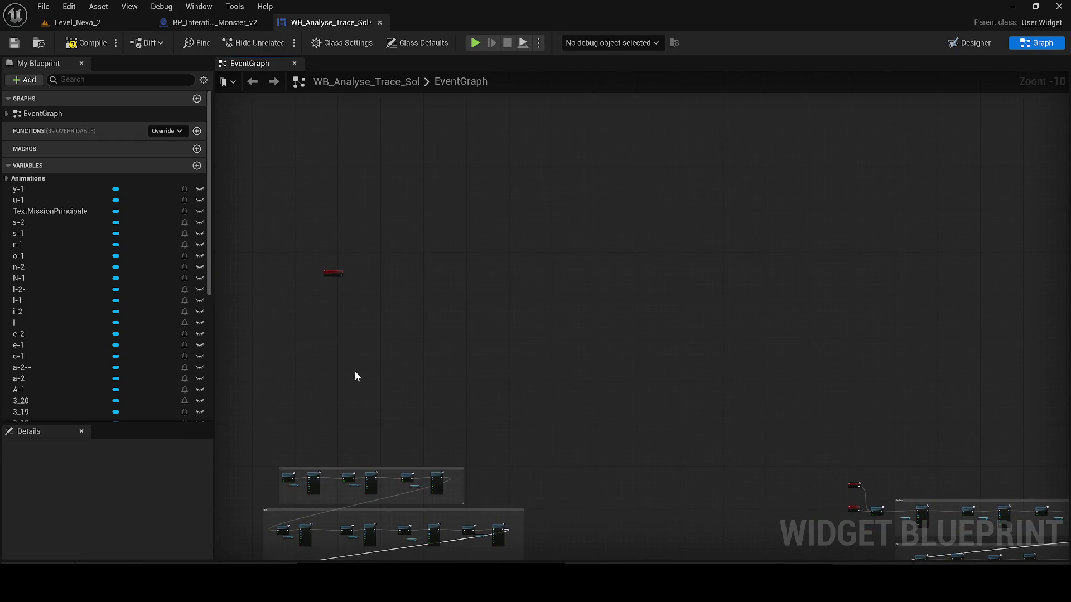
{"action": "key", "text": "ctrl+z"}
{"action": "scroll", "coordinate": [383, 336], "scroll_direction": "up", "scroll_amount": 4}
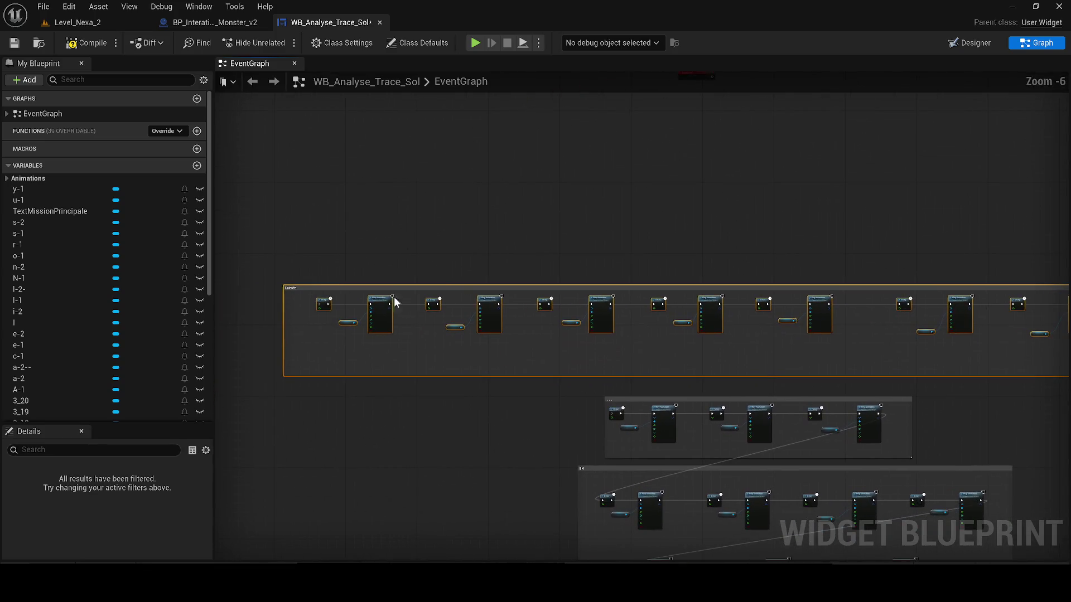
{"action": "mouse_move", "coordinate": [287, 288]}
{"action": "left_mouse_down"}
{"action": "mouse_move", "coordinate": [613, 297]}
{"action": "mouse_move", "coordinate": [590, 279]}
{"action": "mouse_move", "coordinate": [337, 233]}
{"action": "left_mouse_up"}
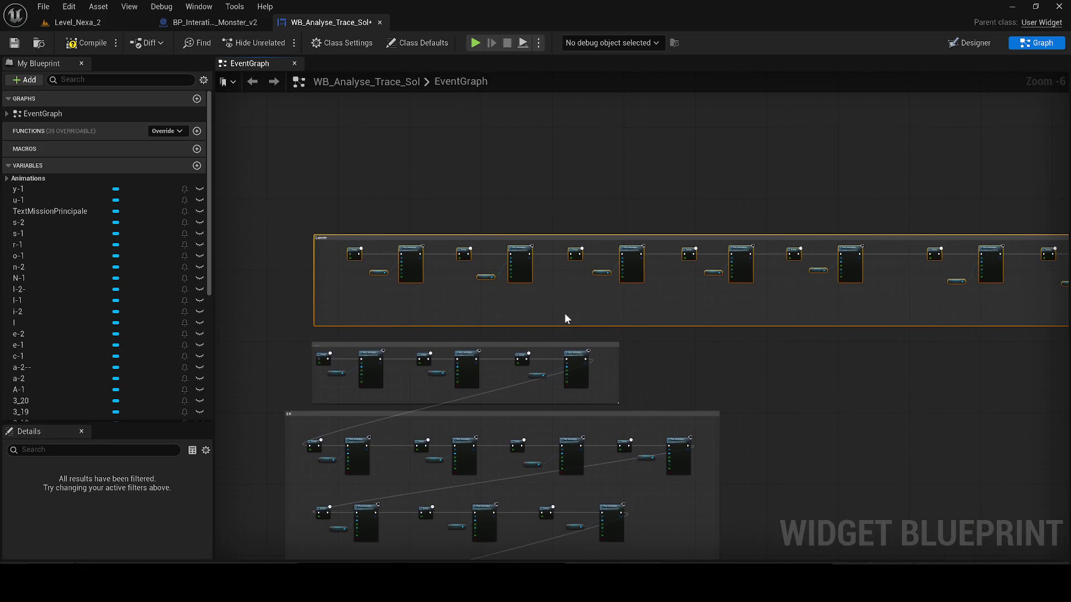
{"action": "scroll", "coordinate": [319, 361], "scroll_direction": "up", "scroll_amount": 2}
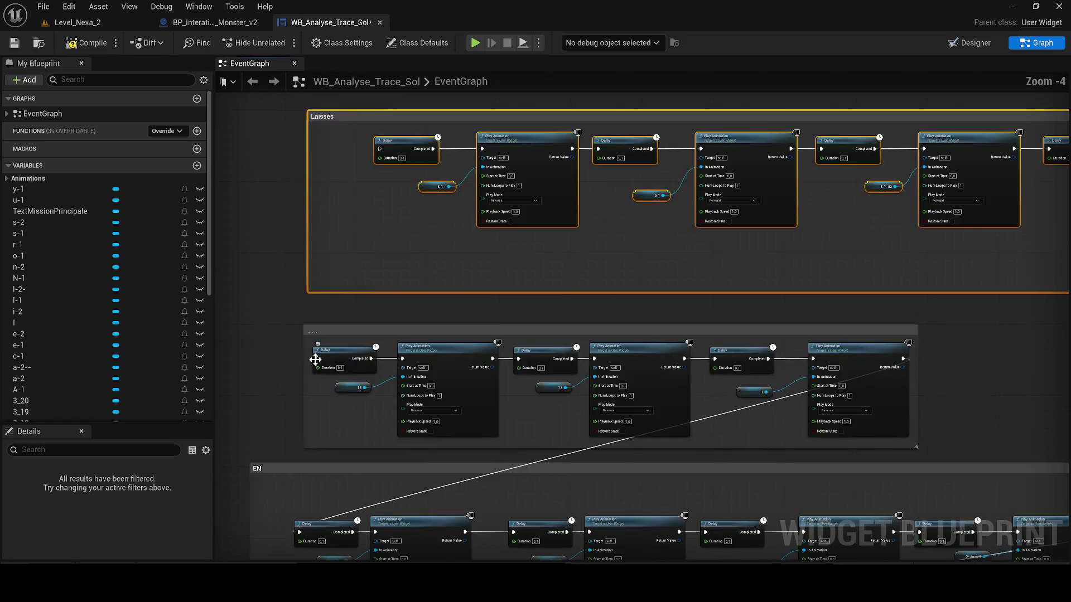
{"action": "scroll", "coordinate": [335, 355], "scroll_direction": "down", "scroll_amount": 1}
{"action": "mouse_move", "coordinate": [333, 351]}
{"action": "left_mouse_down"}
{"action": "mouse_move", "coordinate": [1068, 173]}
{"action": "mouse_move", "coordinate": [970, 279]}
{"action": "left_mouse_up"}
{"action": "scroll", "coordinate": [841, 186], "scroll_direction": "up", "scroll_amount": 5}
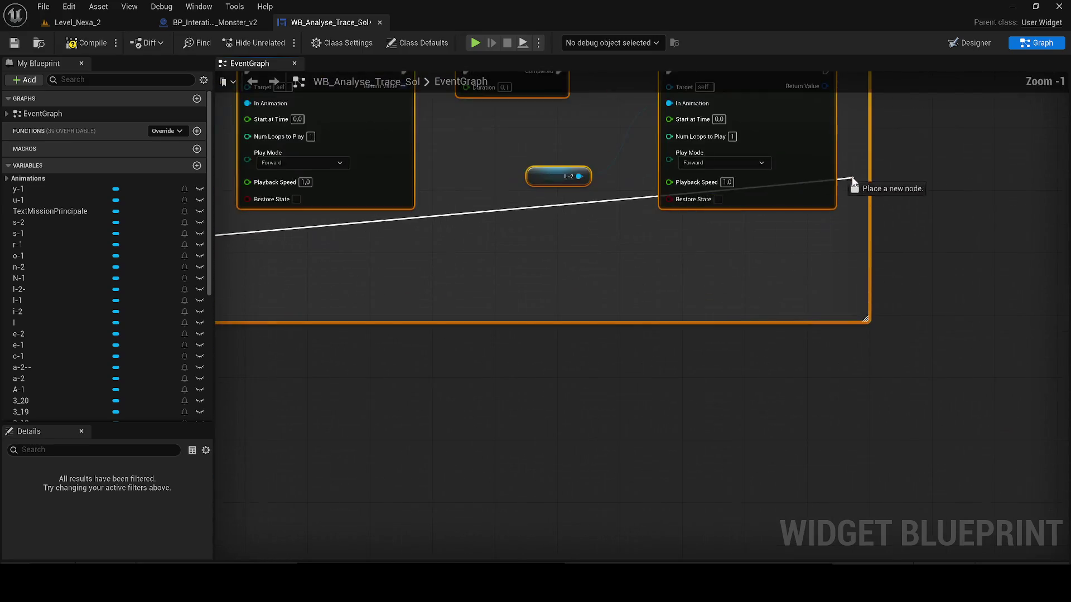
{"action": "scroll", "coordinate": [837, 185], "scroll_direction": "down", "scroll_amount": 1}
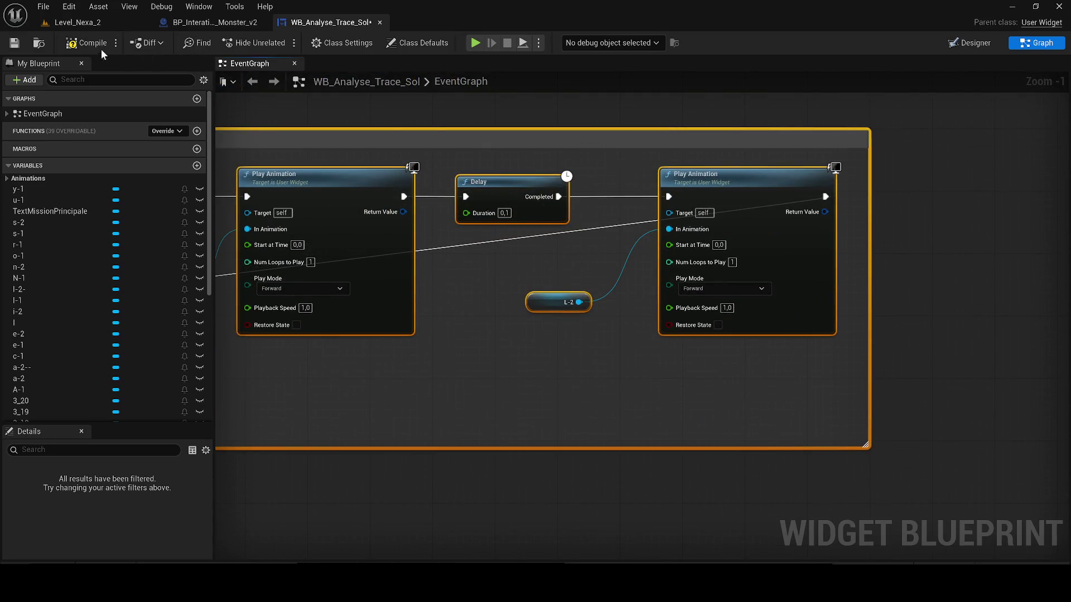
Step: Compile the widget blueprint and pan back over the graph
{"action": "left_click", "coordinate": [18, 43]}
{"action": "scroll", "coordinate": [613, 314], "scroll_direction": "down", "scroll_amount": 4}
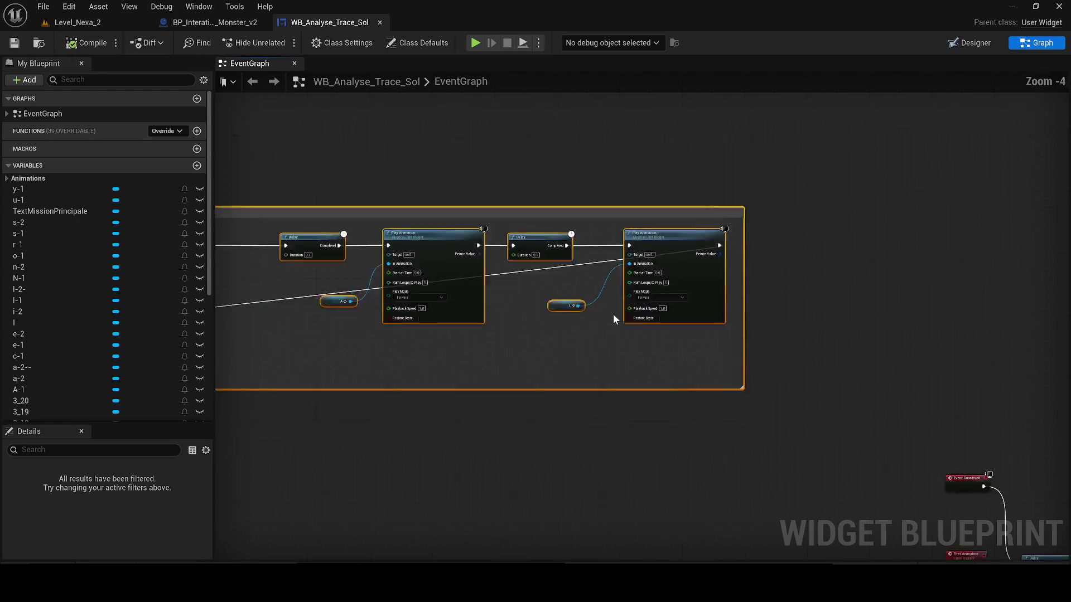
{"action": "scroll", "coordinate": [703, 329], "scroll_direction": "down", "scroll_amount": 7}
{"action": "left_click", "coordinate": [707, 308]}
{"action": "left_click_drag", "start_coordinate": [707, 309], "coordinate": [417, 210]}
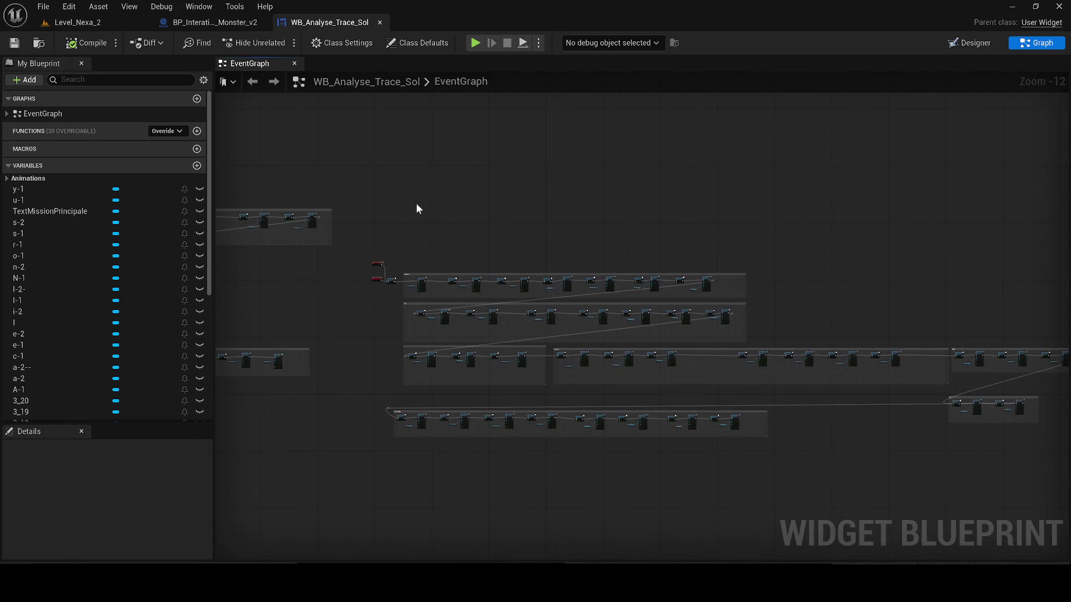
{"action": "scroll", "coordinate": [407, 328], "scroll_direction": "up", "scroll_amount": 5}
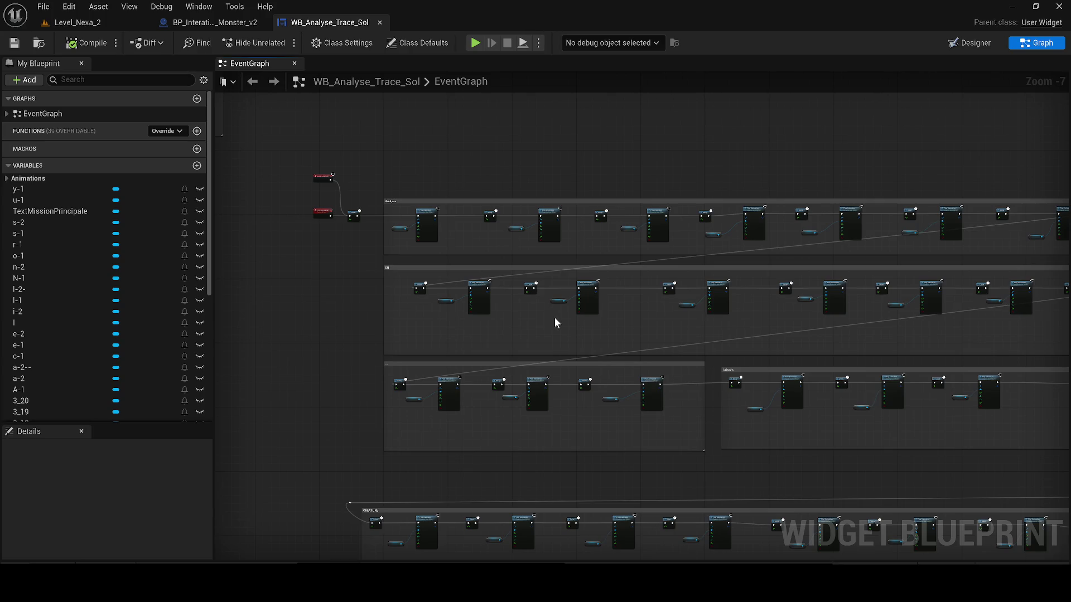
{"action": "scroll", "coordinate": [550, 353], "scroll_direction": "up", "scroll_amount": 2}
{"action": "scroll", "coordinate": [549, 353], "scroll_direction": "up", "scroll_amount": 1}
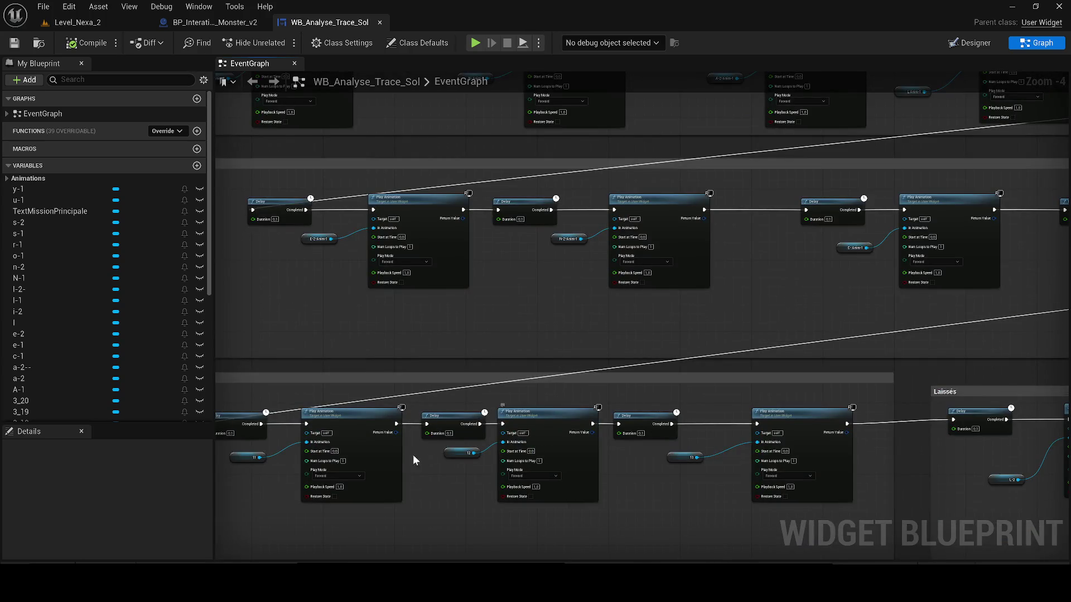
Step: Review the other animation rows, then switch to the widget's Designer layout
{"action": "left_click_drag", "start_coordinate": [422, 447], "coordinate": [505, 376]}
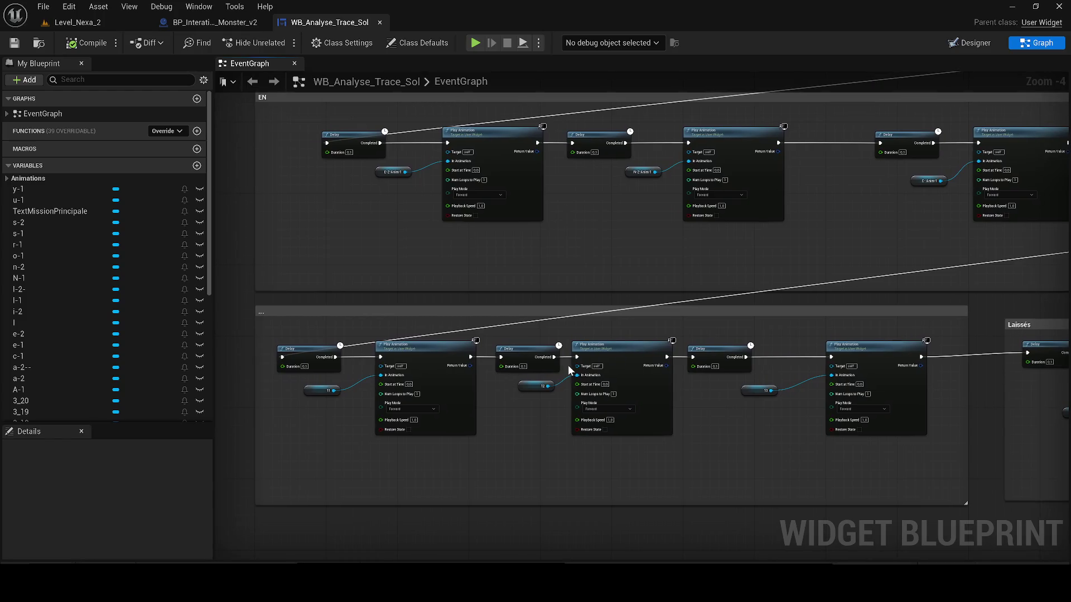
{"action": "scroll", "coordinate": [376, 315], "scroll_direction": "down", "scroll_amount": 1}
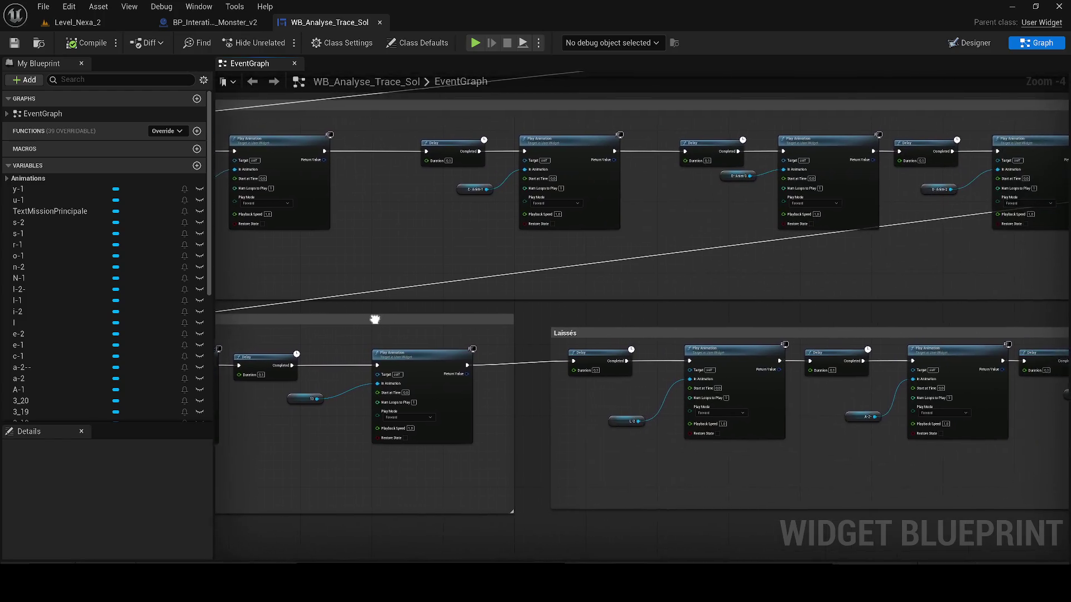
{"action": "scroll", "coordinate": [222, 316], "scroll_direction": "down", "scroll_amount": 2}
{"action": "left_click_drag", "start_coordinate": [223, 315], "coordinate": [354, 327]}
{"action": "scroll", "coordinate": [354, 327], "scroll_direction": "up", "scroll_amount": 1}
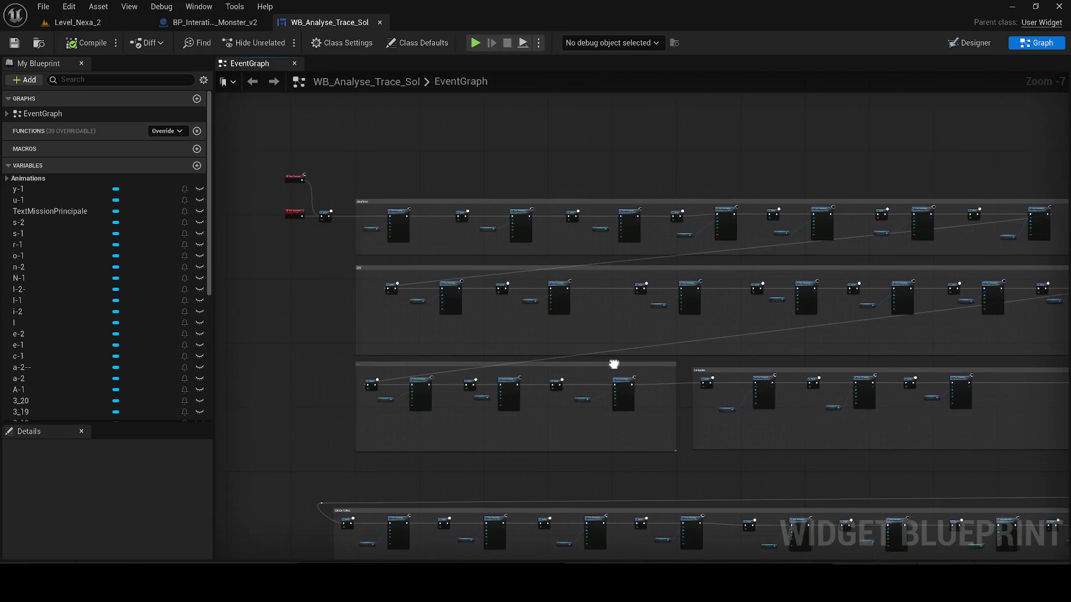
{"action": "scroll", "coordinate": [354, 327], "scroll_direction": "up", "scroll_amount": 1}
{"action": "scroll", "coordinate": [428, 422], "scroll_direction": "up", "scroll_amount": 1}
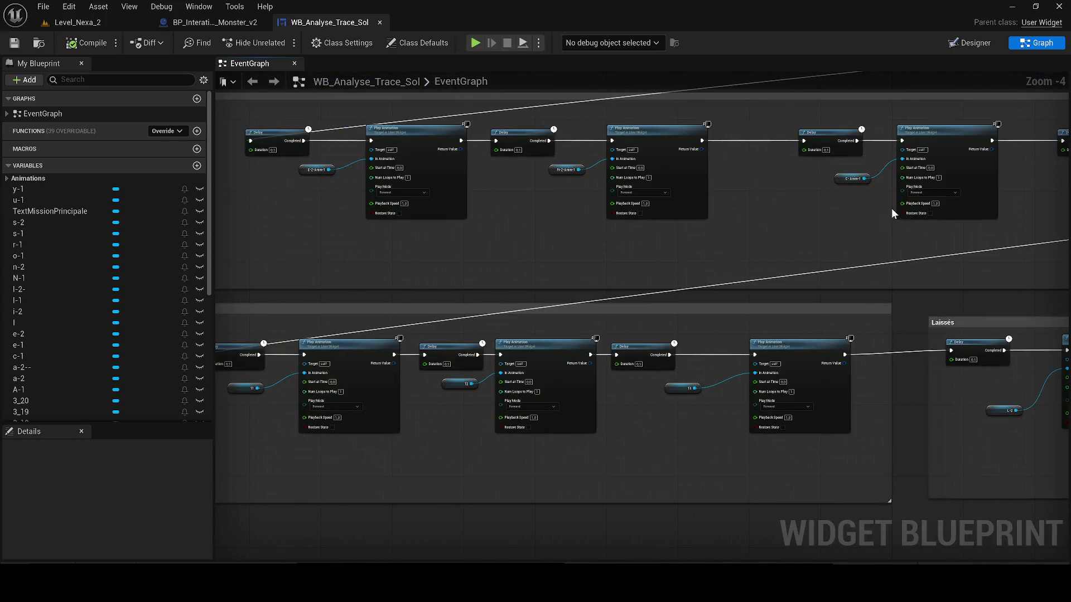
{"action": "left_click", "coordinate": [964, 47]}
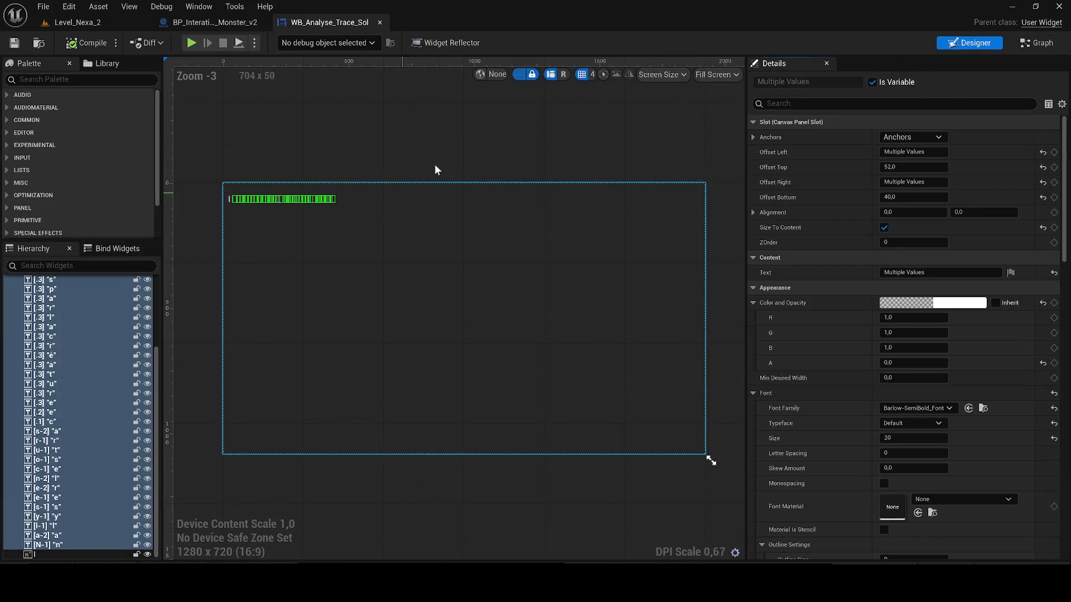
Step: Preview widget animations 11, 12 and 13 in the Animations panel, then close it
{"action": "left_click", "coordinate": [212, 214]}
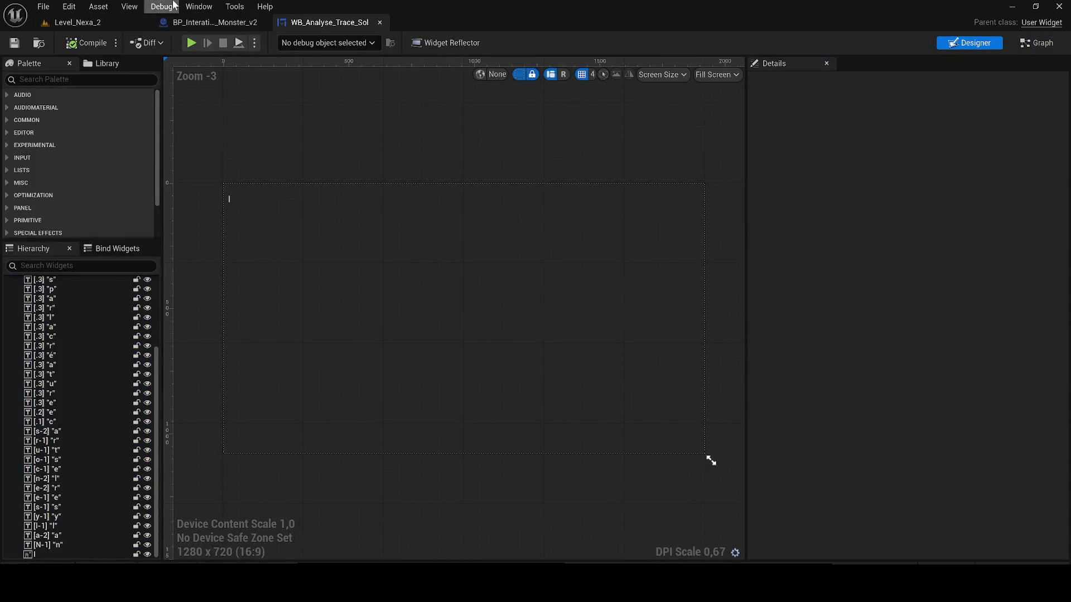
{"action": "left_click", "coordinate": [201, 7]}
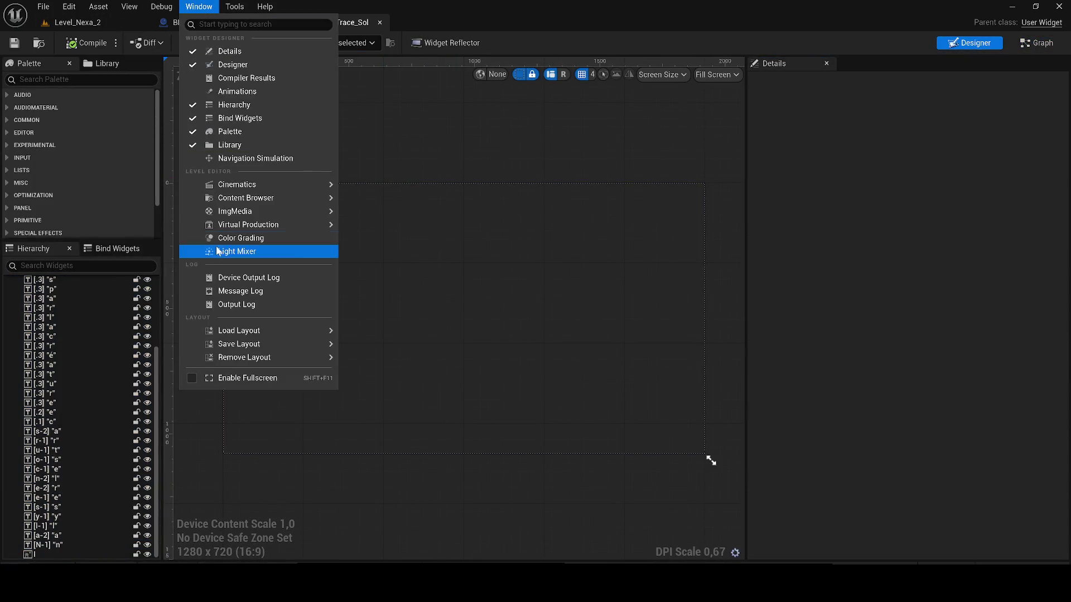
{"action": "left_click", "coordinate": [256, 92]}
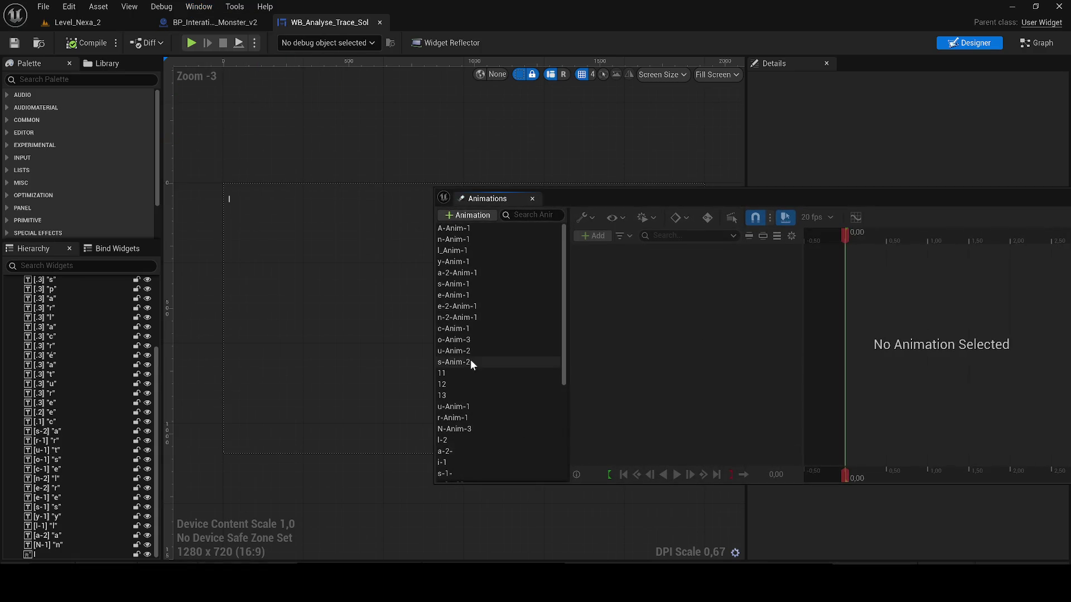
{"action": "left_click", "coordinate": [470, 361]}
{"action": "scroll", "coordinate": [397, 337], "scroll_direction": "up", "scroll_amount": 5}
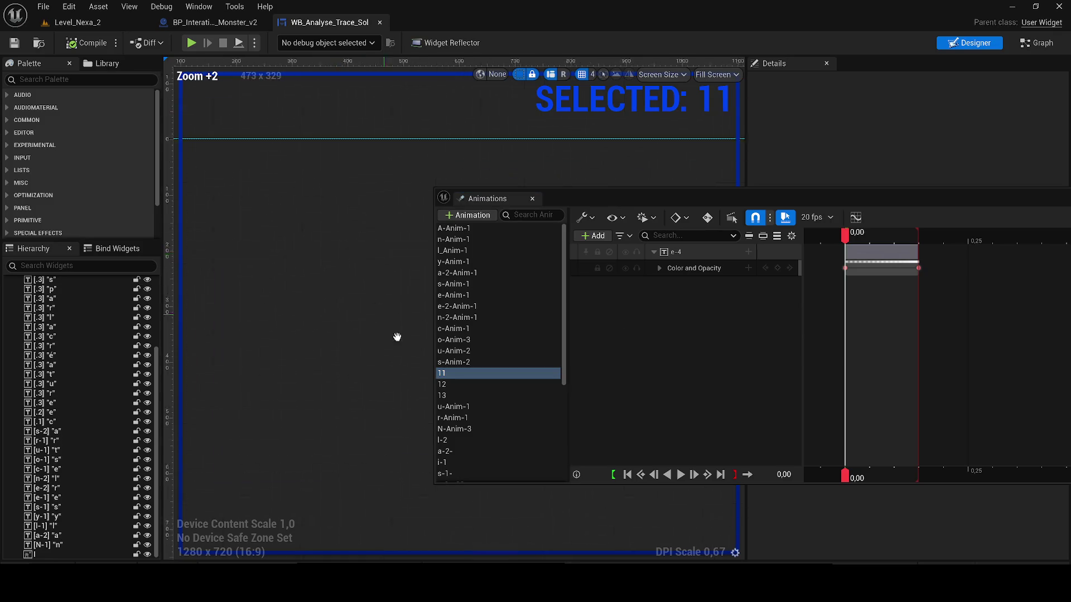
{"action": "left_click", "coordinate": [845, 327]}
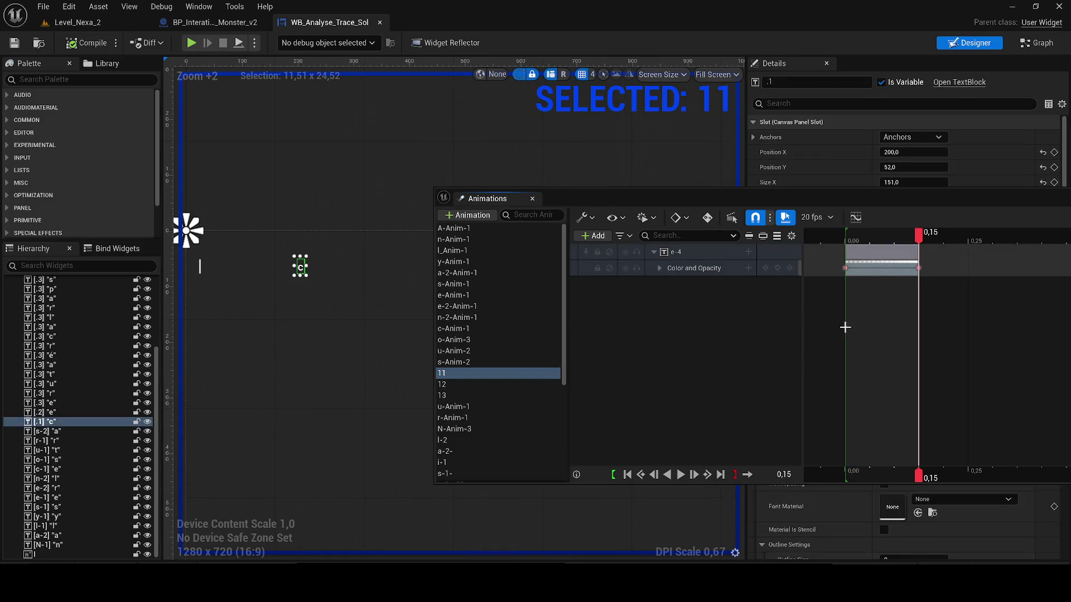
{"action": "left_click", "coordinate": [493, 388]}
{"action": "key", "text": "Up"}
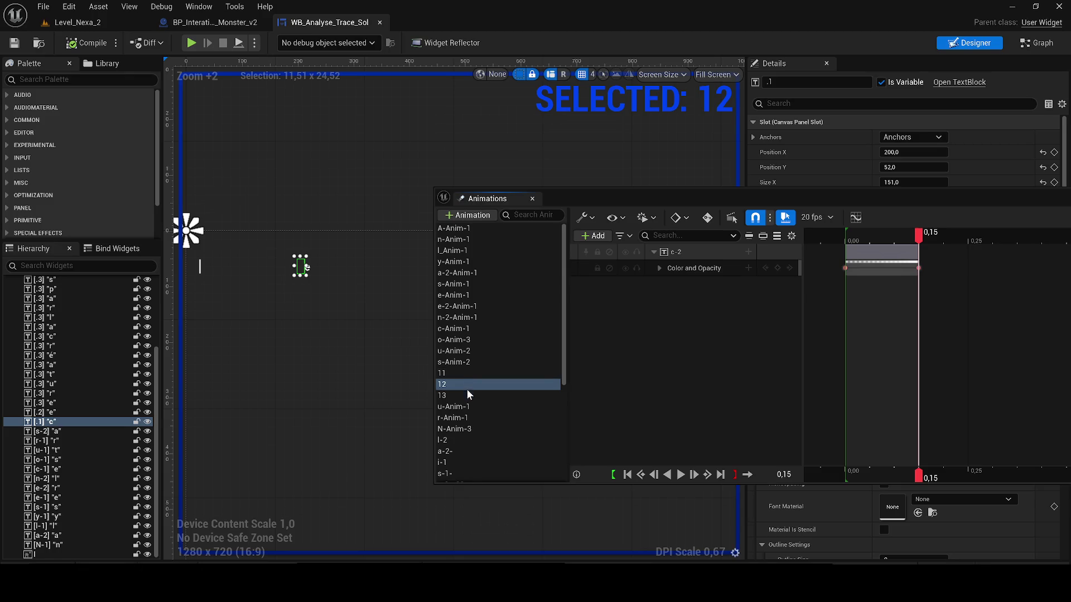
{"action": "left_click", "coordinate": [468, 394]}
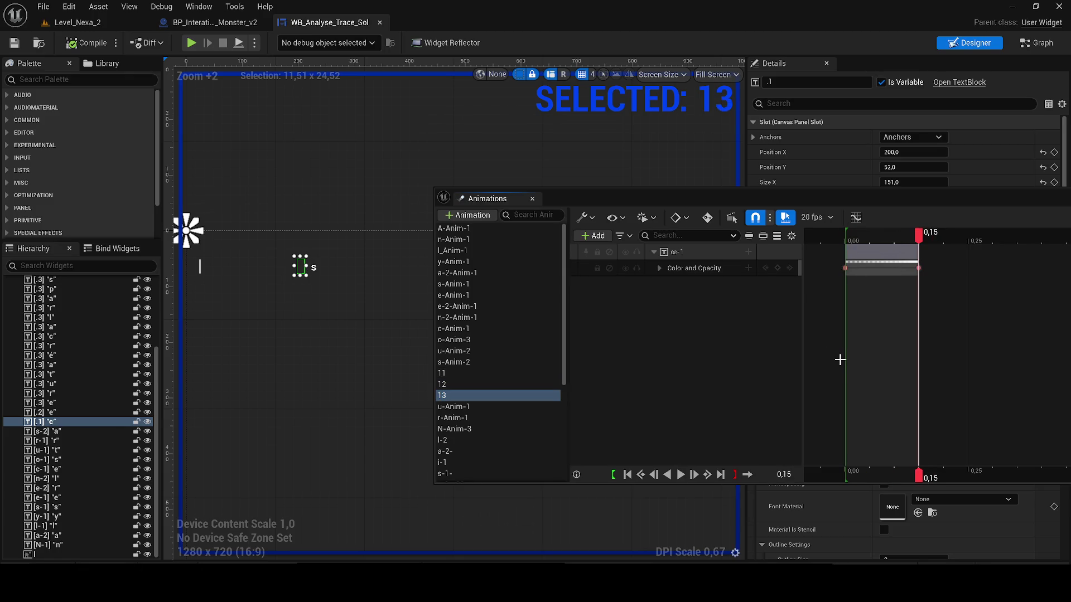
{"action": "left_click", "coordinate": [533, 198]}
Step: Switch to the Event Graph and pan to the commented node groups
{"action": "left_click", "coordinate": [1032, 43]}
{"action": "scroll", "coordinate": [896, 311], "scroll_direction": "down", "scroll_amount": 3}
{"action": "mouse_move", "coordinate": [895, 310]}
{"action": "left_mouse_down"}
{"action": "mouse_move", "coordinate": [762, 292]}
{"action": "mouse_move", "coordinate": [835, 256]}
{"action": "mouse_move", "coordinate": [945, 362]}
{"action": "mouse_move", "coordinate": [423, 215]}
{"action": "mouse_move", "coordinate": [856, 322]}
{"action": "mouse_move", "coordinate": [801, 321]}
{"action": "left_mouse_up"}
{"action": "scroll", "coordinate": [835, 256], "scroll_direction": "up", "scroll_amount": 1}
{"action": "left_click", "coordinate": [401, 210]}
{"action": "scroll", "coordinate": [388, 204], "scroll_direction": "down", "scroll_amount": 6}
{"action": "scroll", "coordinate": [856, 322], "scroll_direction": "down", "scroll_amount": 1}
{"action": "scroll", "coordinate": [503, 242], "scroll_direction": "up", "scroll_amount": 2}
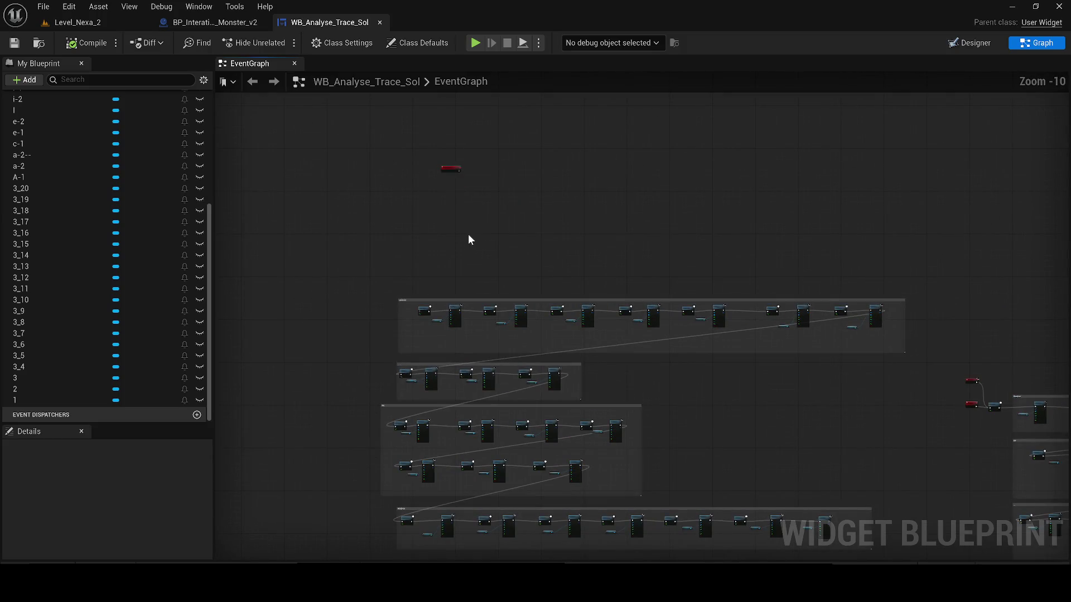
Step: Paste the comment group as PAR, extend its box, and delete then undo its nodes
{"action": "key", "text": "ctrl+v"}
{"action": "scroll", "coordinate": [458, 249], "scroll_direction": "up", "scroll_amount": 3}
{"action": "scroll", "coordinate": [608, 248], "scroll_direction": "up", "scroll_amount": 2}
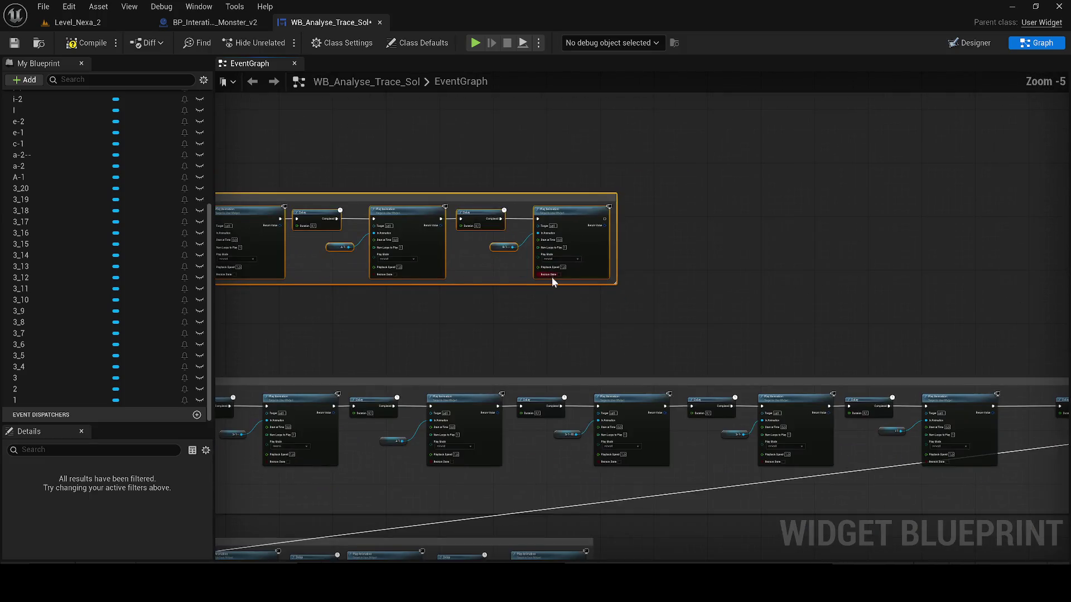
{"action": "left_click", "coordinate": [572, 279]}
{"action": "mouse_move", "coordinate": [580, 285]}
{"action": "left_mouse_down"}
{"action": "mouse_move", "coordinate": [587, 300]}
{"action": "mouse_move", "coordinate": [455, 205]}
{"action": "left_mouse_up"}
{"action": "key", "text": "Delete"}
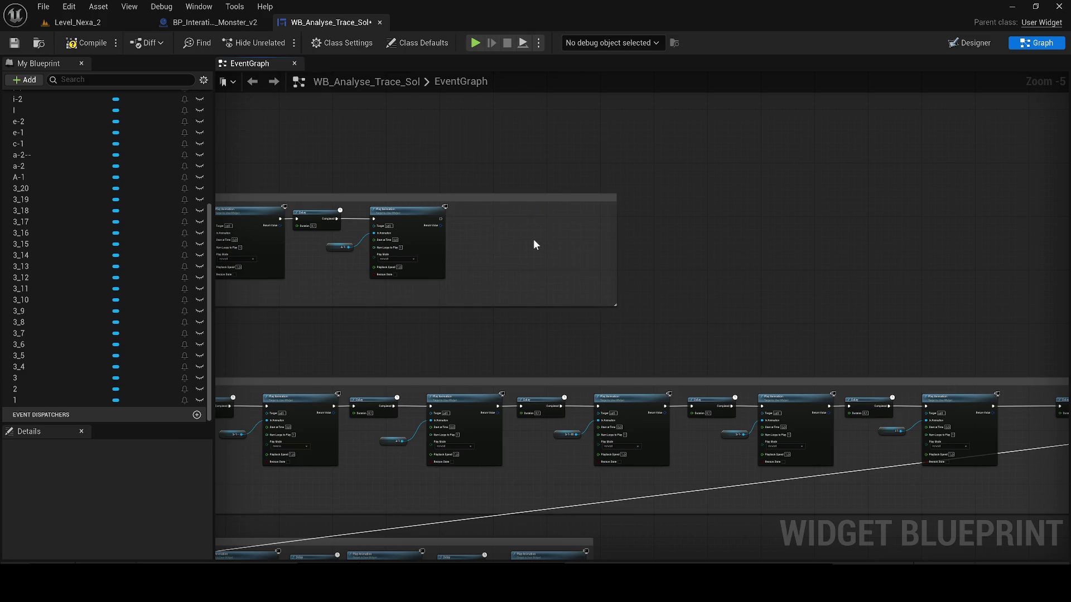
{"action": "key", "text": "ctrl+z"}
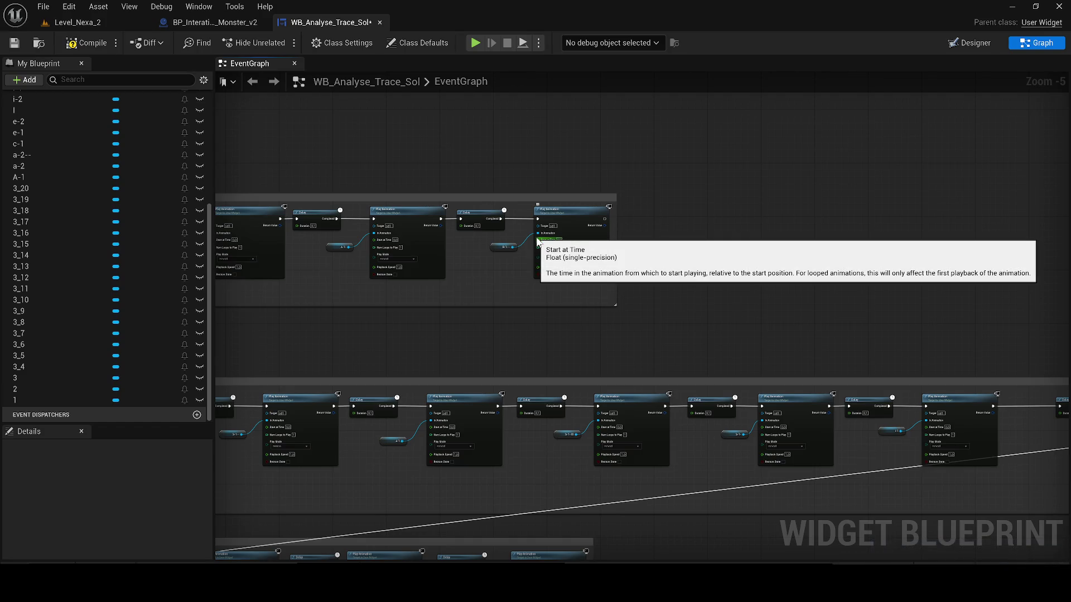
{"action": "left_click_drag", "start_coordinate": [703, 214], "coordinate": [719, 274]}
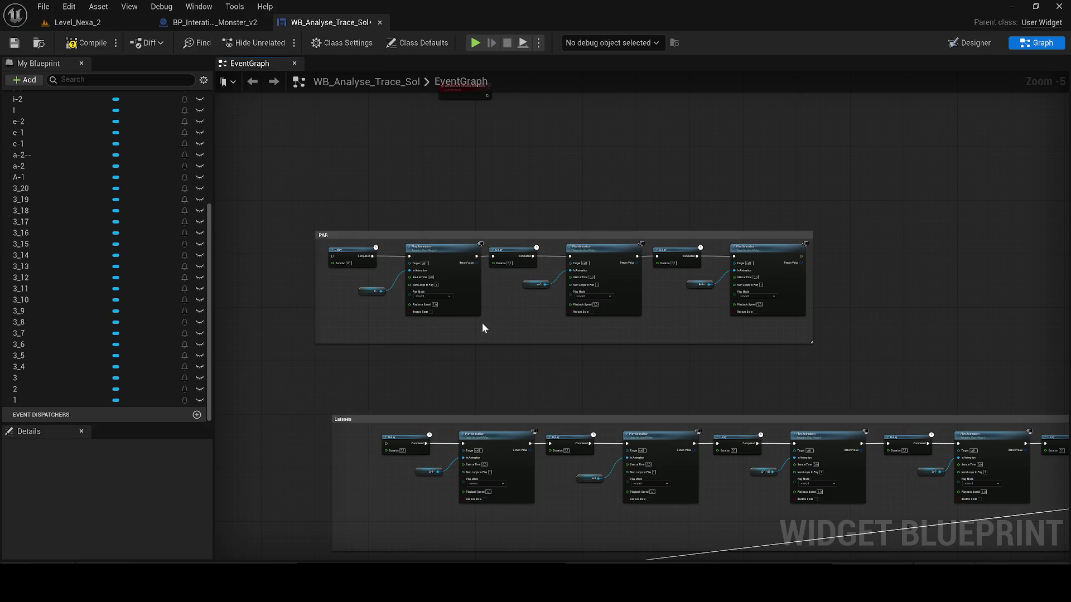
Step: Cut and re-paste the first Delay/Play Animation pair, place it at the chain start and wire it to the next Delay
{"action": "left_click_drag", "start_coordinate": [356, 263], "coordinate": [347, 255]}
{"action": "key", "text": "Delete"}
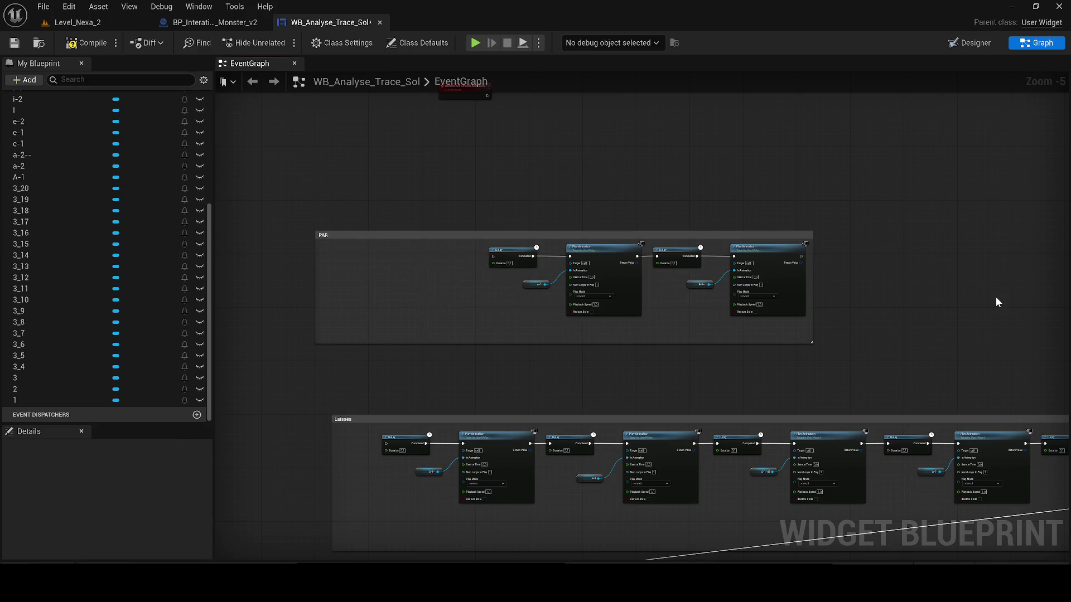
{"action": "key", "text": "ctrl+v"}
{"action": "scroll", "coordinate": [1028, 286], "scroll_direction": "up", "scroll_amount": 1}
{"action": "left_click_drag", "start_coordinate": [670, 310], "coordinate": [760, 310]}
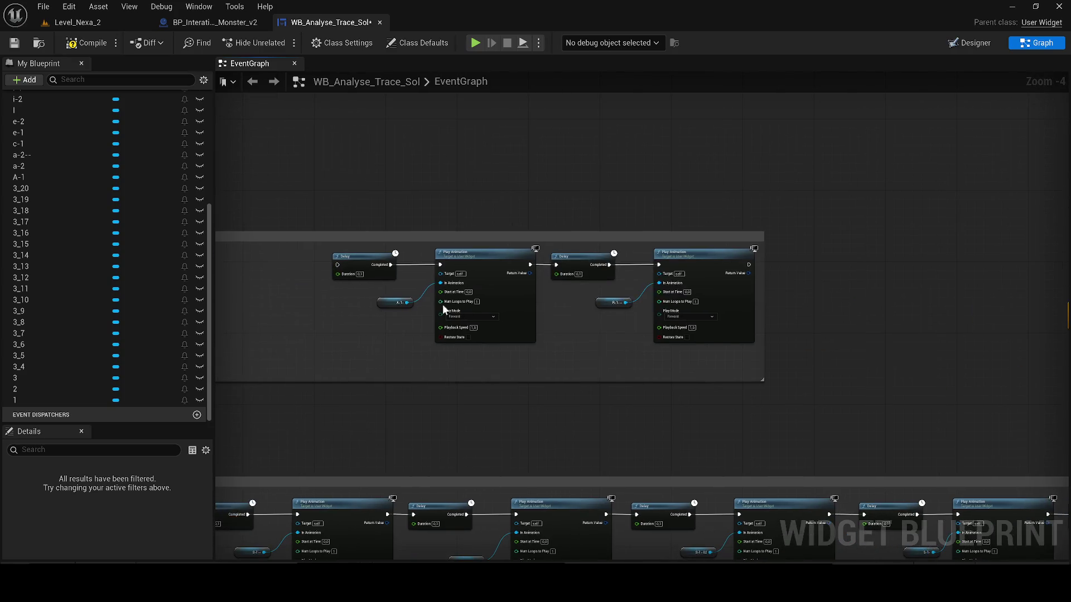
{"action": "left_click", "coordinate": [428, 237]}
{"action": "scroll", "coordinate": [431, 209], "scroll_direction": "up", "scroll_amount": 1}
{"action": "left_click_drag", "start_coordinate": [270, 269], "coordinate": [519, 369]}
{"action": "scroll", "coordinate": [423, 387], "scroll_direction": "up", "scroll_amount": 3}
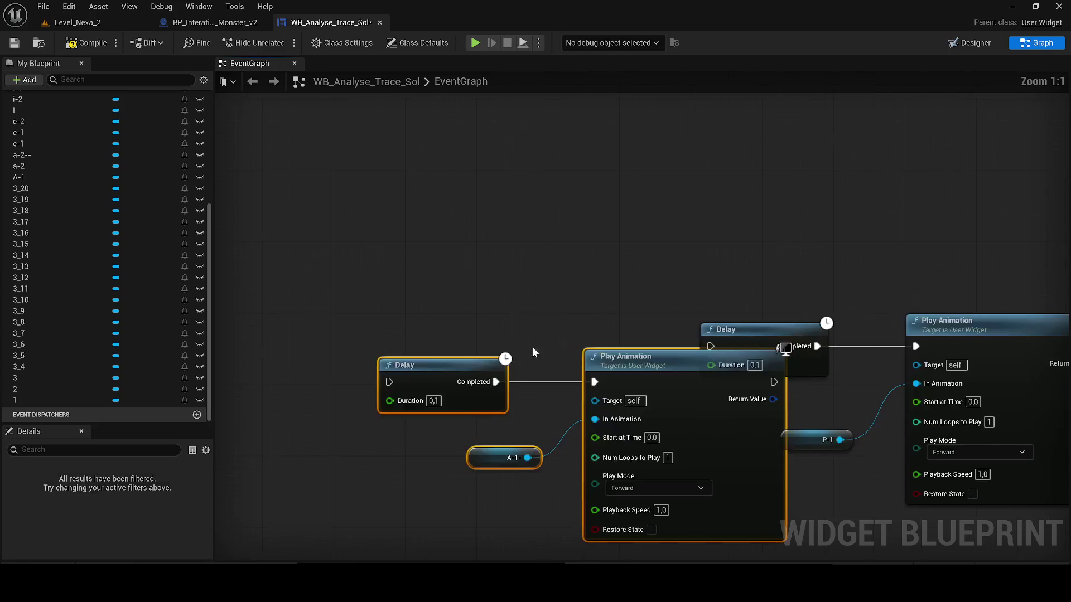
{"action": "left_click_drag", "start_coordinate": [552, 338], "coordinate": [454, 321]}
{"action": "left_click_drag", "start_coordinate": [623, 345], "coordinate": [711, 346]}
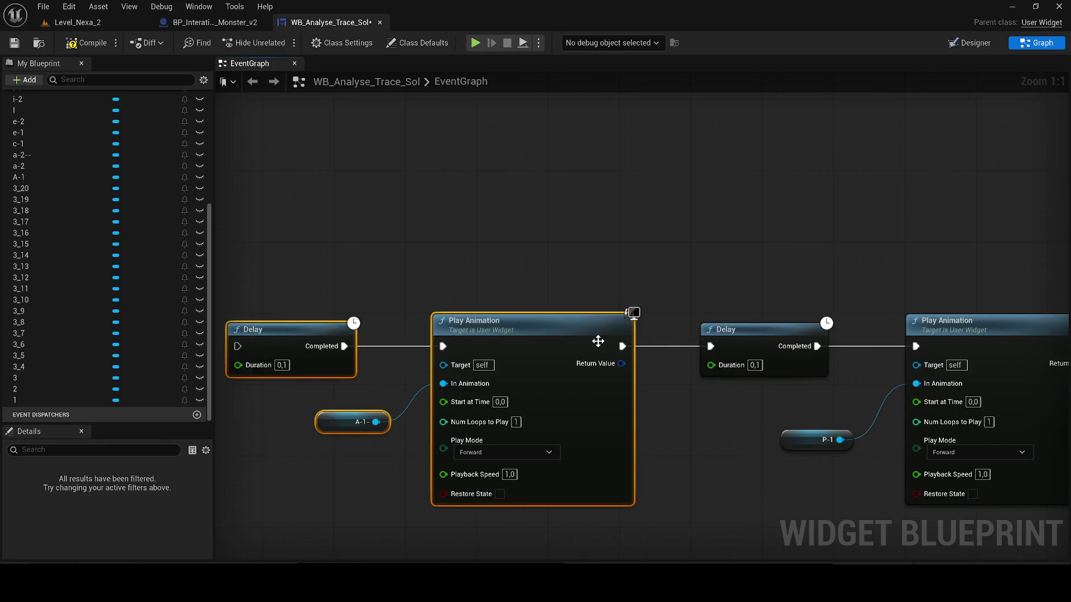
{"action": "scroll", "coordinate": [804, 349], "scroll_direction": "down", "scroll_amount": 2}
{"action": "scroll", "coordinate": [728, 371], "scroll_direction": "down", "scroll_amount": 2}
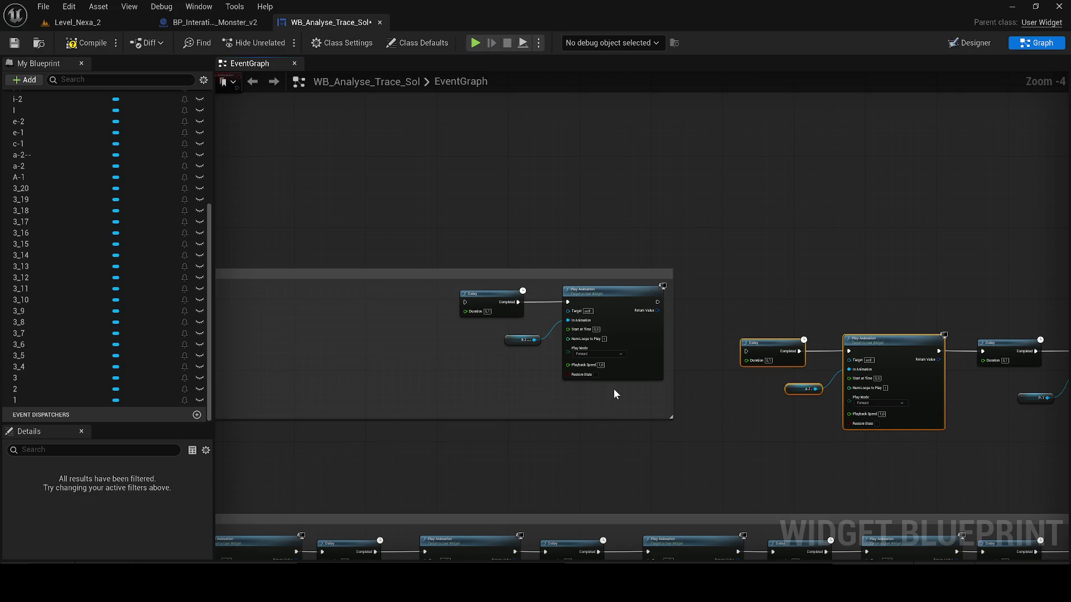
Step: Move the PAR comment box with its nodes into place
{"action": "left_click", "coordinate": [580, 287]}
{"action": "mouse_move", "coordinate": [583, 278]}
{"action": "left_mouse_down"}
{"action": "mouse_move", "coordinate": [632, 293]}
{"action": "mouse_move", "coordinate": [636, 326]}
{"action": "left_mouse_up"}
{"action": "scroll", "coordinate": [679, 356], "scroll_direction": "up", "scroll_amount": 2}
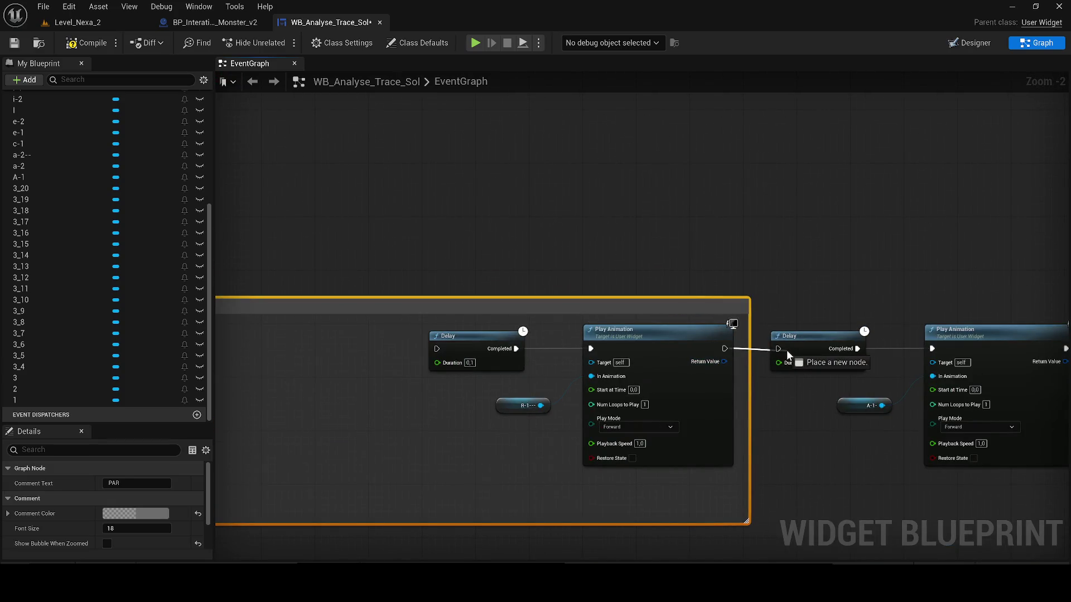
{"action": "scroll", "coordinate": [699, 350], "scroll_direction": "down", "scroll_amount": 3}
{"action": "scroll", "coordinate": [351, 339], "scroll_direction": "down", "scroll_amount": 2}
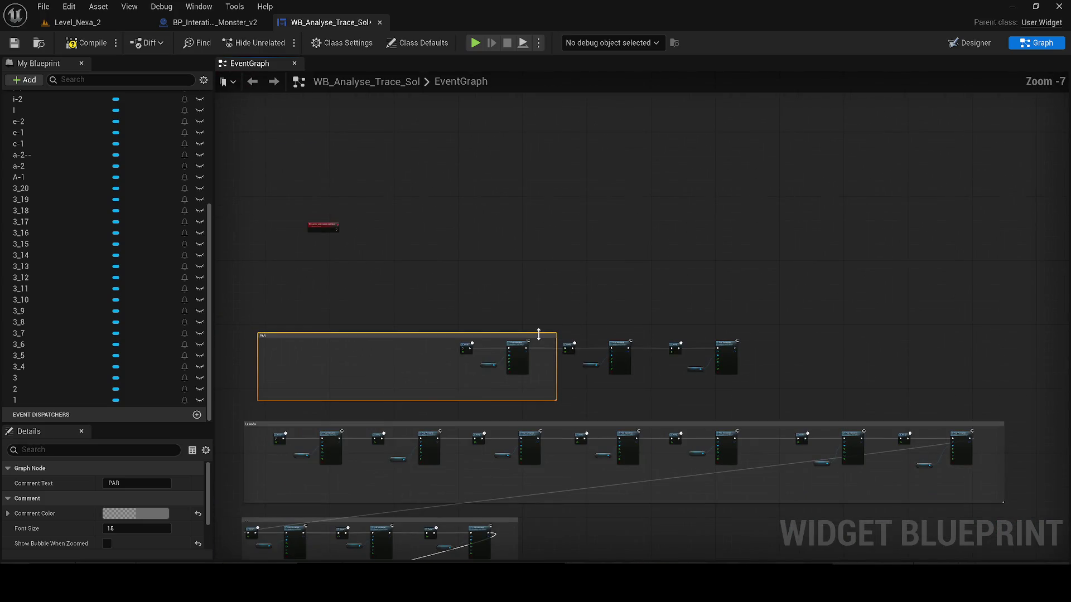
Step: Stretch the PAR box to enclose all three Delay/Play Animation pairs and box-select them
{"action": "mouse_move", "coordinate": [557, 348]}
{"action": "left_mouse_down"}
{"action": "mouse_move", "coordinate": [789, 350]}
{"action": "mouse_move", "coordinate": [738, 335]}
{"action": "left_mouse_up"}
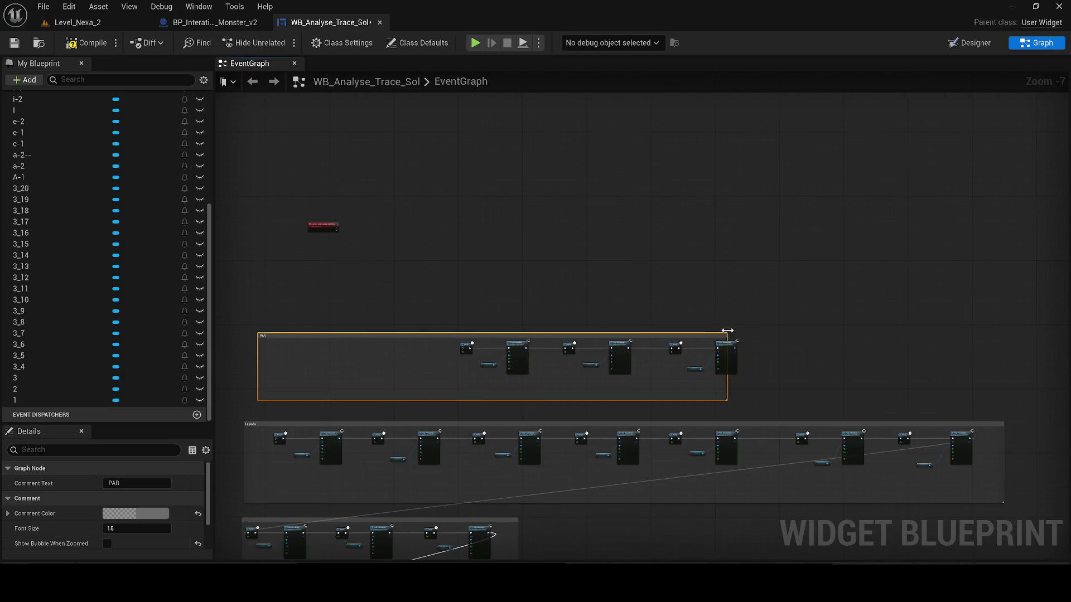
{"action": "left_click_drag", "start_coordinate": [258, 347], "coordinate": [454, 351]}
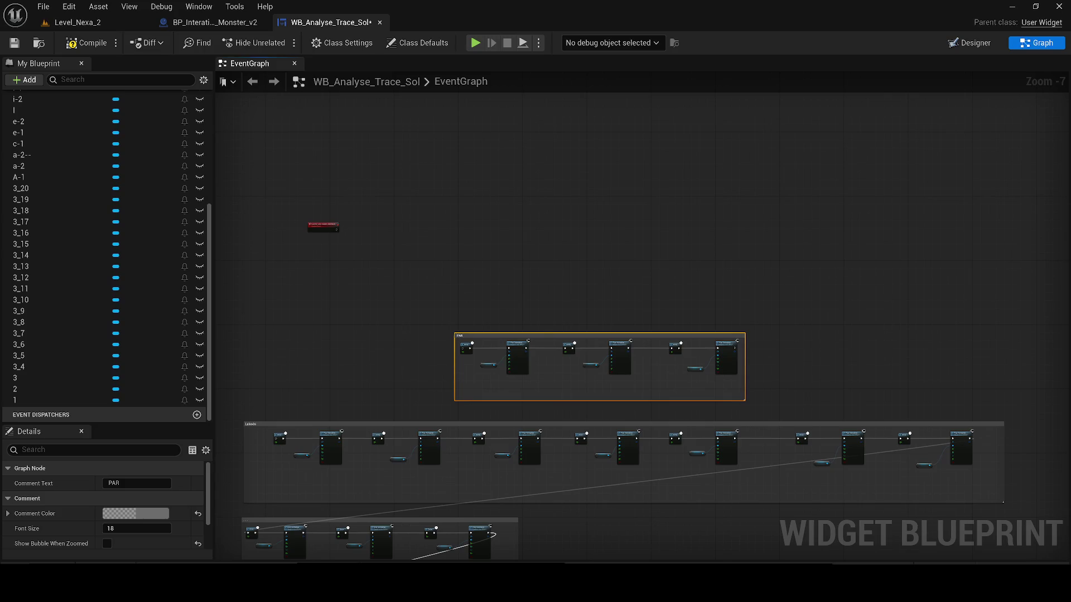
{"action": "left_click_drag", "start_coordinate": [770, 408], "coordinate": [442, 338]}
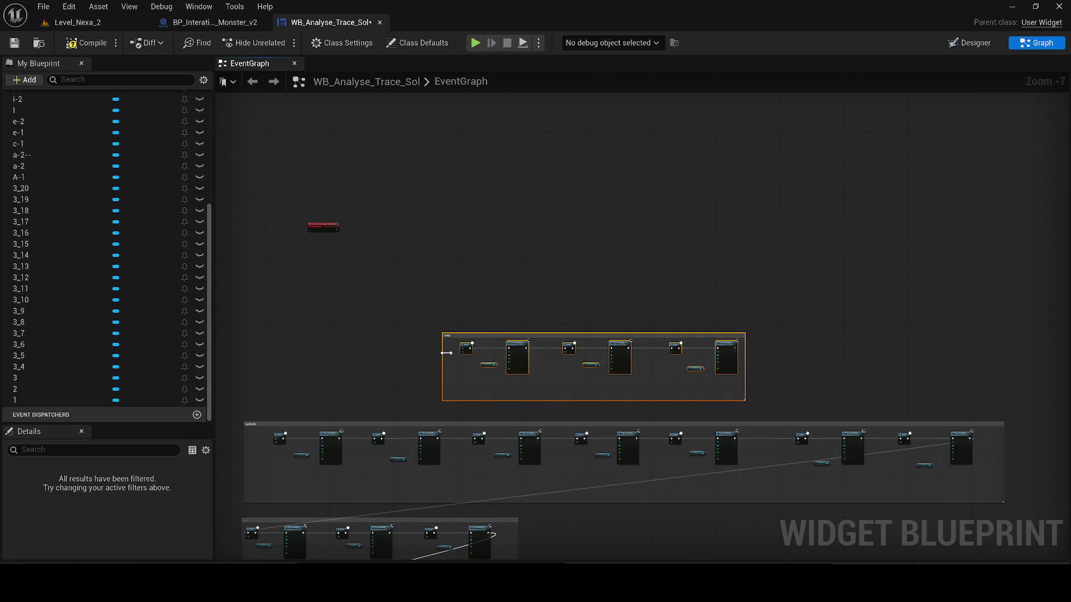
{"action": "scroll", "coordinate": [681, 309], "scroll_direction": "up", "scroll_amount": 2}
{"action": "mouse_move", "coordinate": [681, 308]}
{"action": "left_mouse_down"}
{"action": "mouse_move", "coordinate": [742, 310]}
{"action": "mouse_move", "coordinate": [406, 321]}
{"action": "mouse_move", "coordinate": [413, 306]}
{"action": "left_mouse_up"}
{"action": "left_click_drag", "start_coordinate": [590, 484], "coordinate": [537, 406]}
{"action": "scroll", "coordinate": [375, 407], "scroll_direction": "up", "scroll_amount": 1}
{"action": "mouse_move", "coordinate": [426, 425]}
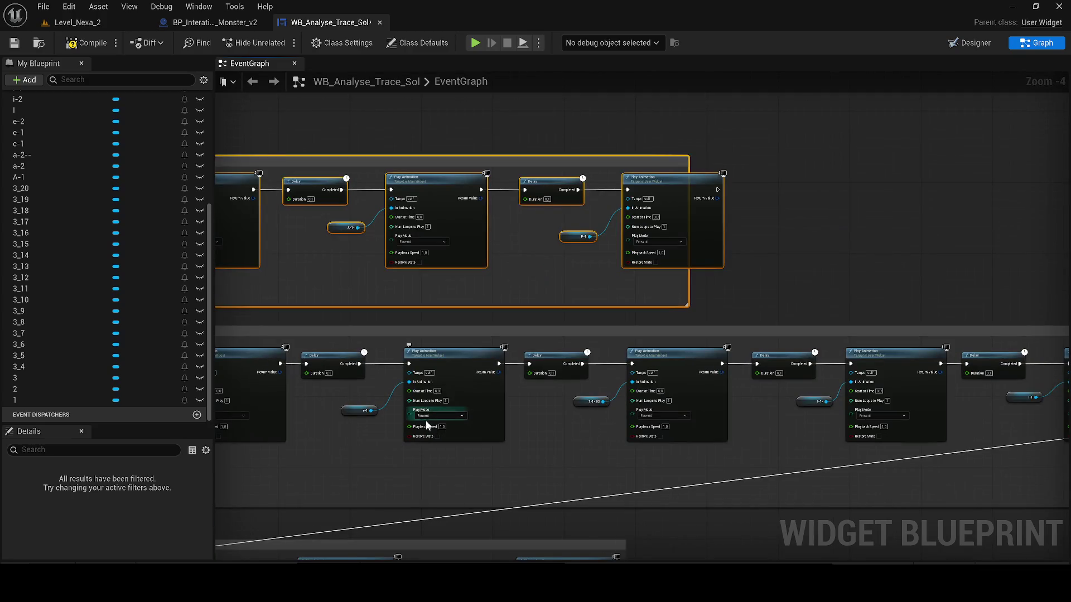
Step: Set the first, middle and right Play Animation nodes' Play Mode to Reverse
{"action": "left_click", "coordinate": [423, 416]}
{"action": "left_click", "coordinate": [431, 439]}
{"action": "left_click", "coordinate": [657, 416]}
{"action": "scroll", "coordinate": [709, 440], "scroll_direction": "up", "scroll_amount": 2}
{"action": "left_click", "coordinate": [569, 412]}
{"action": "left_click", "coordinate": [563, 425]}
{"action": "scroll", "coordinate": [569, 423], "scroll_direction": "up", "scroll_amount": 1}
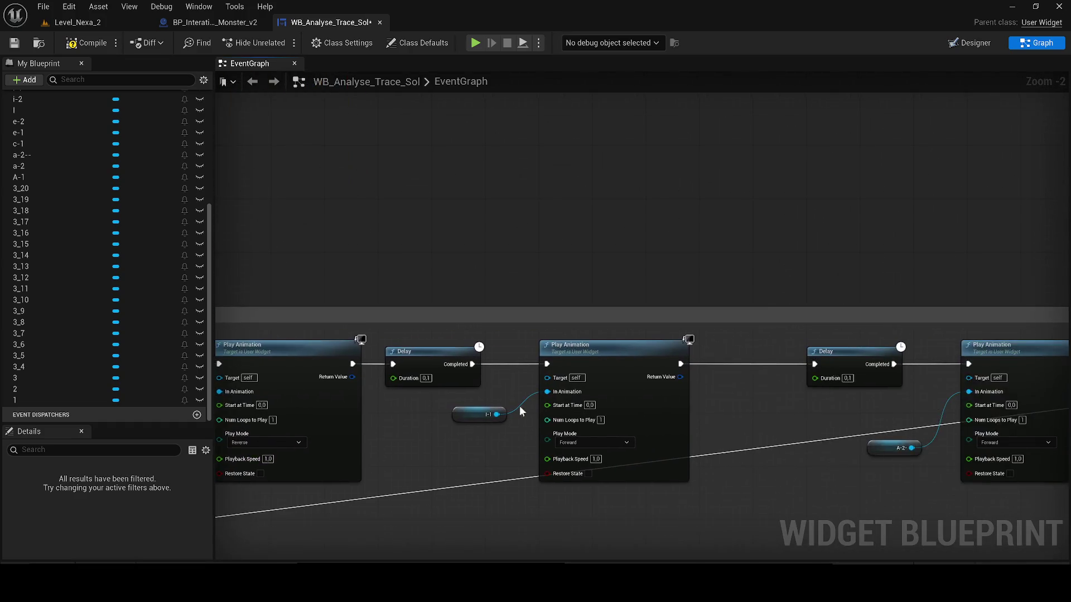
{"action": "left_click", "coordinate": [601, 446]}
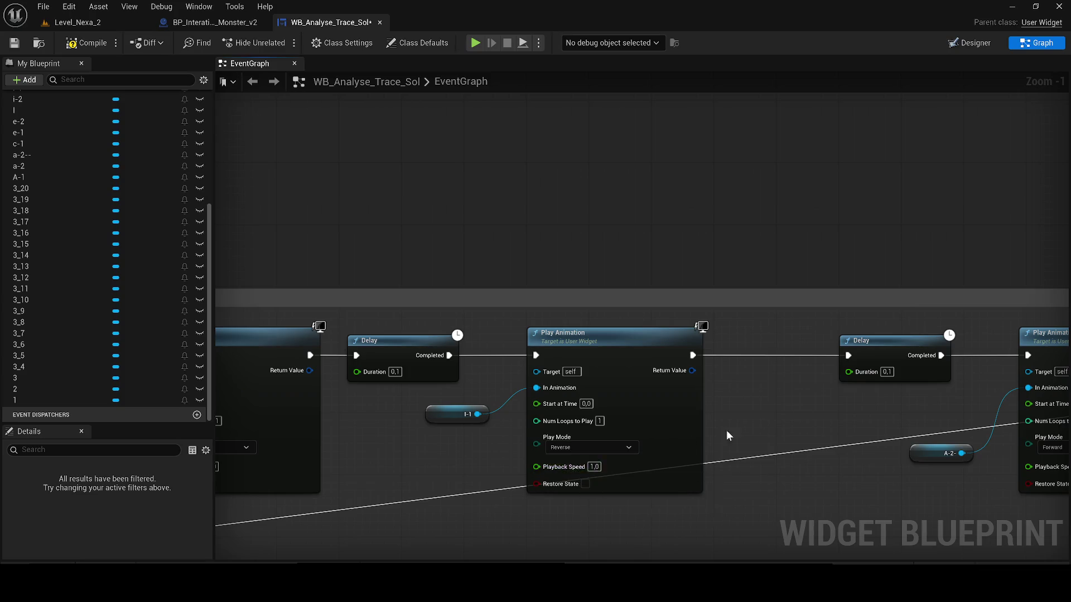
{"action": "left_click_drag", "start_coordinate": [726, 431], "coordinate": [406, 369]}
{"action": "left_click", "coordinate": [559, 400]}
{"action": "left_click", "coordinate": [544, 422]}
{"action": "left_click_drag", "start_coordinate": [544, 422], "coordinate": [432, 418]}
{"action": "left_click", "coordinate": [718, 405]}
{"action": "left_click", "coordinate": [719, 432]}
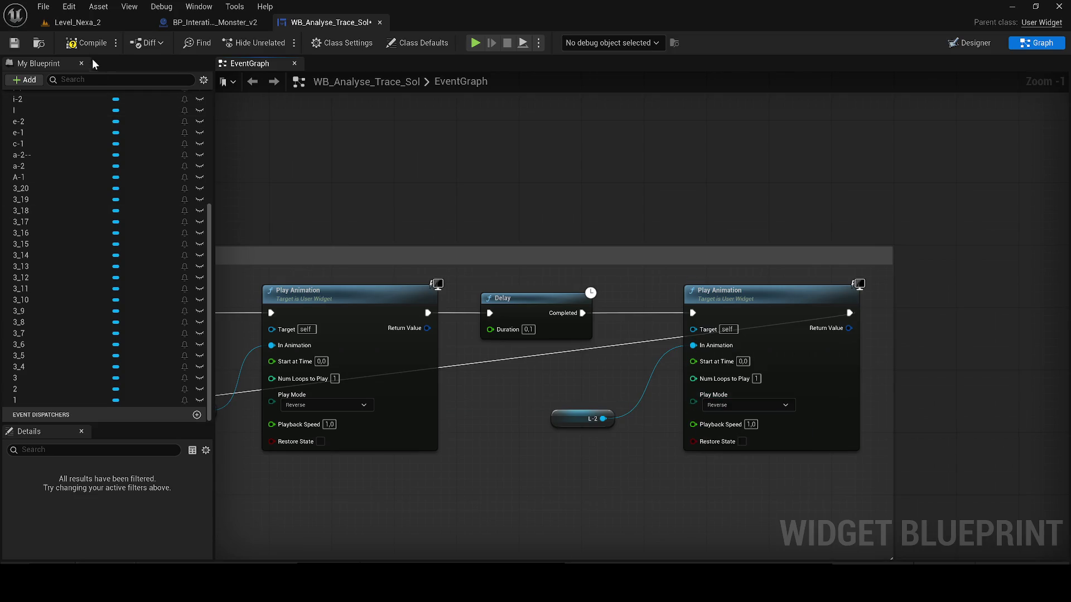
Step: Compile and save the blueprint, then pan to the other node groups
{"action": "left_click", "coordinate": [20, 41]}
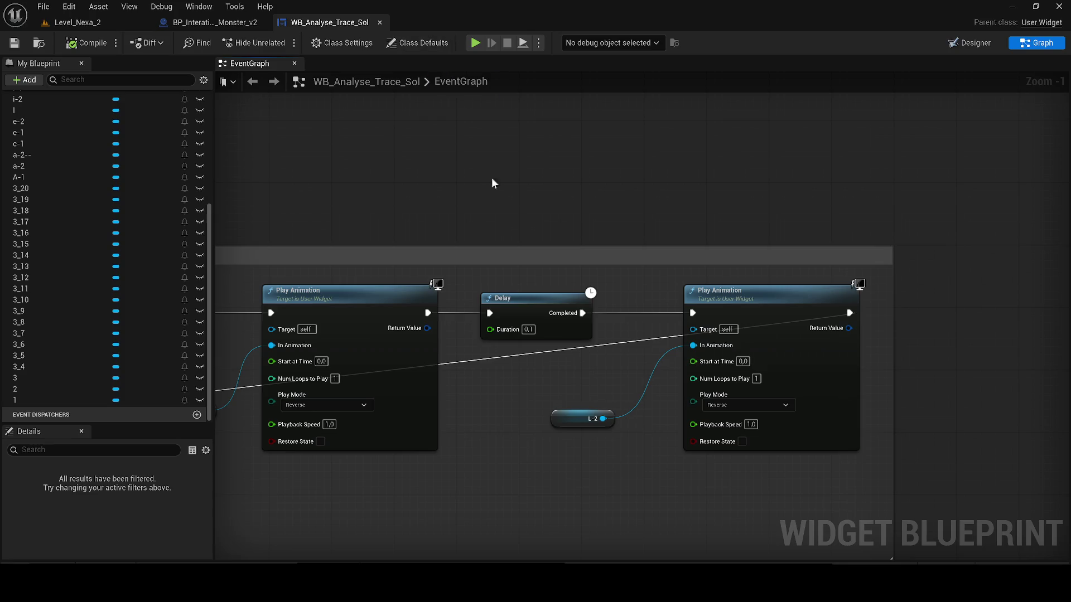
{"action": "scroll", "coordinate": [492, 178], "scroll_direction": "down", "scroll_amount": 7}
{"action": "mouse_move", "coordinate": [503, 208]}
{"action": "left_mouse_down"}
{"action": "mouse_move", "coordinate": [349, 284]}
{"action": "mouse_move", "coordinate": [436, 180]}
{"action": "left_mouse_up"}
{"action": "left_click_drag", "start_coordinate": [832, 383], "coordinate": [413, 398]}
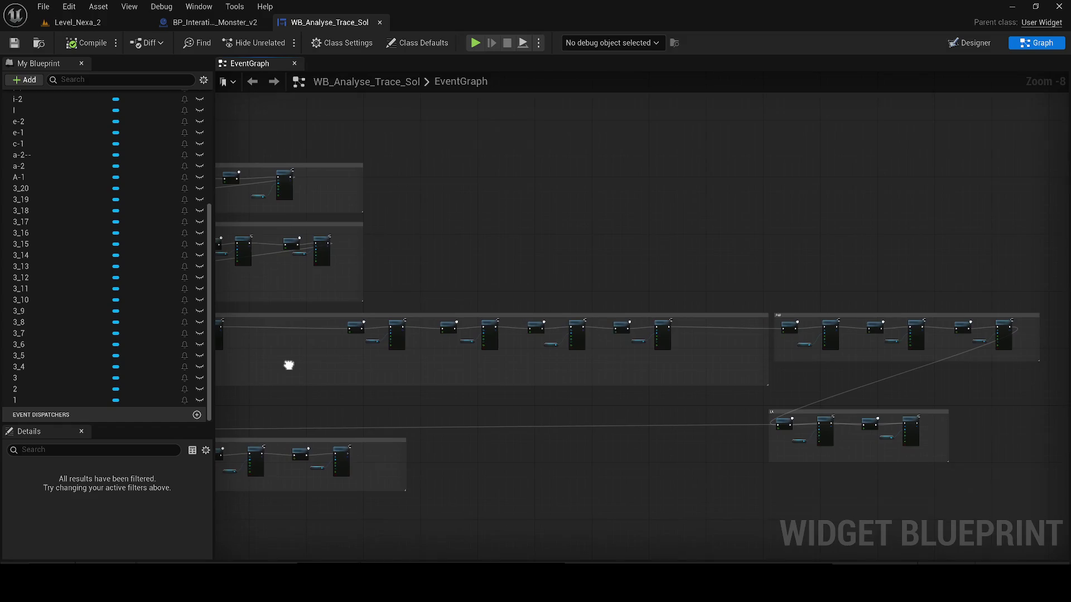
Step: Select the lower LA comment group and paste a copy above the PAR group
{"action": "left_click_drag", "start_coordinate": [764, 465], "coordinate": [523, 398]}
{"action": "left_click_drag", "start_coordinate": [420, 416], "coordinate": [558, 400]}
{"action": "left_click_drag", "start_coordinate": [964, 470], "coordinate": [664, 383]}
{"action": "mouse_move", "coordinate": [943, 473]}
{"action": "left_mouse_down"}
{"action": "mouse_move", "coordinate": [236, 380]}
{"action": "mouse_move", "coordinate": [442, 452]}
{"action": "mouse_move", "coordinate": [575, 430]}
{"action": "left_mouse_up"}
{"action": "scroll", "coordinate": [238, 384], "scroll_direction": "down", "scroll_amount": 4}
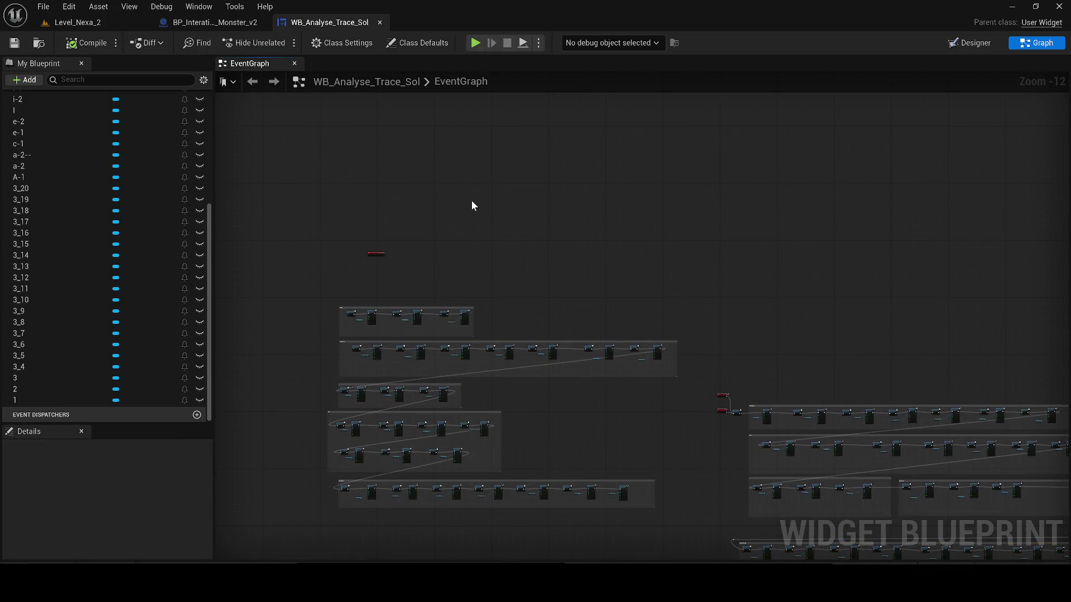
{"action": "left_click_drag", "start_coordinate": [470, 203], "coordinate": [535, 319]}
{"action": "key", "text": "ctrl+v"}
{"action": "scroll", "coordinate": [486, 359], "scroll_direction": "up", "scroll_amount": 1}
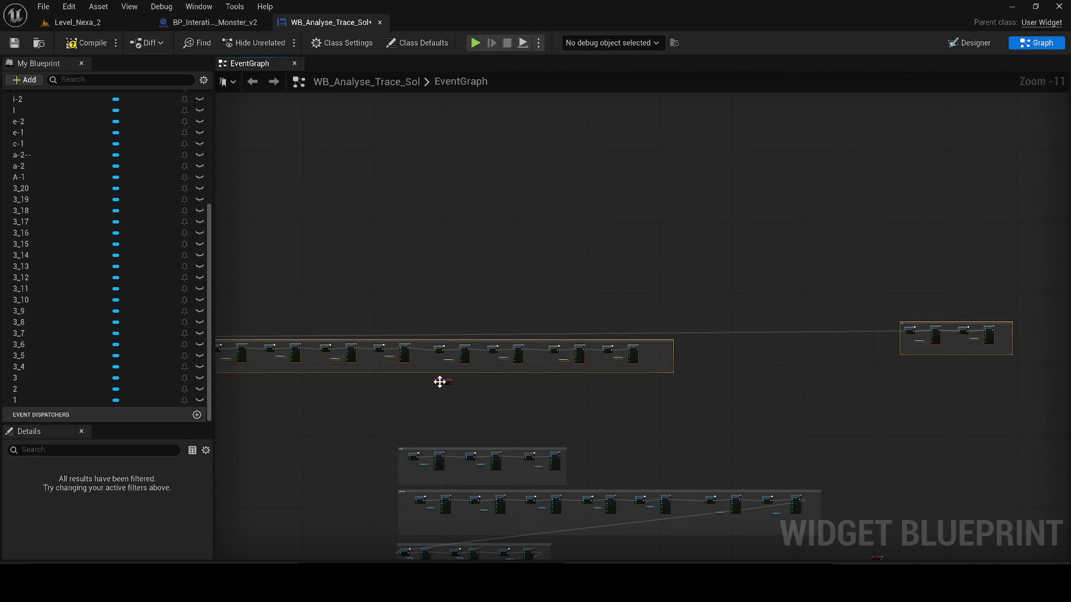
{"action": "left_click_drag", "start_coordinate": [437, 377], "coordinate": [486, 293]}
Step: Select the small two-pair comment group and paste another copy of it
{"action": "left_click_drag", "start_coordinate": [892, 330], "coordinate": [902, 316]}
{"action": "left_click_drag", "start_coordinate": [817, 292], "coordinate": [1006, 385]}
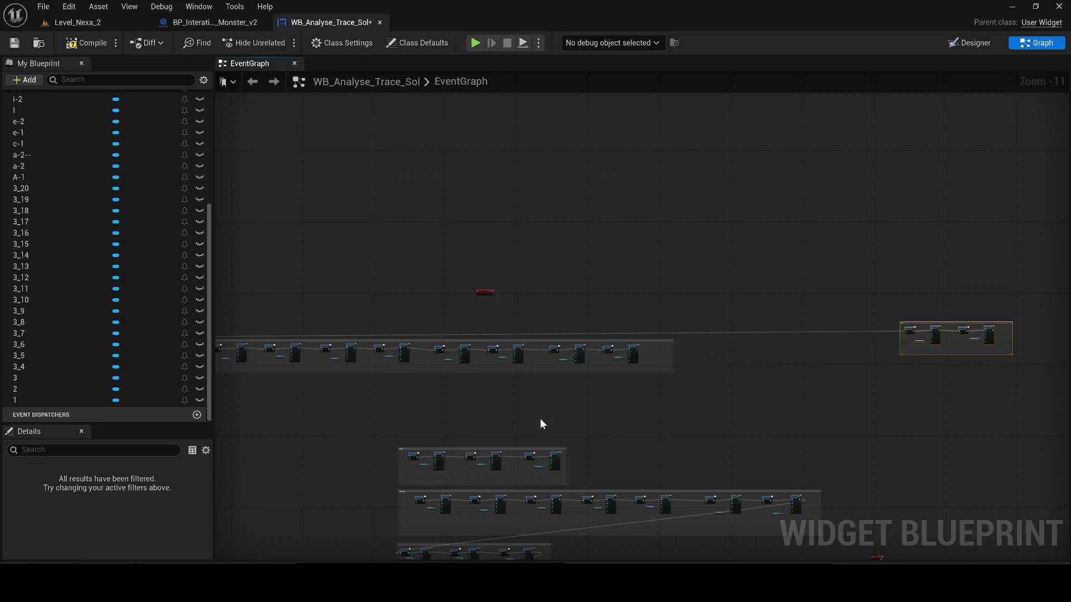
{"action": "key", "text": "ctrl+v"}
{"action": "scroll", "coordinate": [428, 409], "scroll_direction": "up", "scroll_amount": 6}
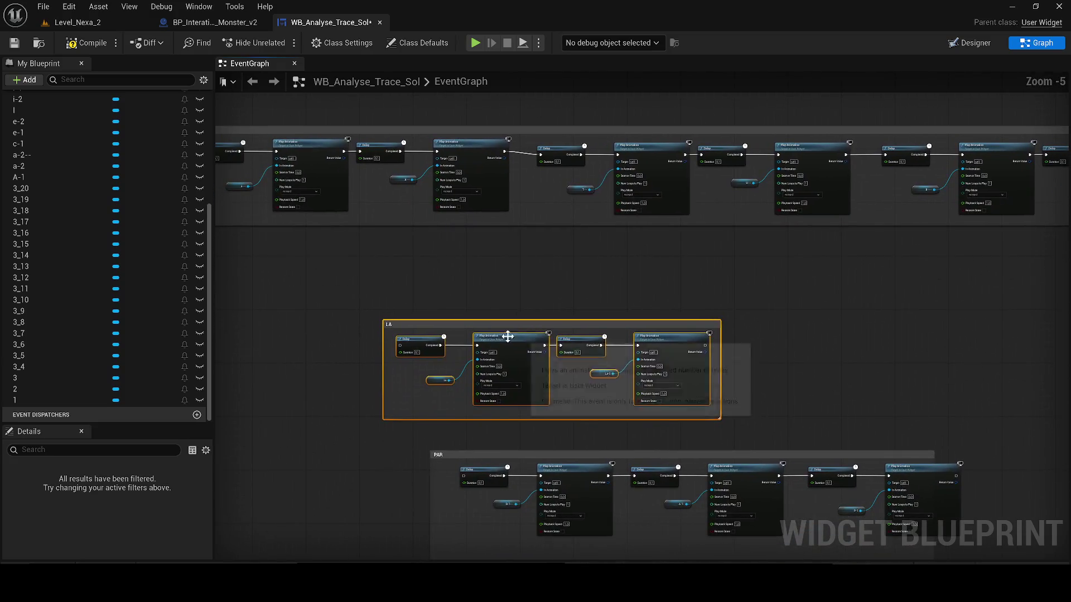
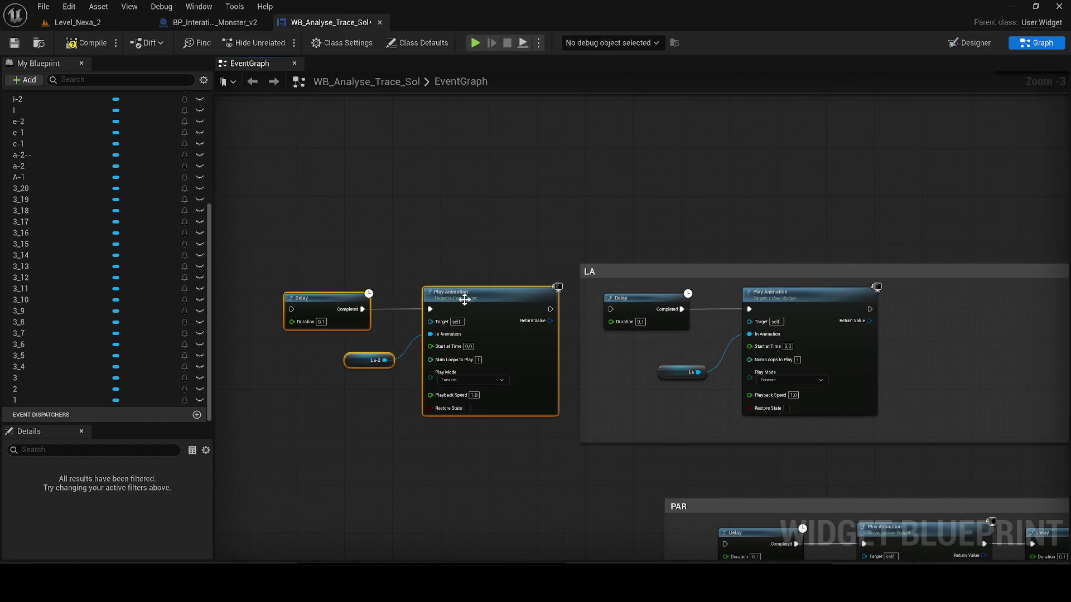
Step: Wire the first Play Animation into the LA Delay and the LA chain's end into the PAR Delay
{"action": "left_click_drag", "start_coordinate": [555, 309], "coordinate": [611, 309]}
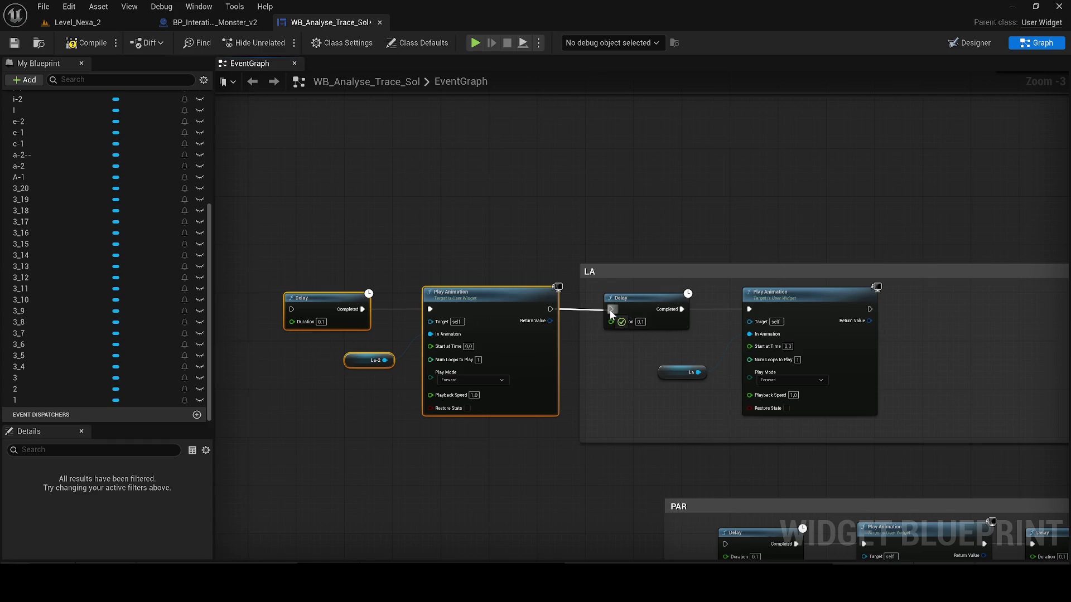
{"action": "scroll", "coordinate": [812, 360], "scroll_direction": "down", "scroll_amount": 1}
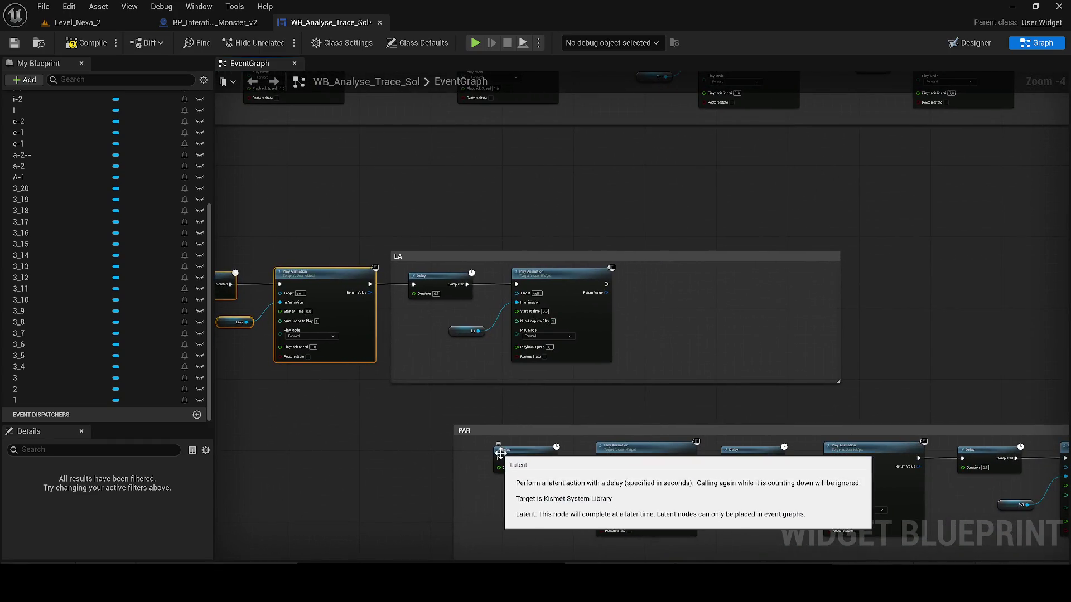
{"action": "mouse_move", "coordinate": [499, 460]}
{"action": "left_mouse_down"}
{"action": "mouse_move", "coordinate": [551, 413]}
{"action": "mouse_move", "coordinate": [608, 284]}
{"action": "left_mouse_up"}
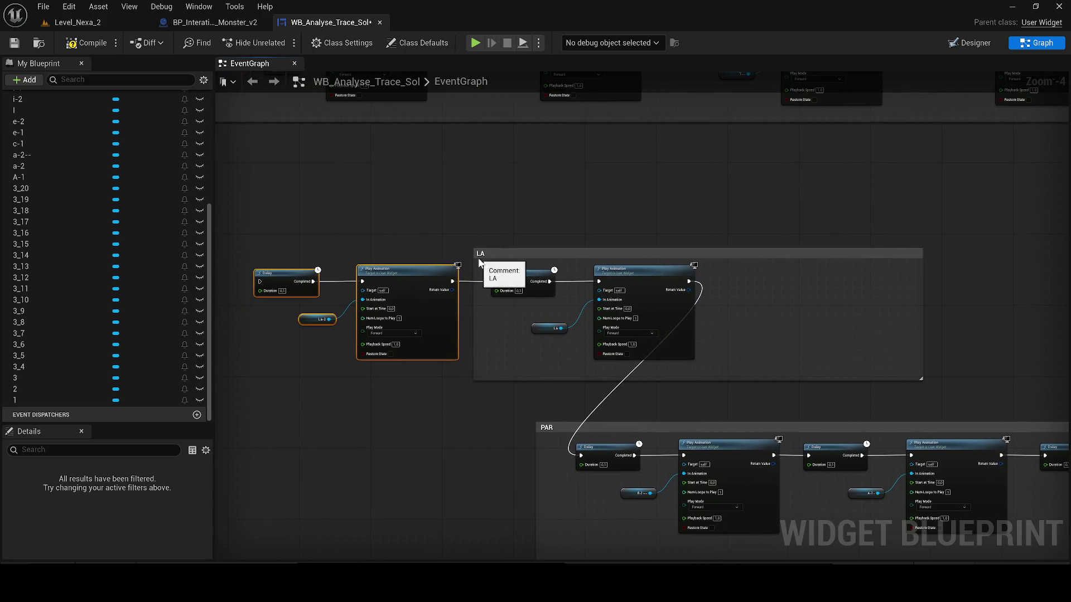
Step: Resize the LA comment box to fit its Delay pairs and move the group to the right
{"action": "left_click_drag", "start_coordinate": [474, 253], "coordinate": [241, 253]}
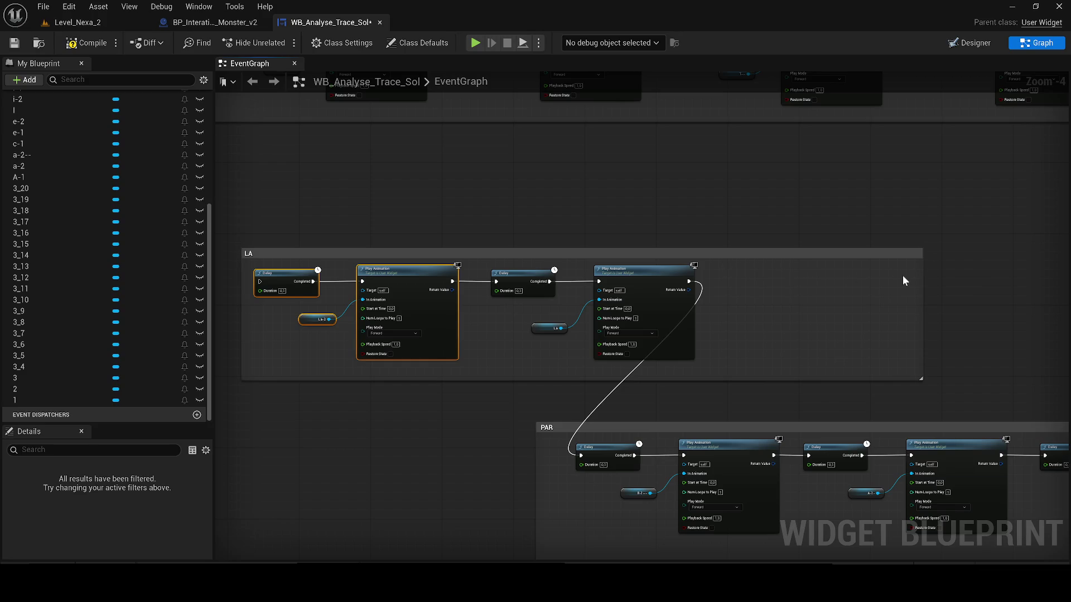
{"action": "left_click_drag", "start_coordinate": [918, 279], "coordinate": [712, 279]}
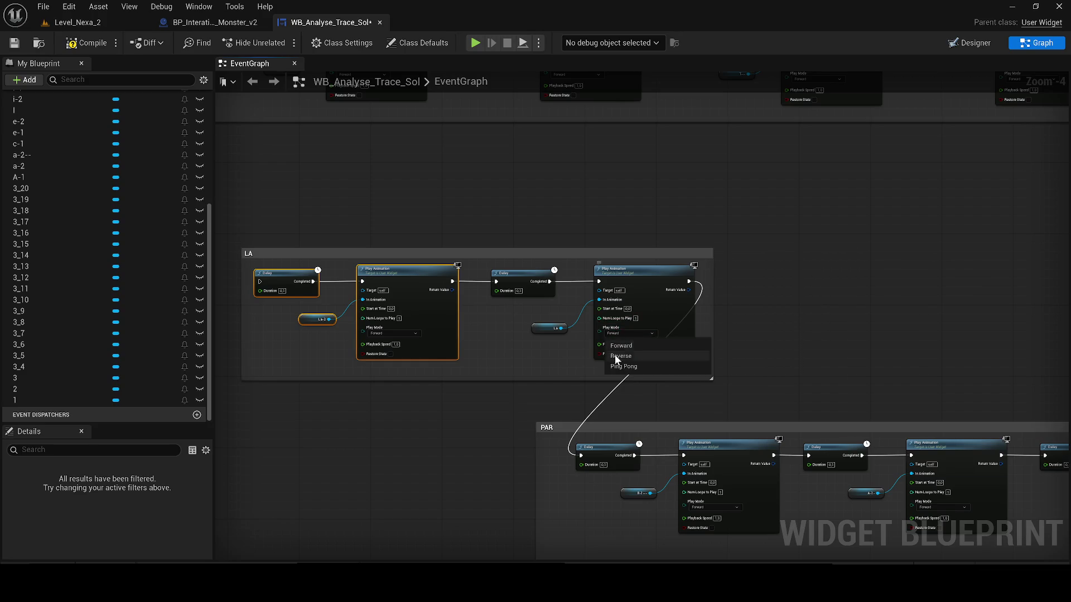
{"action": "left_click_drag", "start_coordinate": [245, 254], "coordinate": [549, 286]}
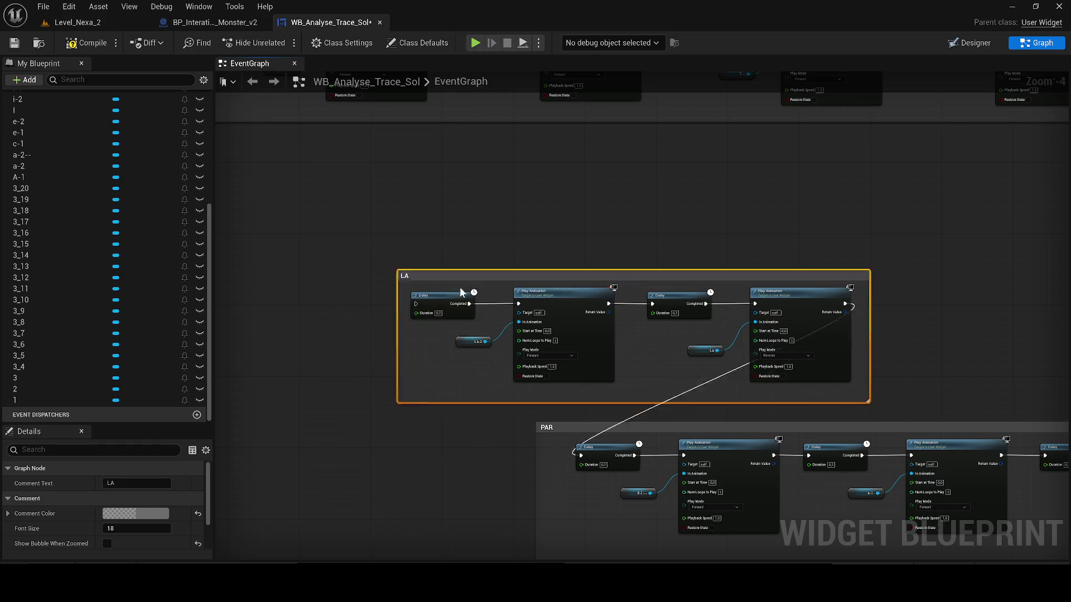
{"action": "scroll", "coordinate": [549, 286], "scroll_direction": "down", "scroll_amount": 2}
{"action": "scroll", "coordinate": [473, 266], "scroll_direction": "down", "scroll_amount": 1}
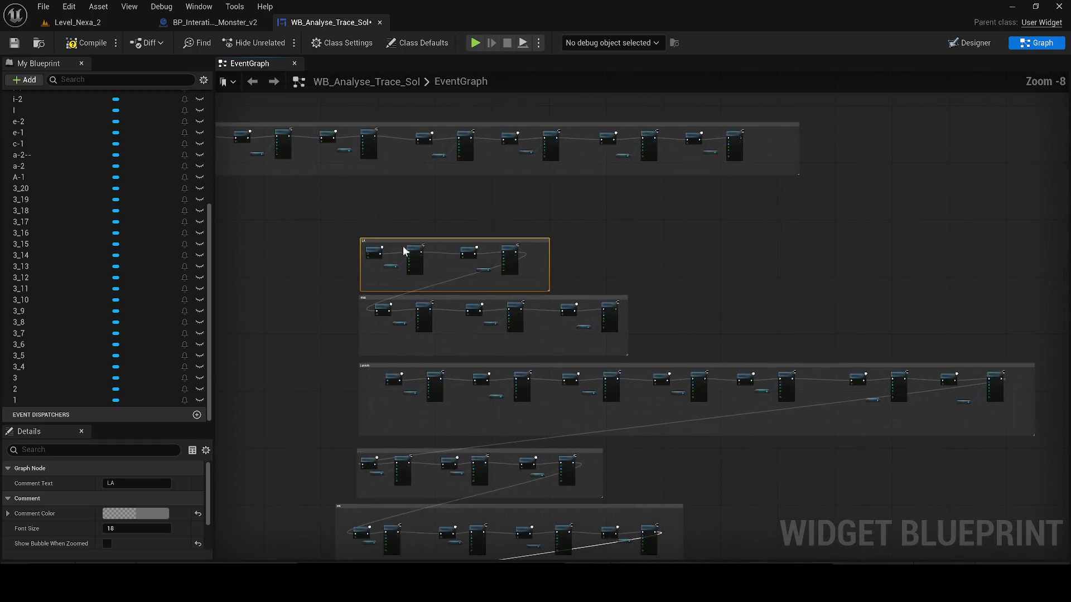
{"action": "scroll", "coordinate": [399, 247], "scroll_direction": "up", "scroll_amount": 1}
{"action": "mouse_move", "coordinate": [363, 244]}
{"action": "left_mouse_down"}
{"action": "mouse_move", "coordinate": [671, 265]}
{"action": "mouse_move", "coordinate": [827, 404]}
{"action": "mouse_move", "coordinate": [701, 344]}
{"action": "left_mouse_up"}
{"action": "scroll", "coordinate": [671, 265], "scroll_direction": "up", "scroll_amount": 4}
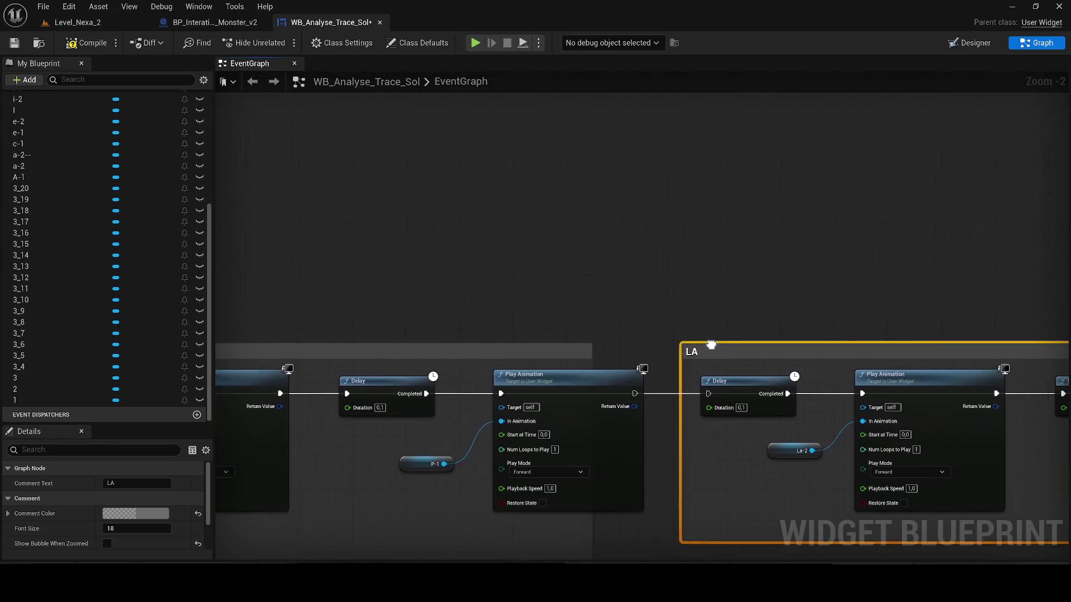
{"action": "scroll", "coordinate": [701, 345], "scroll_direction": "down", "scroll_amount": 2}
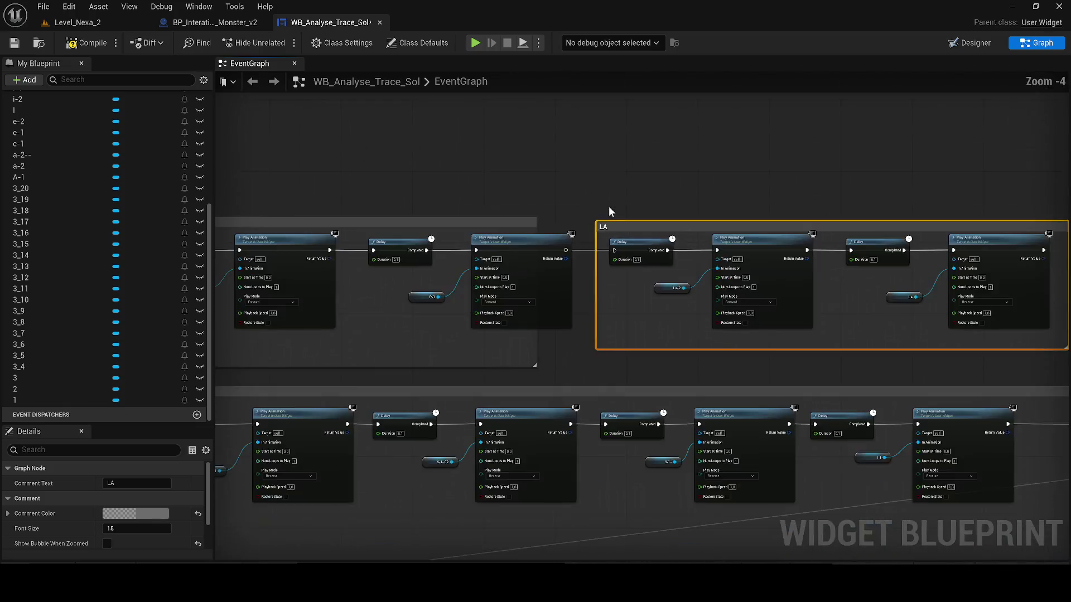
Step: Widen and shorten the left comment box, then compile and save the widget blueprint
{"action": "left_click", "coordinate": [559, 173]}
{"action": "scroll", "coordinate": [553, 233], "scroll_direction": "up", "scroll_amount": 1}
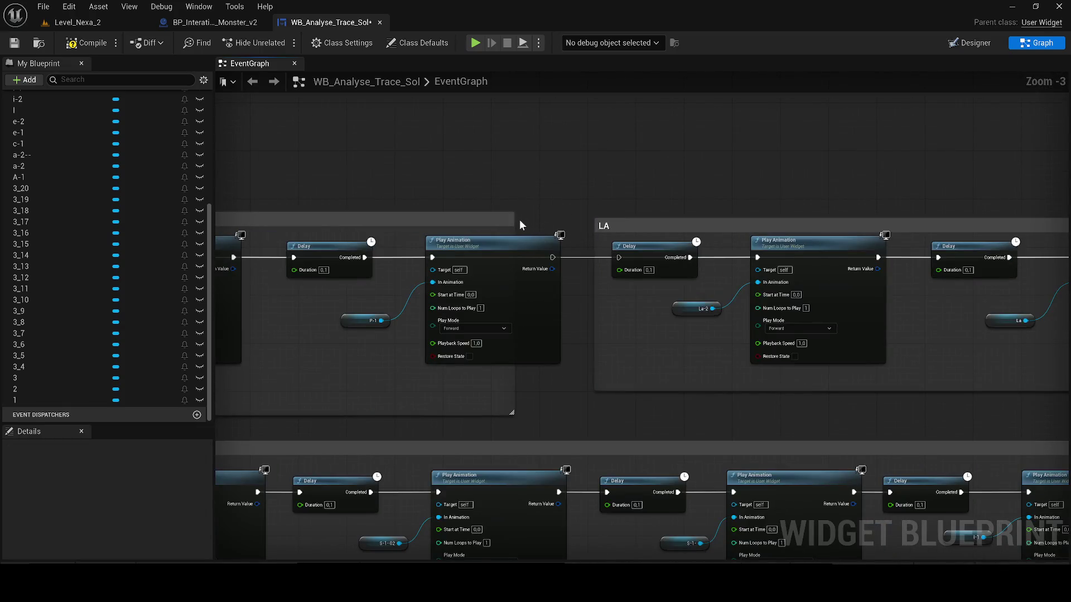
{"action": "left_click_drag", "start_coordinate": [519, 219], "coordinate": [572, 232]}
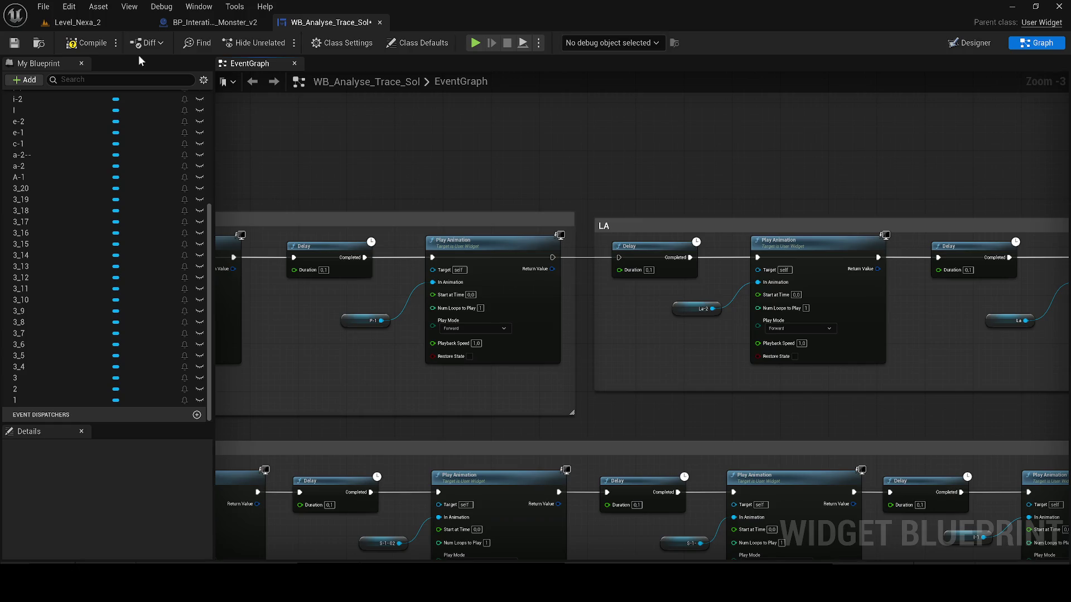
{"action": "left_click", "coordinate": [77, 50]}
{"action": "left_click_drag", "start_coordinate": [294, 350], "coordinate": [700, 329]}
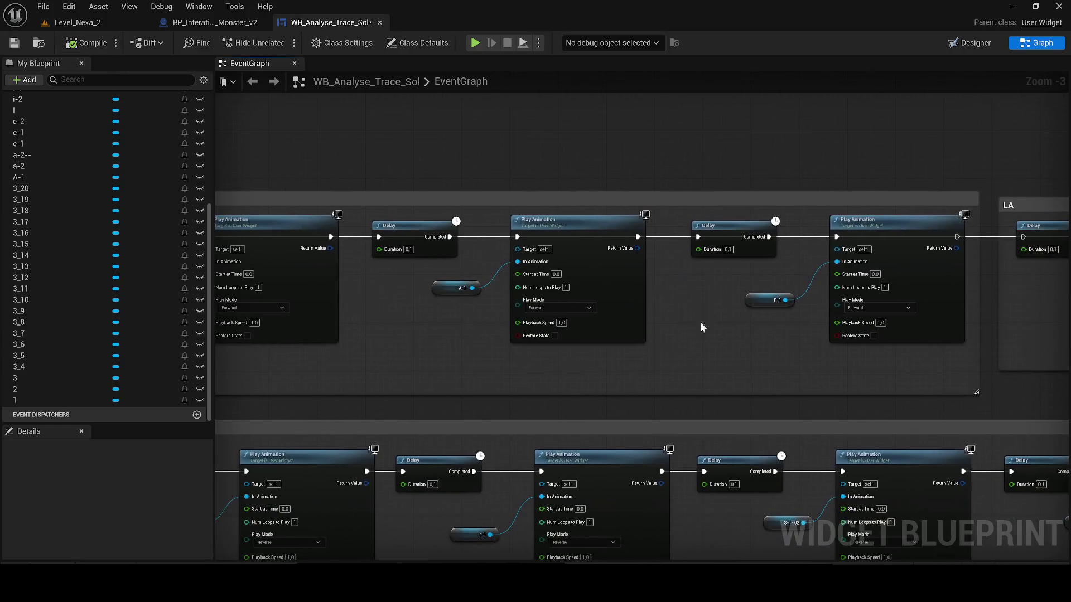
{"action": "left_click_drag", "start_coordinate": [599, 393], "coordinate": [623, 370]}
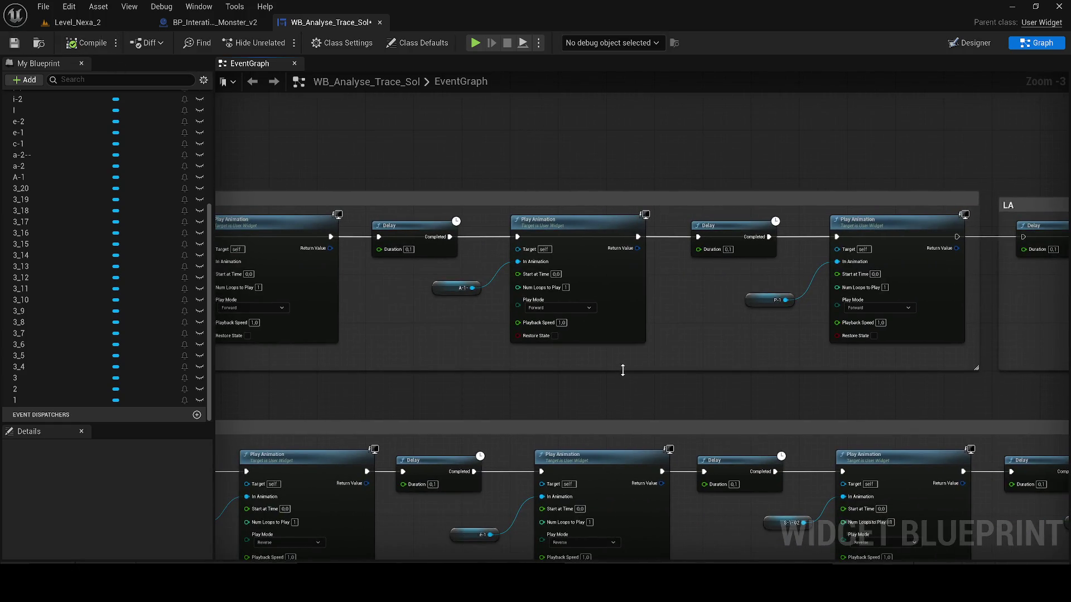
{"action": "left_click", "coordinate": [14, 43]}
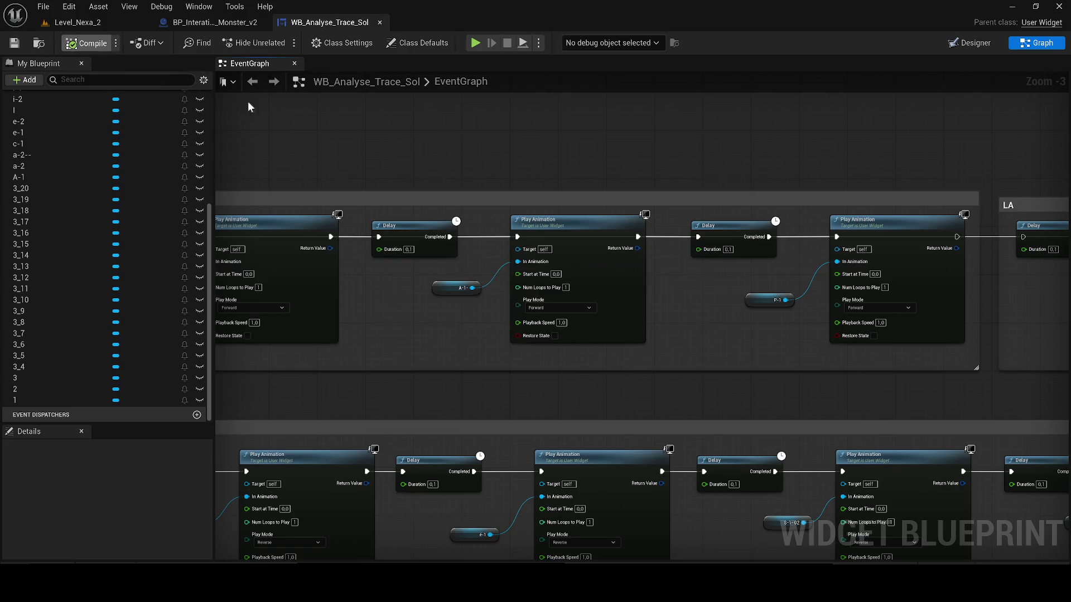
{"action": "scroll", "coordinate": [501, 179], "scroll_direction": "down", "scroll_amount": 2}
{"action": "scroll", "coordinate": [502, 182], "scroll_direction": "down", "scroll_amount": 2}
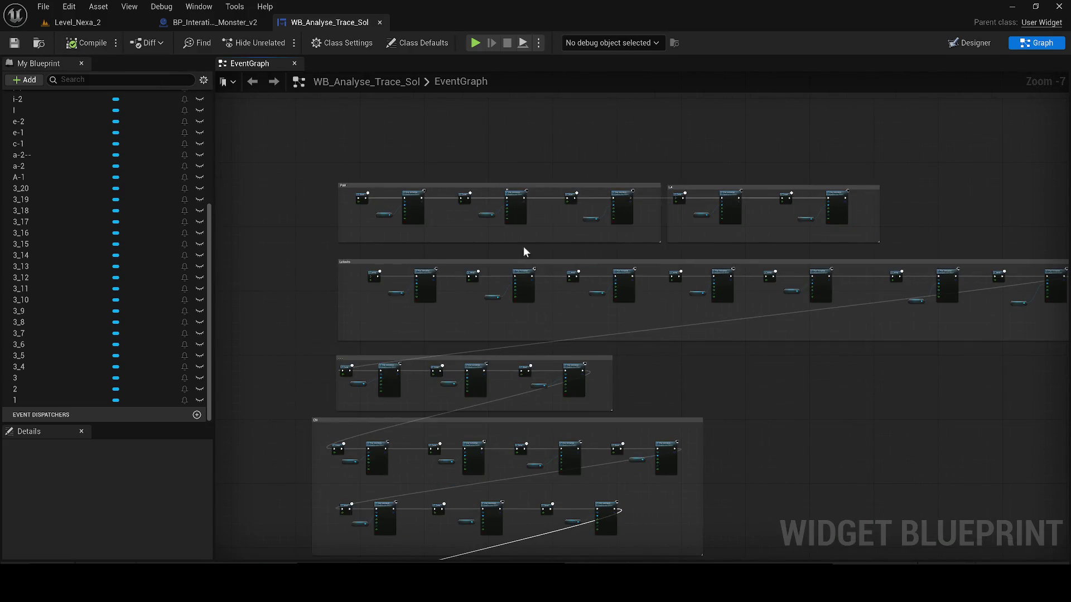
Step: Cut the first Delay pair out of the CREATURE comment and paste it into empty graph space
{"action": "left_click_drag", "start_coordinate": [402, 337], "coordinate": [426, 246]}
{"action": "left_click_drag", "start_coordinate": [440, 281], "coordinate": [811, 380]}
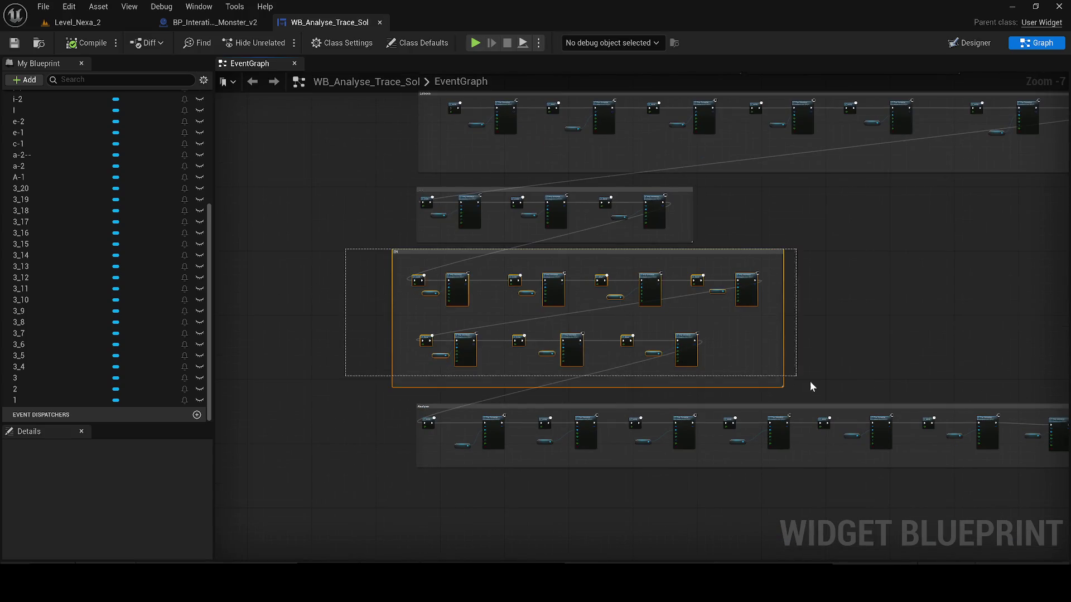
{"action": "scroll", "coordinate": [369, 244], "scroll_direction": "up", "scroll_amount": 5}
{"action": "scroll", "coordinate": [370, 244], "scroll_direction": "down", "scroll_amount": 6}
{"action": "left_click_drag", "start_coordinate": [354, 249], "coordinate": [625, 501]}
{"action": "left_click_drag", "start_coordinate": [364, 307], "coordinate": [554, 275]}
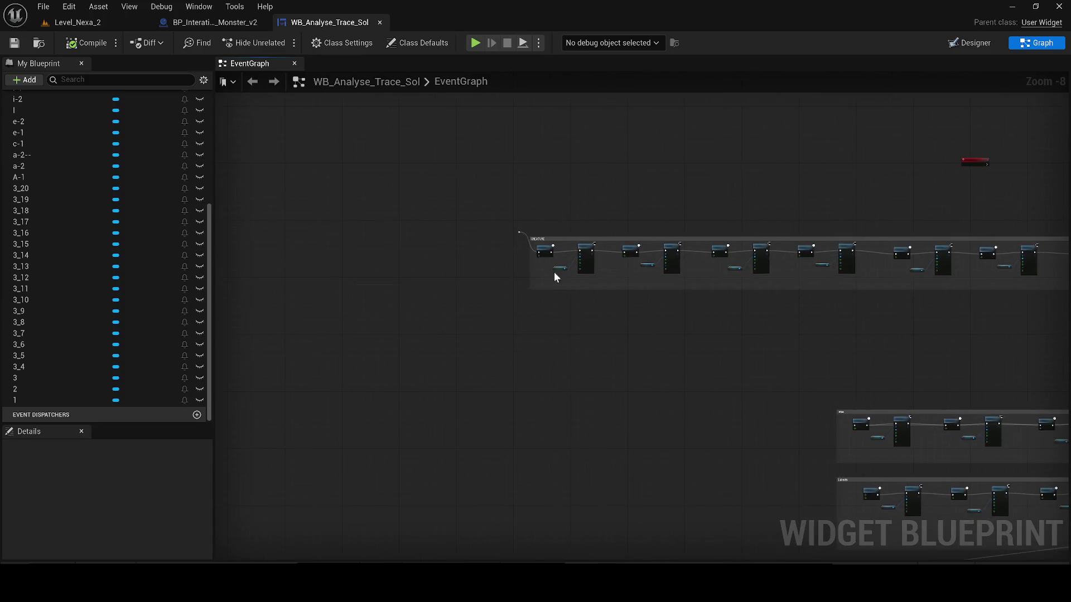
{"action": "scroll", "coordinate": [588, 284], "scroll_direction": "up", "scroll_amount": 3}
{"action": "left_click_drag", "start_coordinate": [654, 299], "coordinate": [537, 231]}
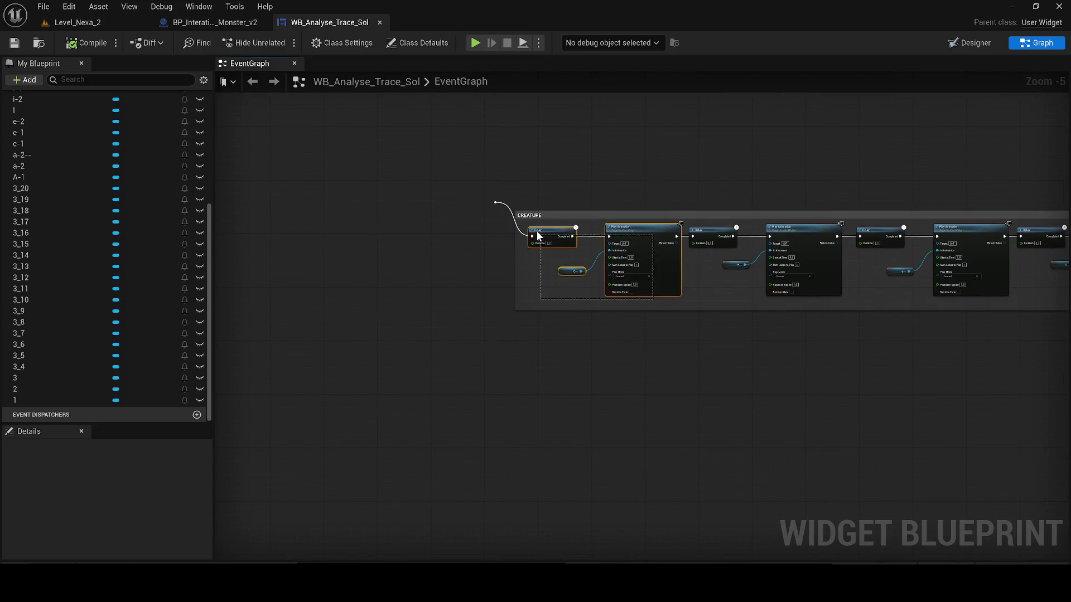
{"action": "key", "text": "Delete"}
{"action": "left_click_drag", "start_coordinate": [748, 363], "coordinate": [237, 276]}
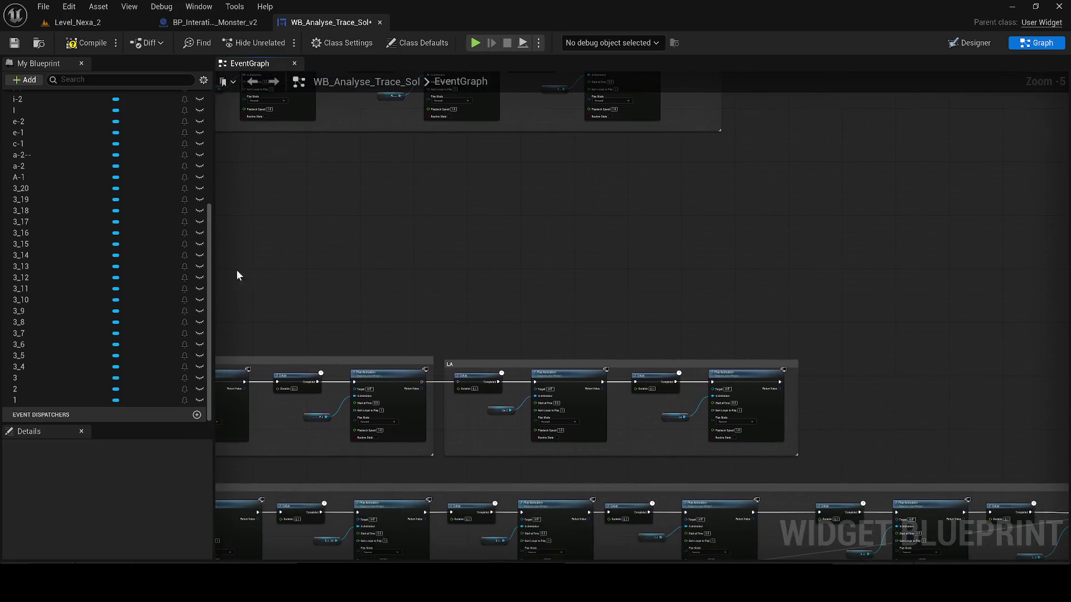
{"action": "left_click_drag", "start_coordinate": [683, 324], "coordinate": [515, 272]}
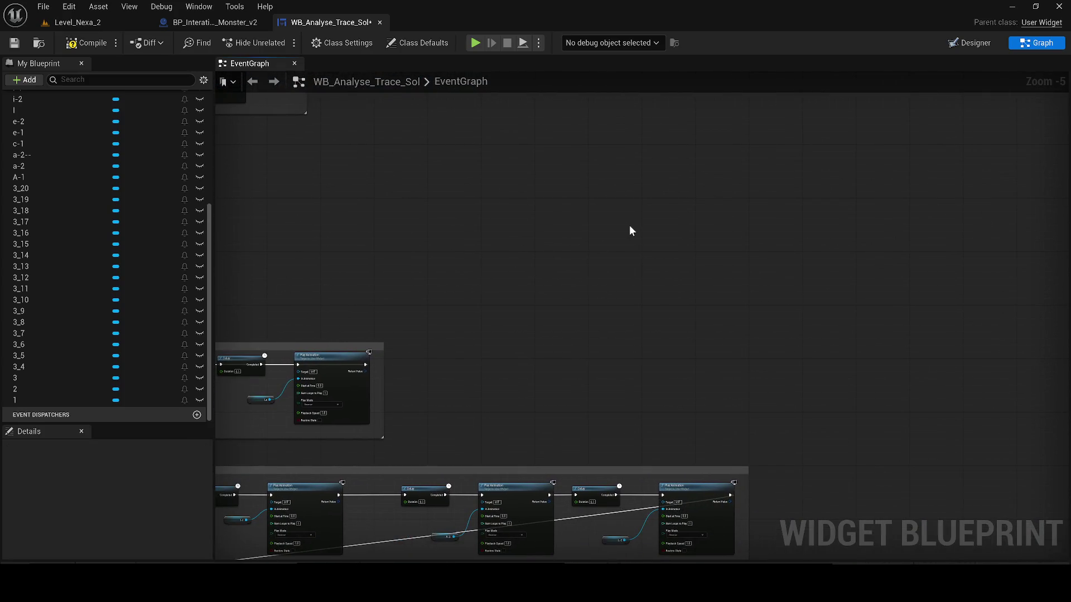
{"action": "key", "text": "ctrl+v"}
{"action": "scroll", "coordinate": [636, 210], "scroll_direction": "down", "scroll_amount": 1}
Step: Restore the pasted pair, wire its Play Animation to the next Delay, and paste another copy
{"action": "left_click_drag", "start_coordinate": [636, 211], "coordinate": [613, 268]}
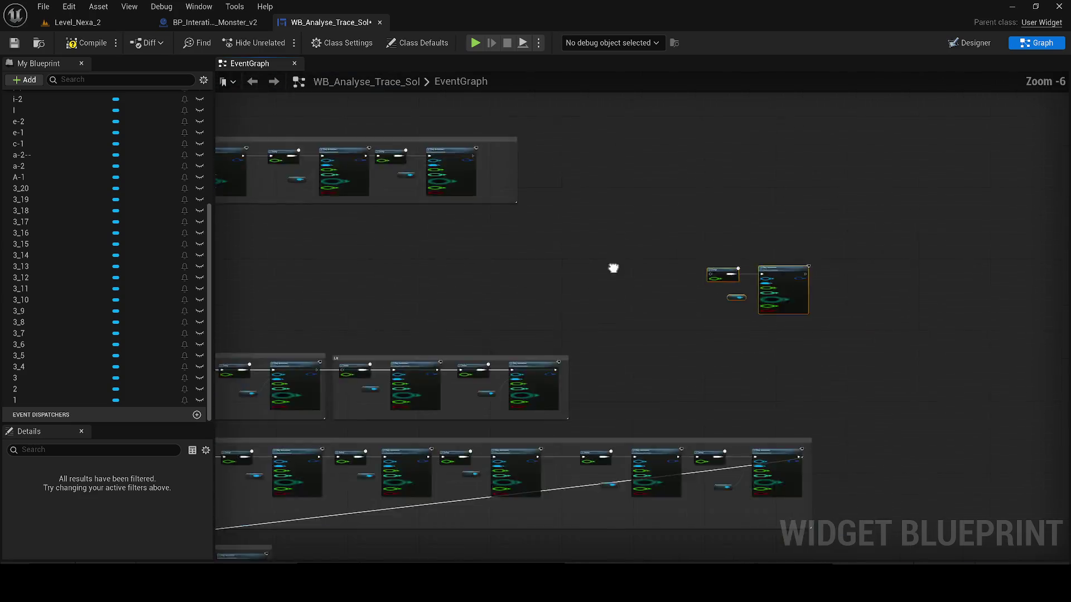
{"action": "scroll", "coordinate": [507, 350], "scroll_direction": "down", "scroll_amount": 3}
{"action": "left_click_drag", "start_coordinate": [507, 351], "coordinate": [724, 434]}
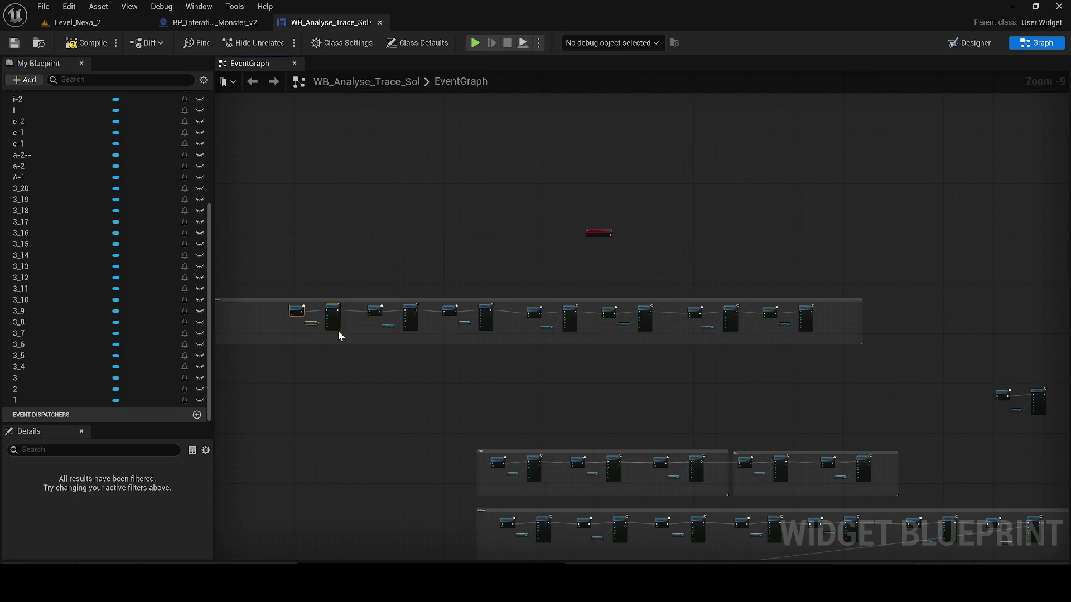
{"action": "key", "text": "Delete"}
{"action": "left_click_drag", "start_coordinate": [1040, 410], "coordinate": [677, 361]}
{"action": "scroll", "coordinate": [499, 349], "scroll_direction": "up", "scroll_amount": 2}
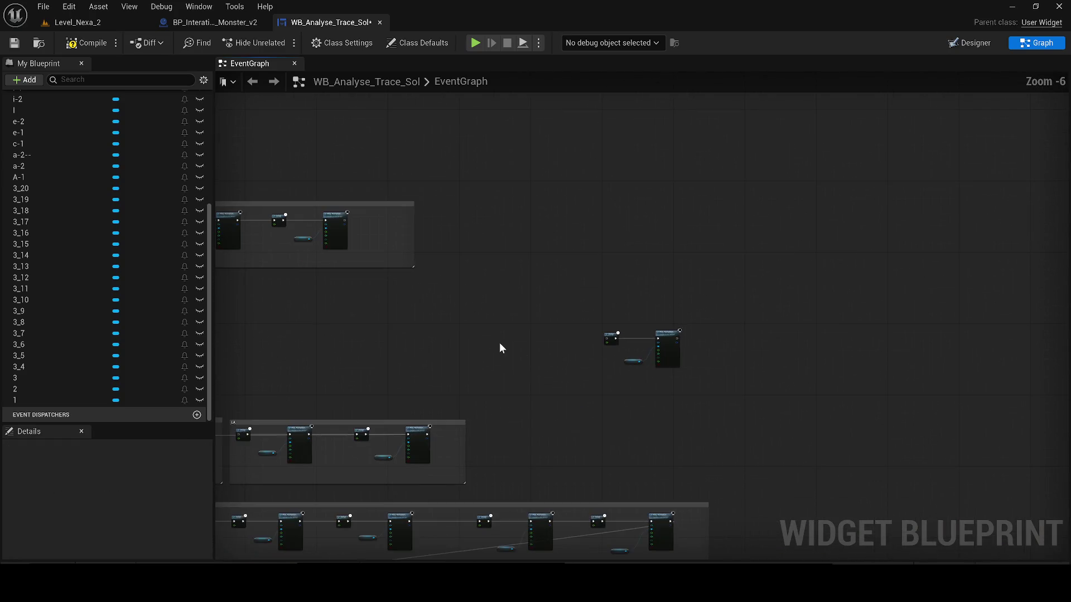
{"action": "scroll", "coordinate": [535, 326], "scroll_direction": "up", "scroll_amount": 3}
{"action": "key", "text": "ctrl+z"}
{"action": "scroll", "coordinate": [658, 318], "scroll_direction": "up", "scroll_amount": 2}
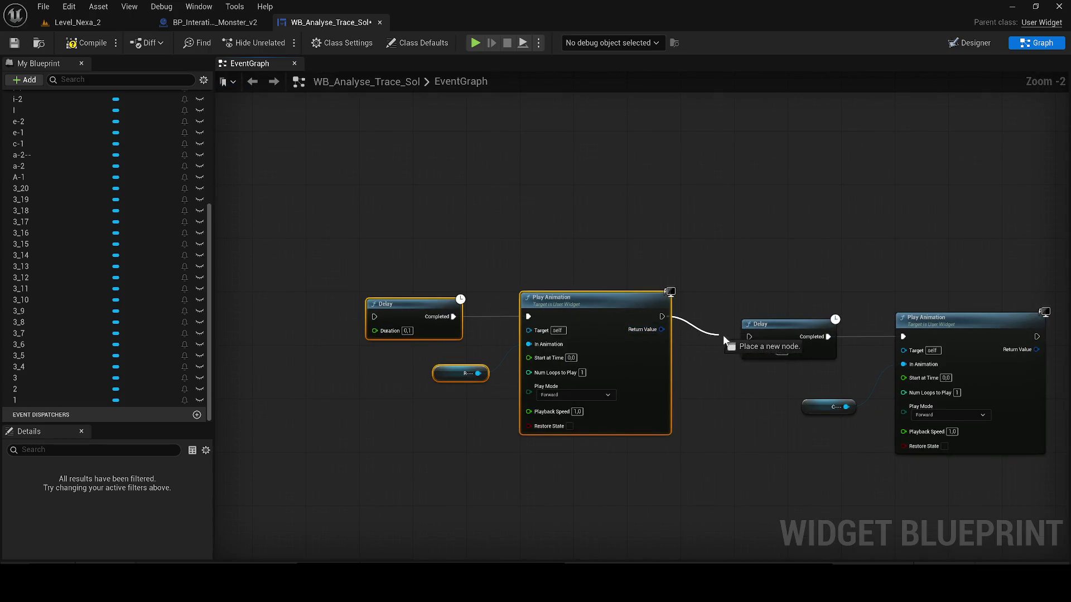
{"action": "left_click_drag", "start_coordinate": [660, 318], "coordinate": [749, 336]}
{"action": "left_click_drag", "start_coordinate": [610, 322], "coordinate": [630, 339]}
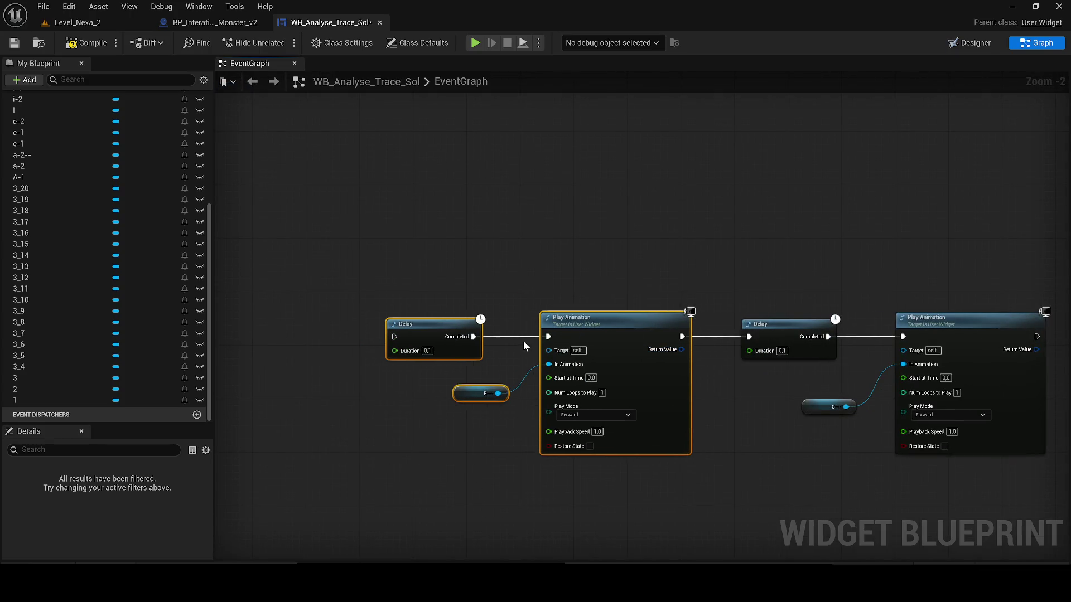
{"action": "scroll", "coordinate": [523, 340], "scroll_direction": "down", "scroll_amount": 5}
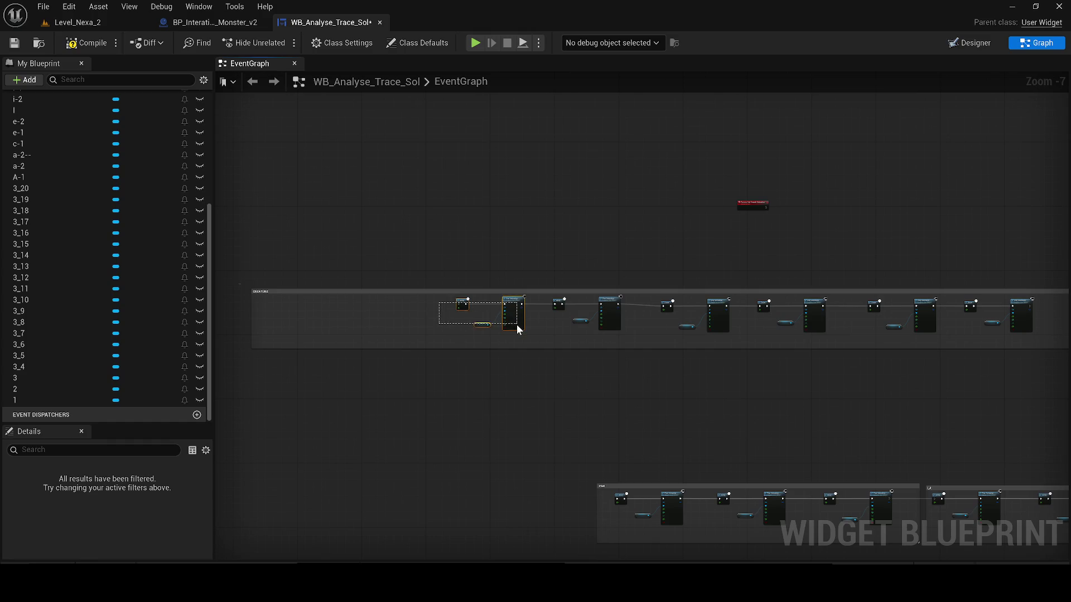
{"action": "left_click_drag", "start_coordinate": [907, 364], "coordinate": [355, 393]}
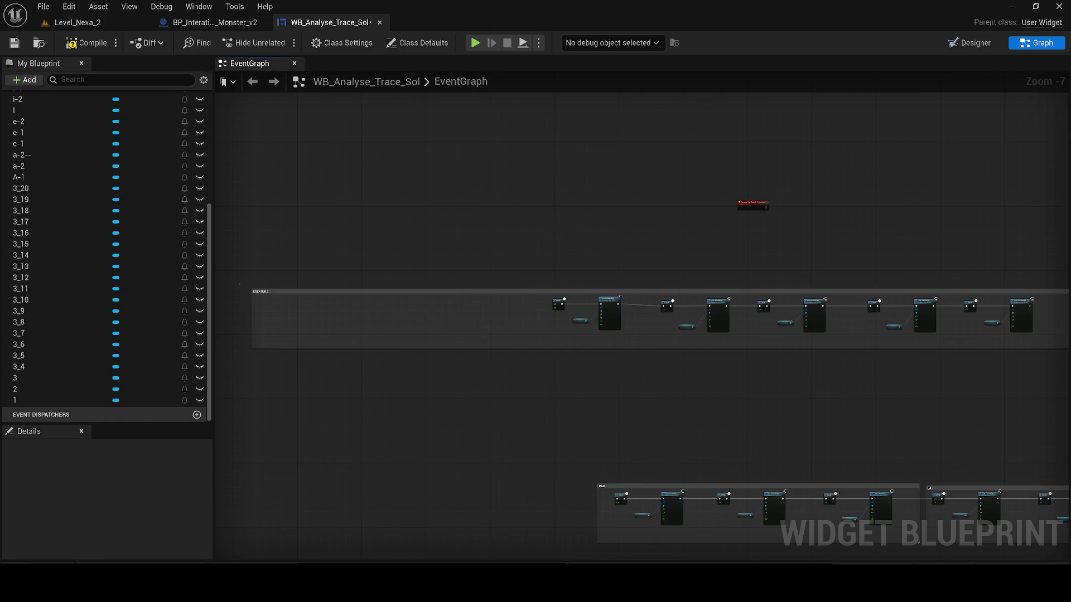
{"action": "key", "text": "ctrl+v"}
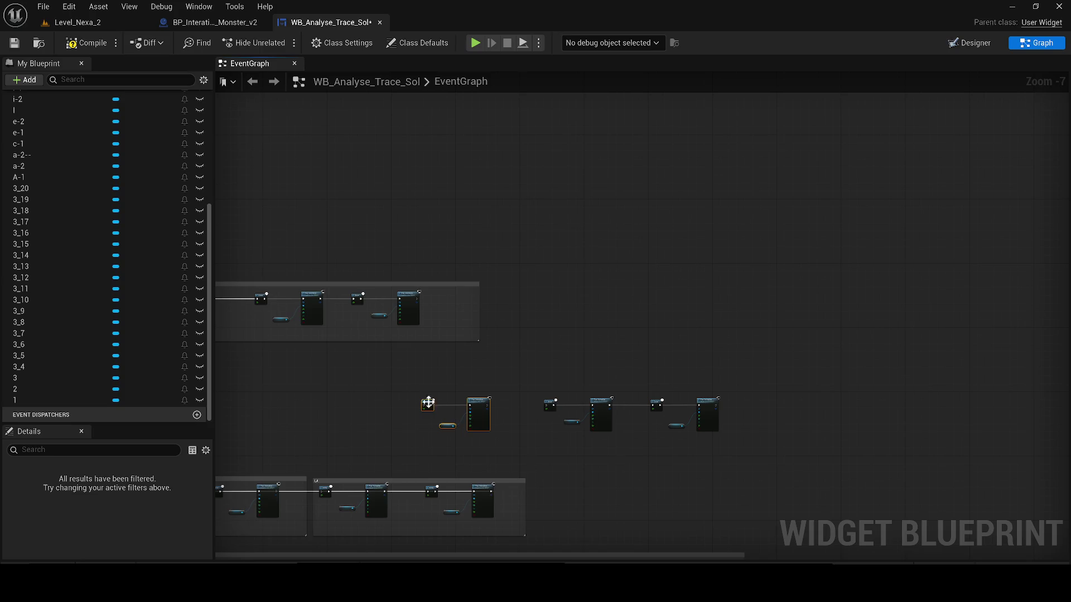
{"action": "scroll", "coordinate": [428, 402], "scroll_direction": "up", "scroll_amount": 2}
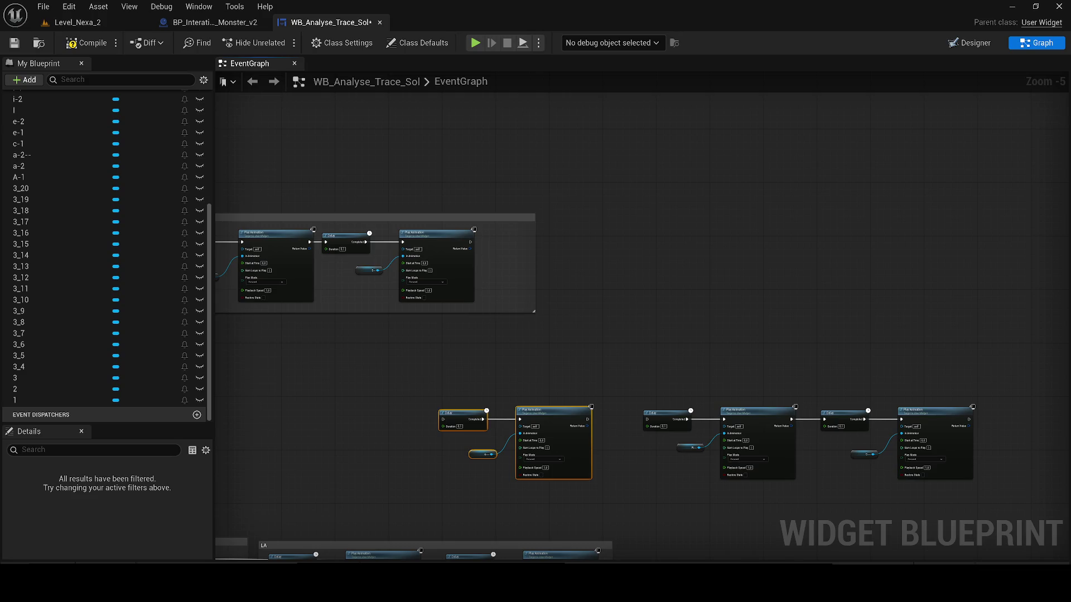
{"action": "scroll", "coordinate": [617, 420], "scroll_direction": "up", "scroll_amount": 3}
Step: Wire Play Animation into the next Delay and move the top row's first pair ahead of the loose chain
{"action": "left_click_drag", "start_coordinate": [568, 417], "coordinate": [691, 419]}
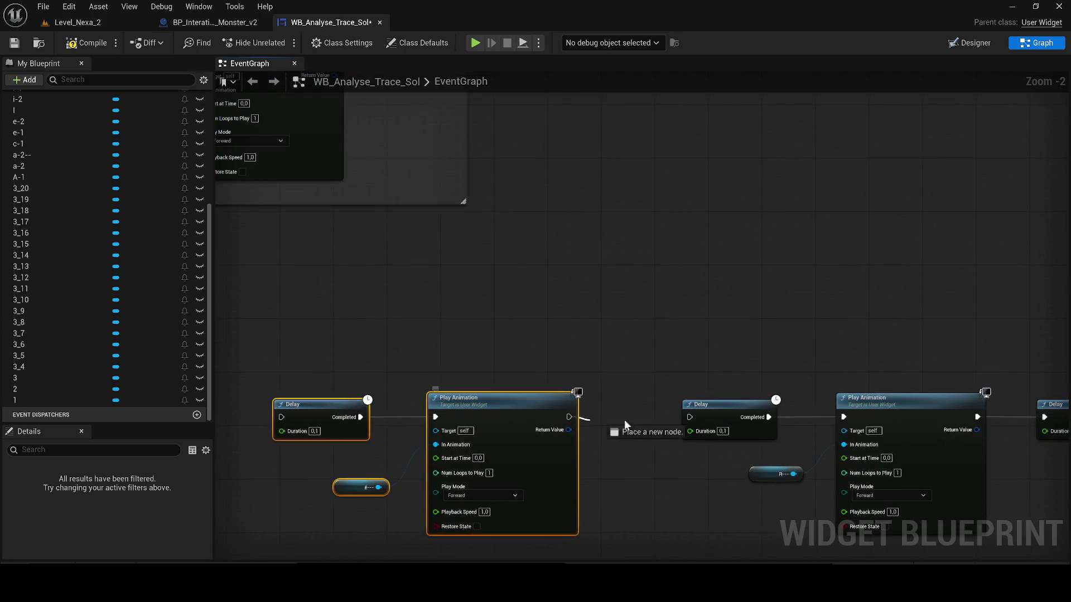
{"action": "left_click_drag", "start_coordinate": [251, 385], "coordinate": [587, 531]}
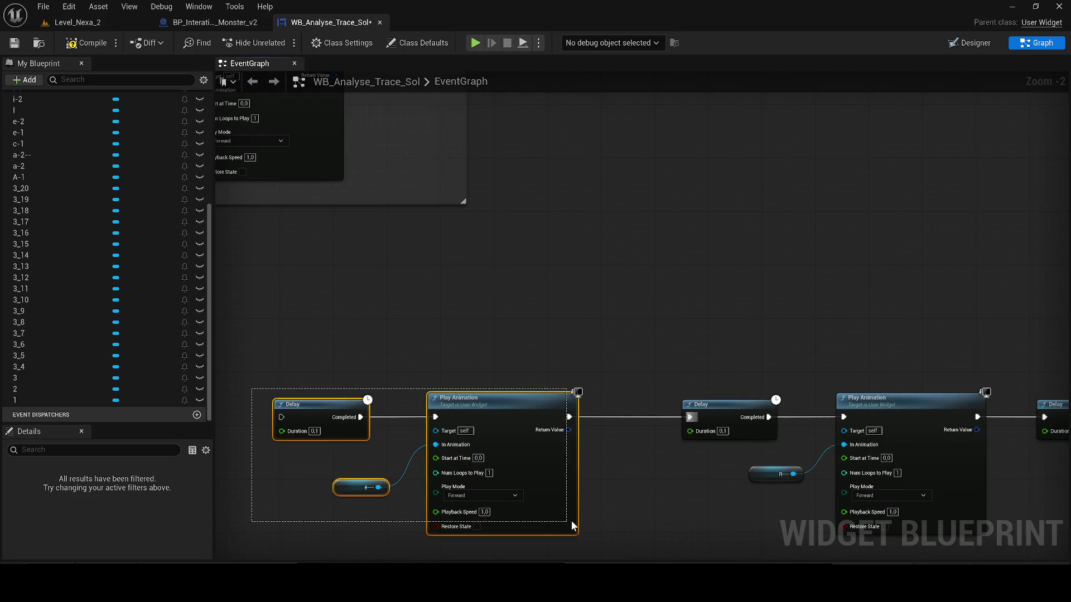
{"action": "left_click_drag", "start_coordinate": [505, 490], "coordinate": [538, 490]}
{"action": "scroll", "coordinate": [538, 491], "scroll_direction": "down", "scroll_amount": 7}
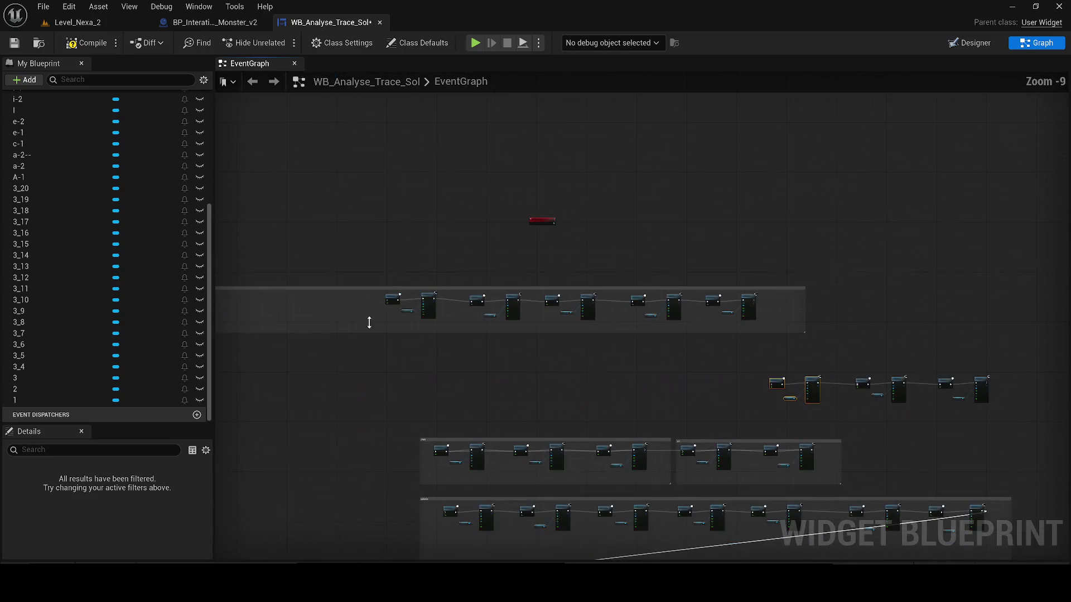
{"action": "key", "text": "Delete"}
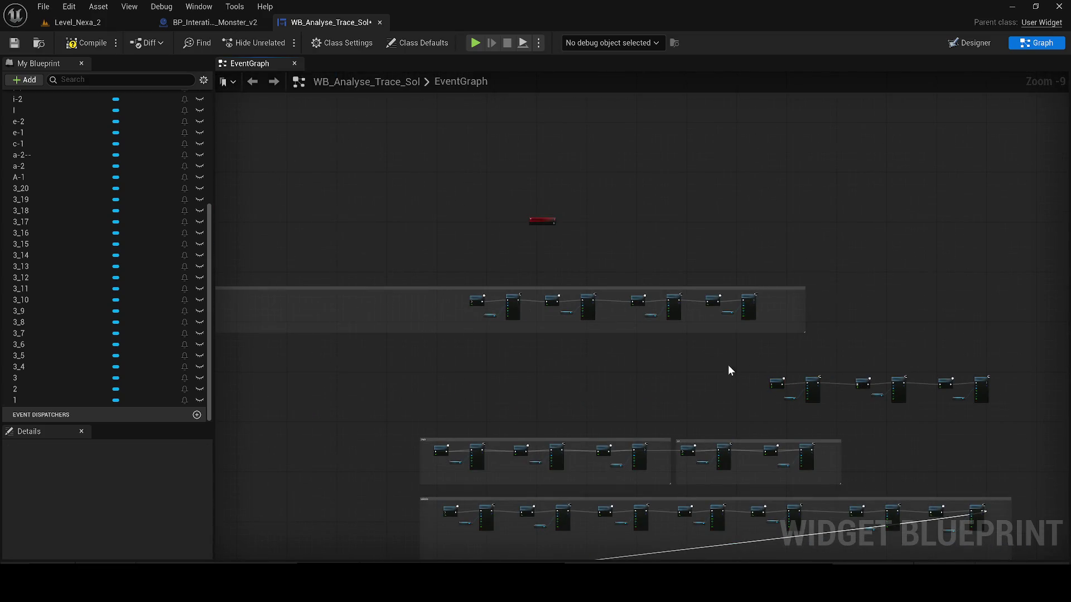
{"action": "key", "text": "ctrl+v"}
{"action": "scroll", "coordinate": [739, 381], "scroll_direction": "up", "scroll_amount": 3}
{"action": "scroll", "coordinate": [739, 381], "scroll_direction": "up", "scroll_amount": 4}
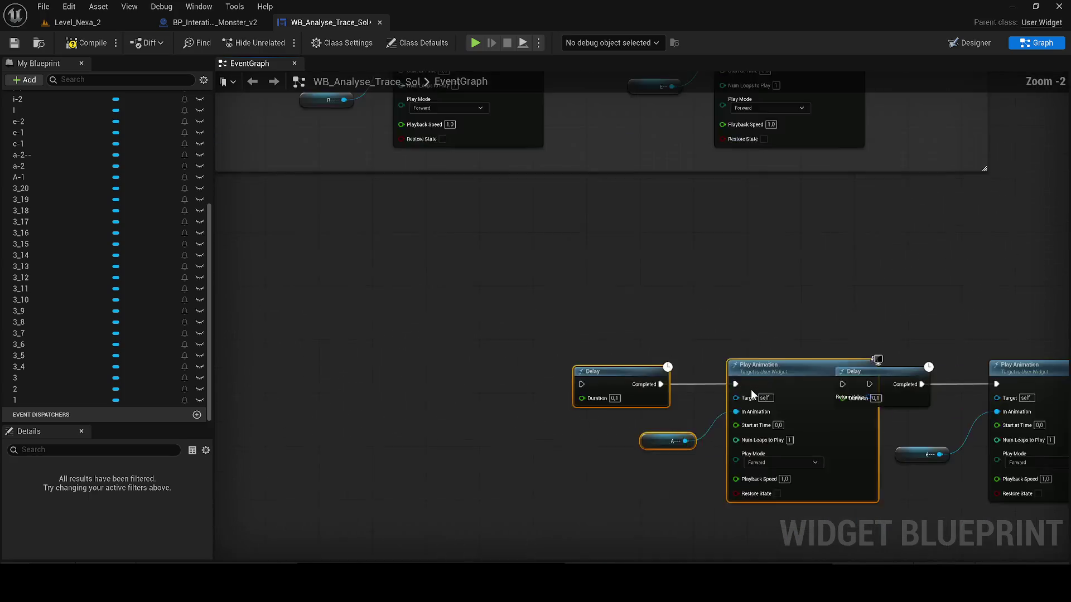
{"action": "left_click_drag", "start_coordinate": [834, 380], "coordinate": [755, 378]}
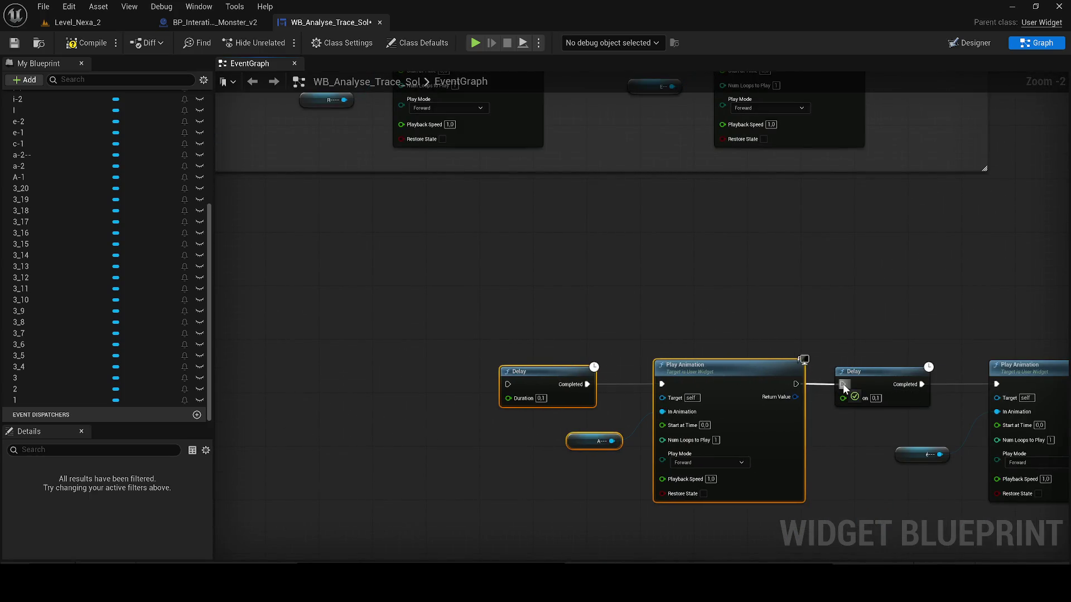
{"action": "scroll", "coordinate": [662, 366], "scroll_direction": "down", "scroll_amount": 3}
{"action": "mouse_move", "coordinate": [663, 367]}
{"action": "left_mouse_down"}
{"action": "mouse_move", "coordinate": [387, 279]}
{"action": "mouse_move", "coordinate": [425, 304]}
{"action": "mouse_move", "coordinate": [262, 220]}
{"action": "left_mouse_up"}
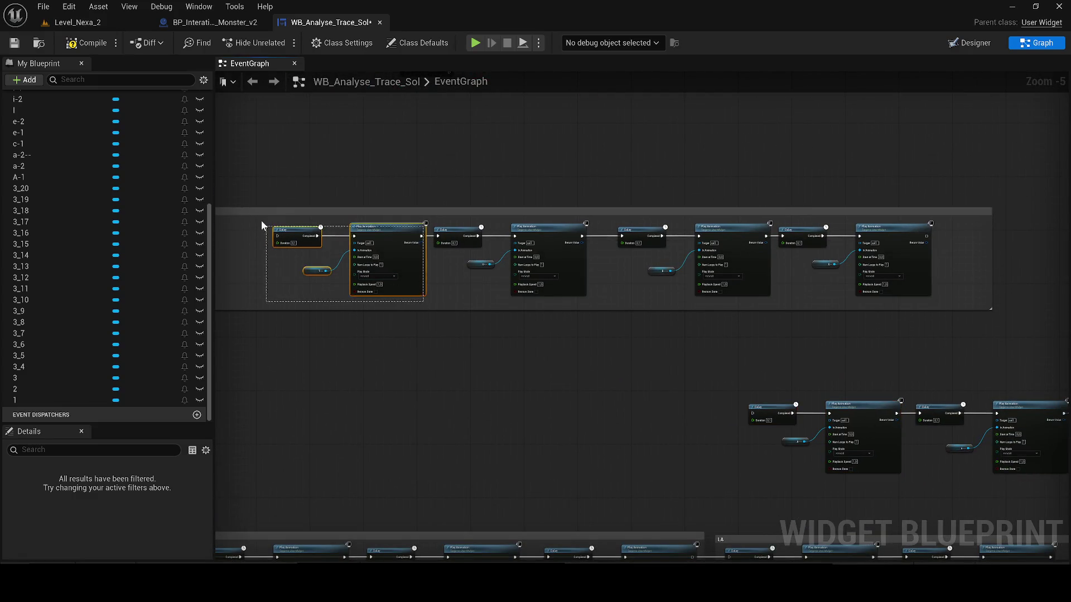
Step: Move the first two Delay and Play Animation pairs from the top comment into the lower chain and wire them
{"action": "key", "text": "Delete"}
{"action": "key", "text": "ctrl+v"}
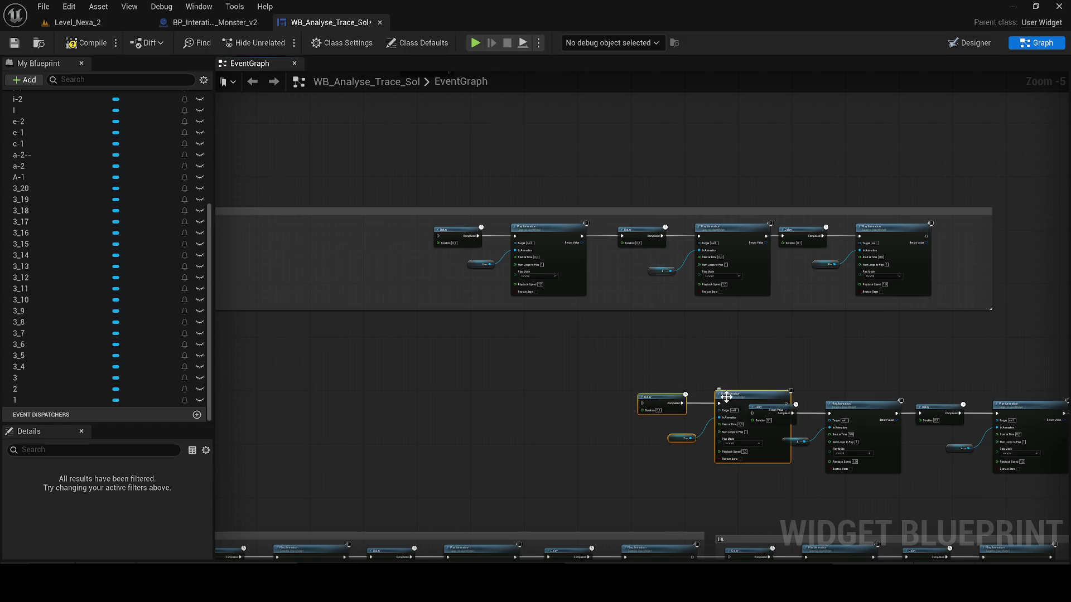
{"action": "left_click_drag", "start_coordinate": [737, 414], "coordinate": [753, 414]}
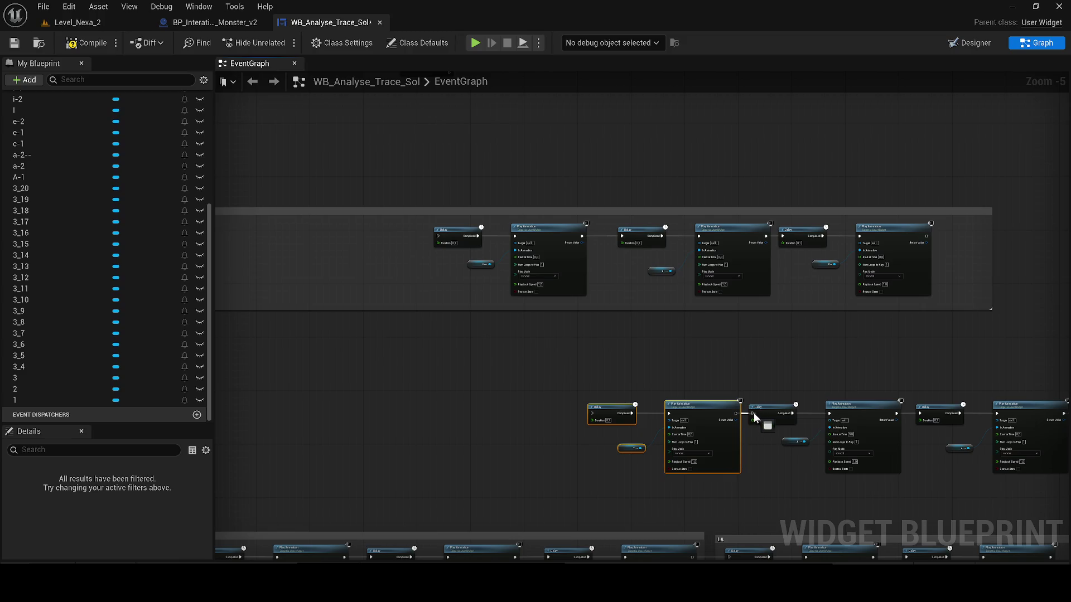
{"action": "left_click_drag", "start_coordinate": [583, 307], "coordinate": [425, 230]}
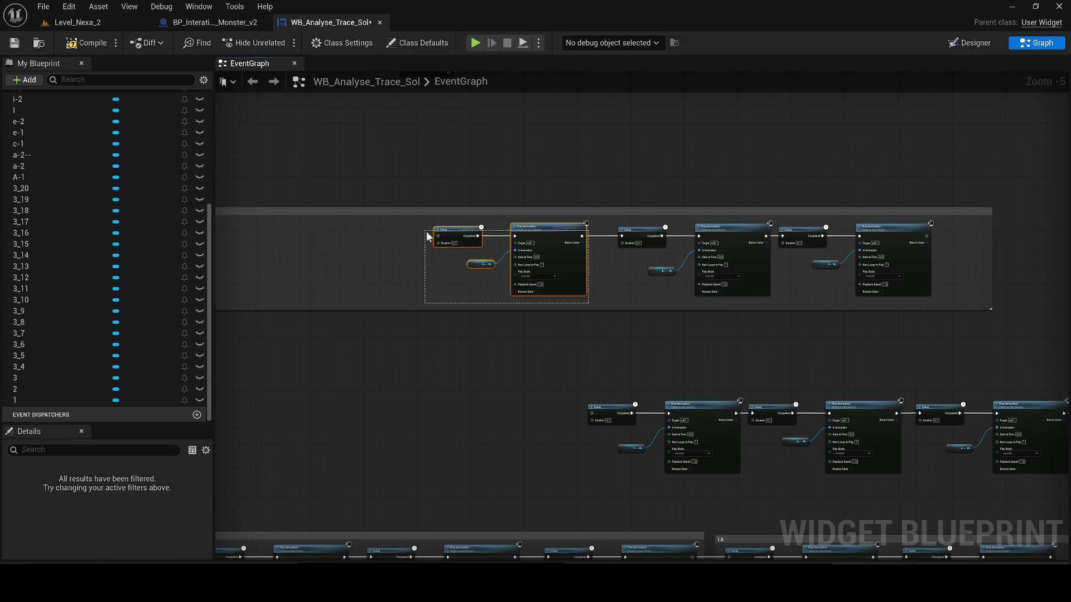
{"action": "key", "text": "ctrl+x"}
{"action": "key", "text": "ctrl+v"}
{"action": "scroll", "coordinate": [558, 414], "scroll_direction": "up", "scroll_amount": 3}
{"action": "left_click_drag", "start_coordinate": [521, 402], "coordinate": [537, 407]}
{"action": "scroll", "coordinate": [687, 352], "scroll_direction": "down", "scroll_amount": 2}
Step: Move the remaining two upper pairs to the front of the lower chain, wiring each Play Animation to the next Delay
{"action": "left_click_drag", "start_coordinate": [833, 249], "coordinate": [708, 172]}
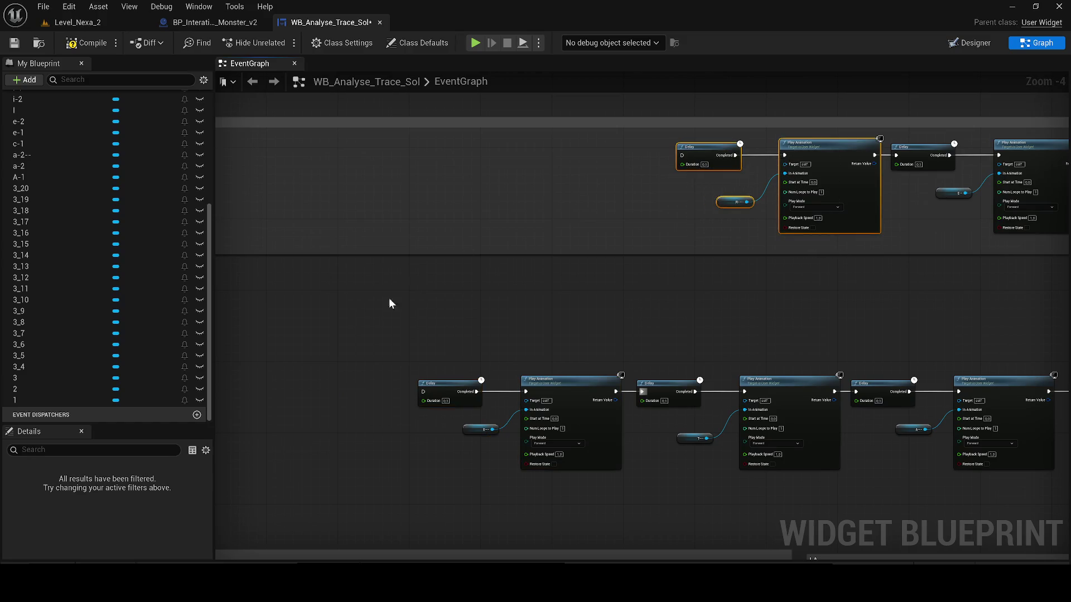
{"action": "key", "text": "ctrl+x"}
{"action": "key", "text": "ctrl+v"}
{"action": "left_click_drag", "start_coordinate": [369, 376], "coordinate": [298, 381]}
{"action": "left_click_drag", "start_coordinate": [398, 387], "coordinate": [421, 390]}
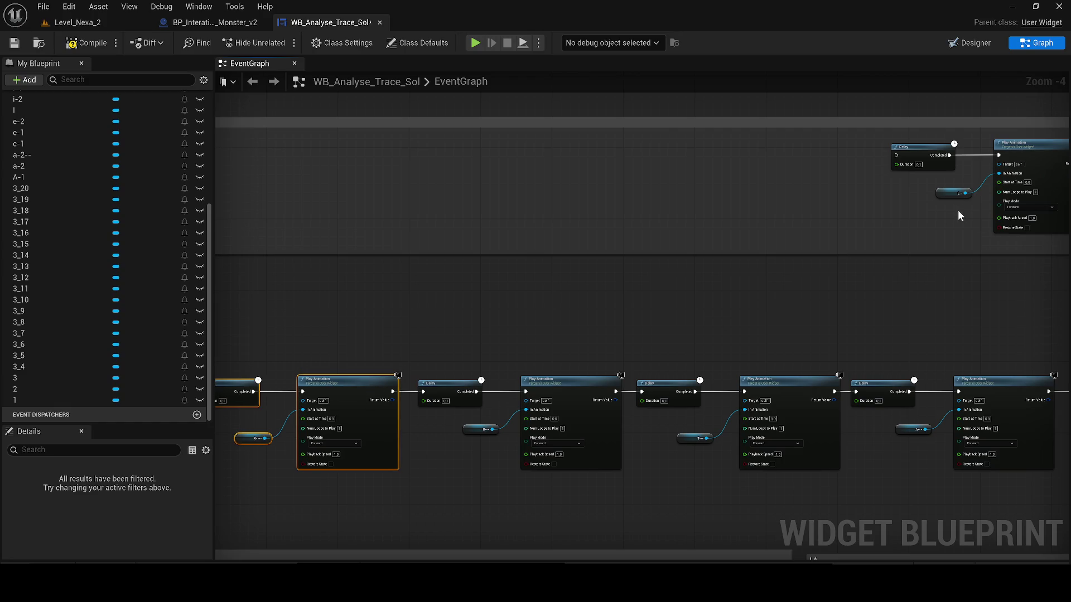
{"action": "left_click_drag", "start_coordinate": [916, 253], "coordinate": [750, 169]}
{"action": "key", "text": "ctrl+x"}
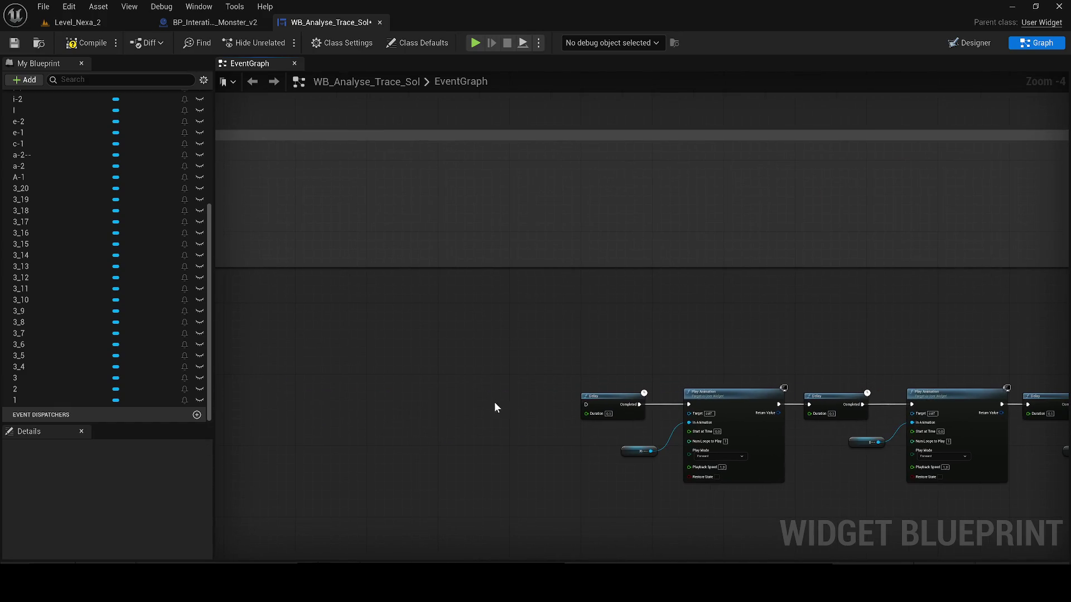
{"action": "scroll", "coordinate": [494, 407], "scroll_direction": "up", "scroll_amount": 2}
{"action": "key", "text": "ctrl+v"}
{"action": "left_click_drag", "start_coordinate": [552, 394], "coordinate": [487, 387]}
{"action": "mouse_move", "coordinate": [572, 406]}
{"action": "left_mouse_down"}
{"action": "mouse_move", "coordinate": [601, 404]}
{"action": "mouse_move", "coordinate": [536, 400]}
{"action": "left_mouse_up"}
{"action": "scroll", "coordinate": [537, 400], "scroll_direction": "down", "scroll_amount": 5}
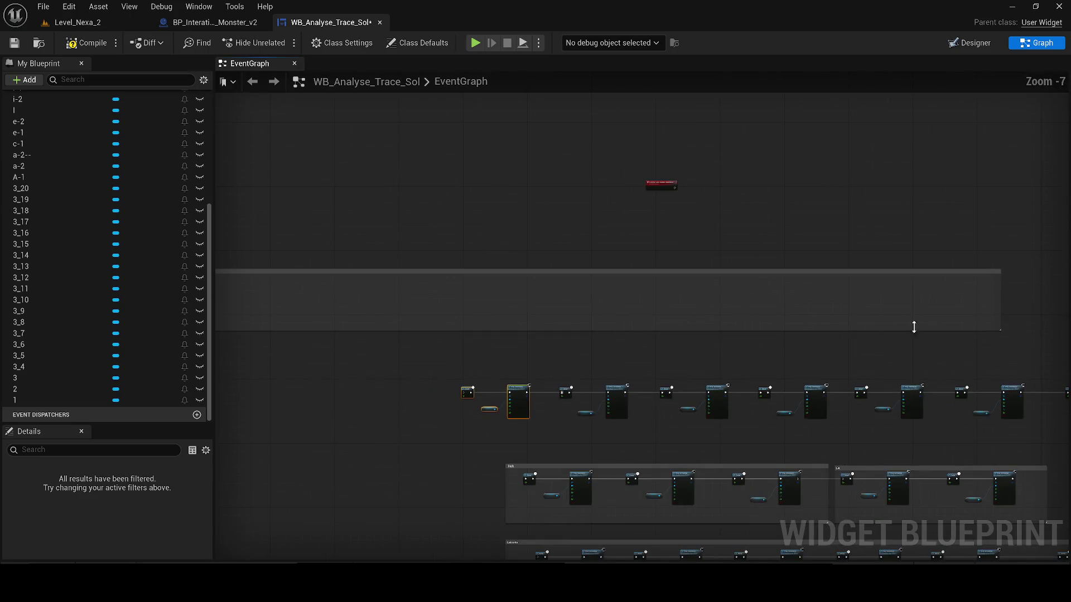
Step: Delete the emptied comment box and bring the red custom event toward the chain
{"action": "left_click", "coordinate": [489, 281]}
{"action": "left_click", "coordinate": [682, 306]}
{"action": "key", "text": "Delete"}
{"action": "left_click_drag", "start_coordinate": [651, 185], "coordinate": [436, 337]}
{"action": "scroll", "coordinate": [432, 390], "scroll_direction": "up", "scroll_amount": 3}
Step: Wire the red custom event into the first Delay and set the first two Play Animations to Reverse
{"action": "mouse_move", "coordinate": [351, 395]}
{"action": "left_mouse_down"}
{"action": "mouse_move", "coordinate": [400, 400]}
{"action": "mouse_move", "coordinate": [376, 404]}
{"action": "mouse_move", "coordinate": [498, 394]}
{"action": "left_mouse_up"}
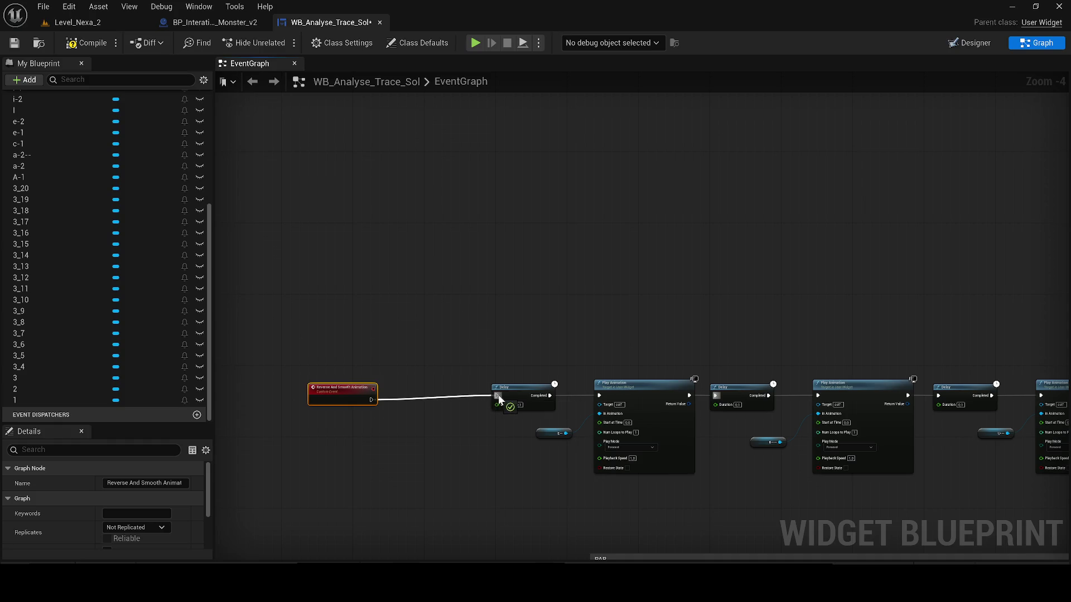
{"action": "left_click_drag", "start_coordinate": [364, 393], "coordinate": [288, 387]}
{"action": "scroll", "coordinate": [459, 394], "scroll_direction": "up", "scroll_amount": 2}
{"action": "left_click", "coordinate": [459, 394]}
{"action": "left_click", "coordinate": [464, 419]}
{"action": "left_click", "coordinate": [796, 396]}
{"action": "left_click", "coordinate": [777, 423]}
Step: Set the next row's Play Animation nodes to Reverse play mode
{"action": "left_click_drag", "start_coordinate": [820, 419], "coordinate": [221, 352]}
{"action": "left_click", "coordinate": [464, 329]}
{"action": "left_click", "coordinate": [471, 355]}
{"action": "left_click", "coordinate": [799, 336]}
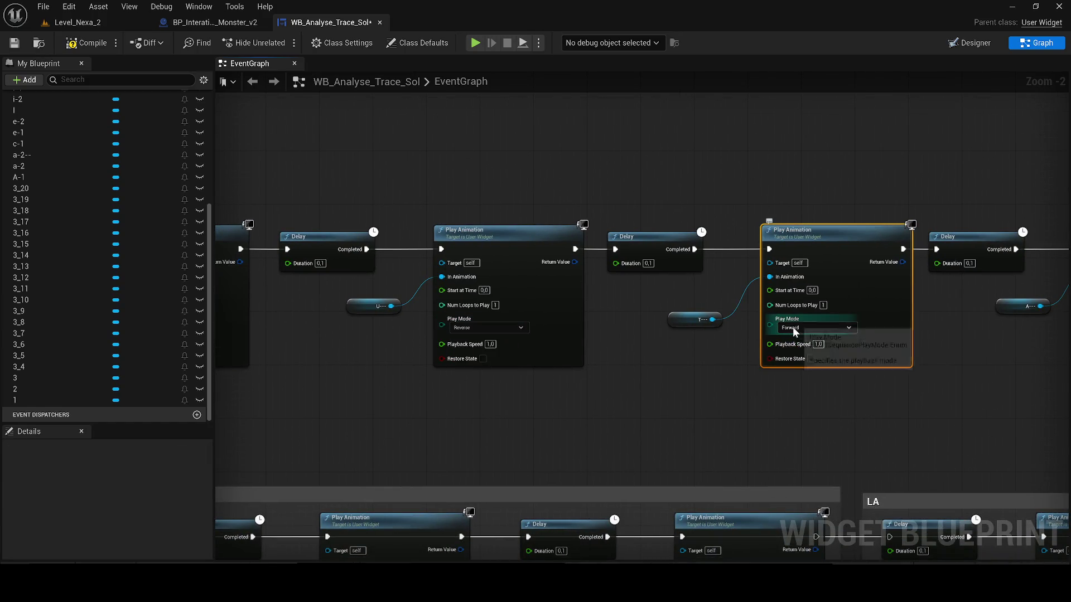
{"action": "left_click", "coordinate": [798, 327]}
{"action": "left_click", "coordinate": [800, 356]}
{"action": "left_click_drag", "start_coordinate": [837, 341], "coordinate": [216, 310]}
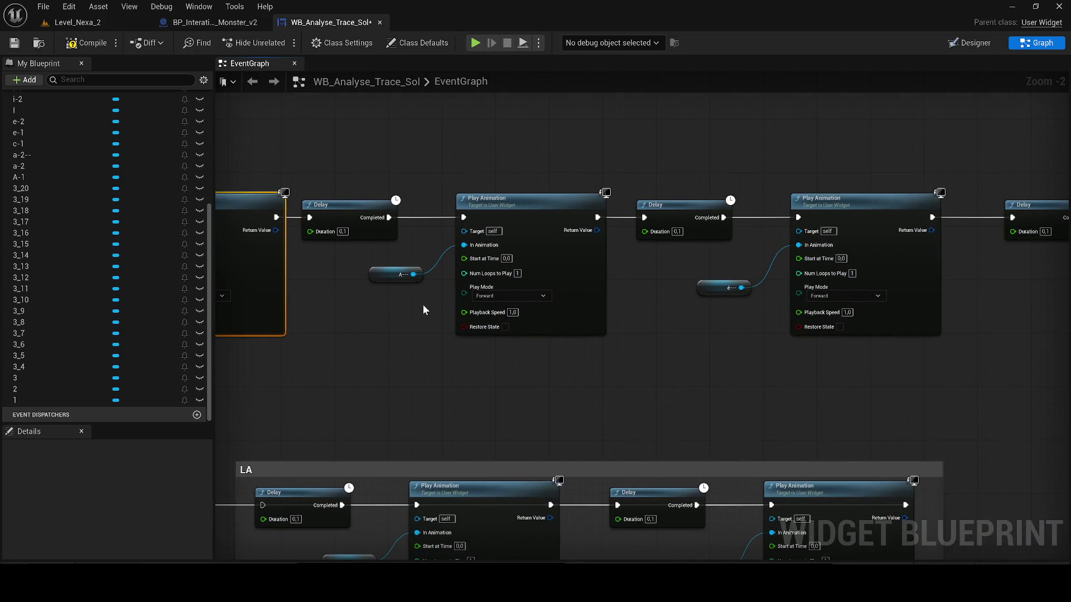
{"action": "left_click", "coordinate": [506, 297]}
{"action": "left_click_drag", "start_coordinate": [351, 317], "coordinate": [279, 299]}
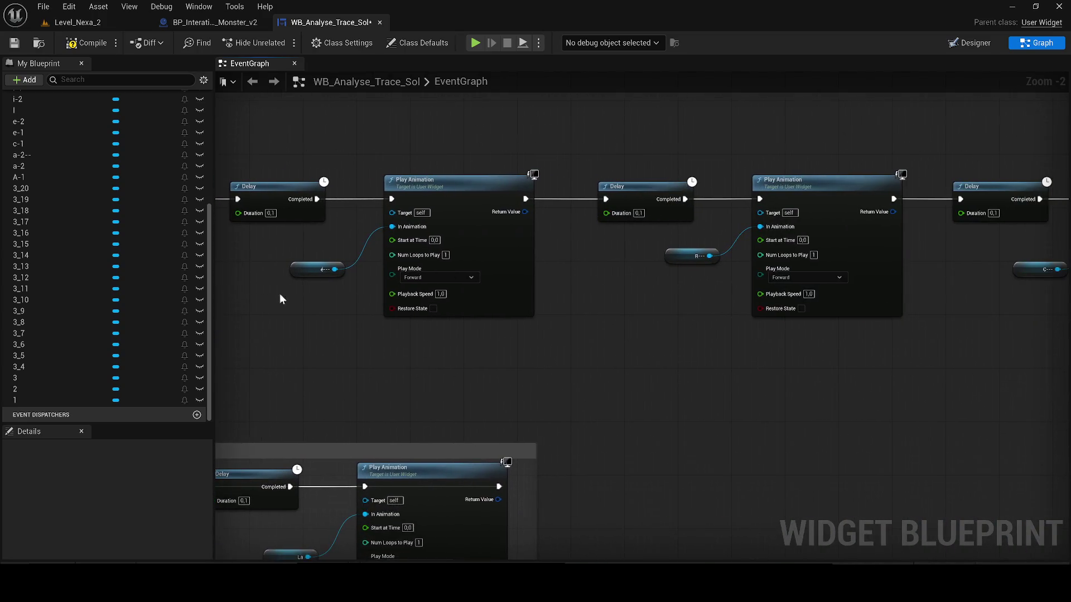
{"action": "left_click", "coordinate": [424, 274]}
{"action": "left_click", "coordinate": [433, 300]}
Step: Set the remaining Play Animations to Reverse, compile the blueprint and switch to the widget designer
{"action": "left_click_drag", "start_coordinate": [661, 293], "coordinate": [239, 292]}
{"action": "left_click", "coordinate": [259, 288]}
{"action": "left_click", "coordinate": [270, 311]}
{"action": "left_click", "coordinate": [636, 284]}
{"action": "left_click", "coordinate": [627, 303]}
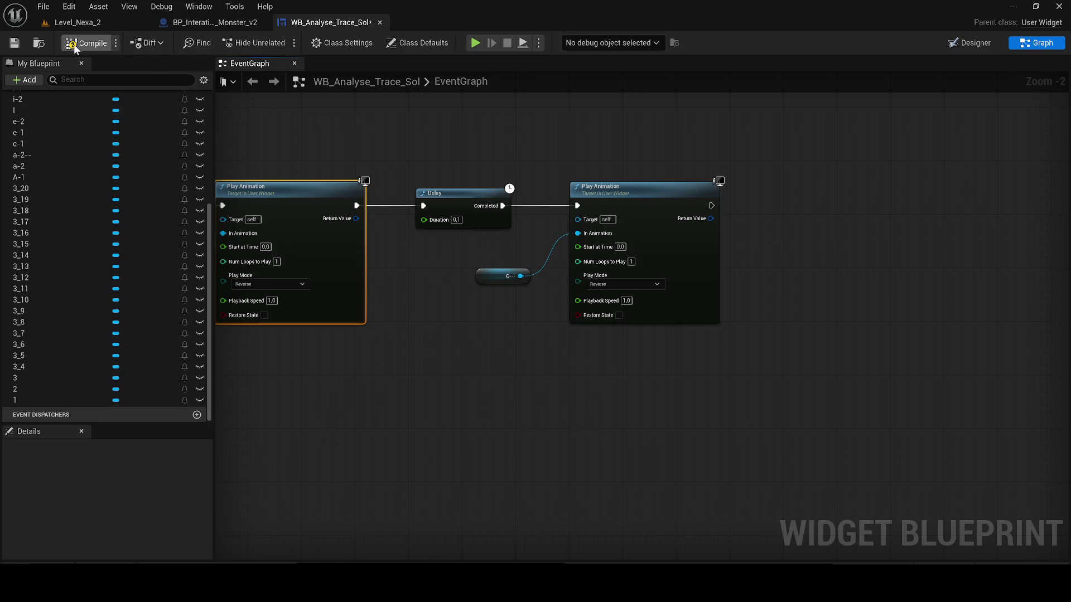
{"action": "left_click", "coordinate": [15, 47]}
{"action": "left_click", "coordinate": [970, 43]}
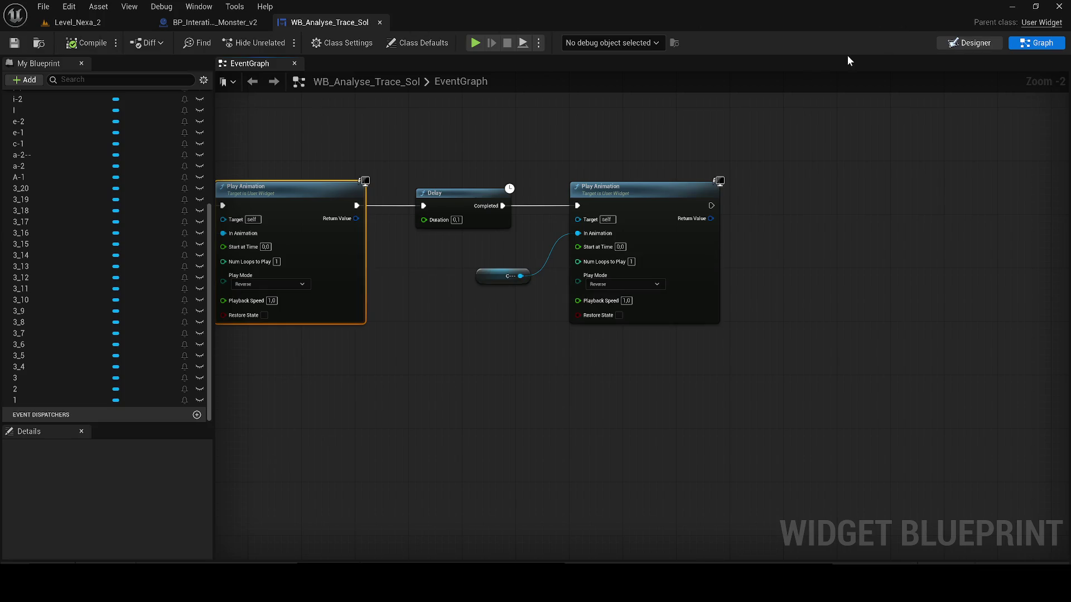
{"action": "key", "text": "XF86AudioLowerVolume"}
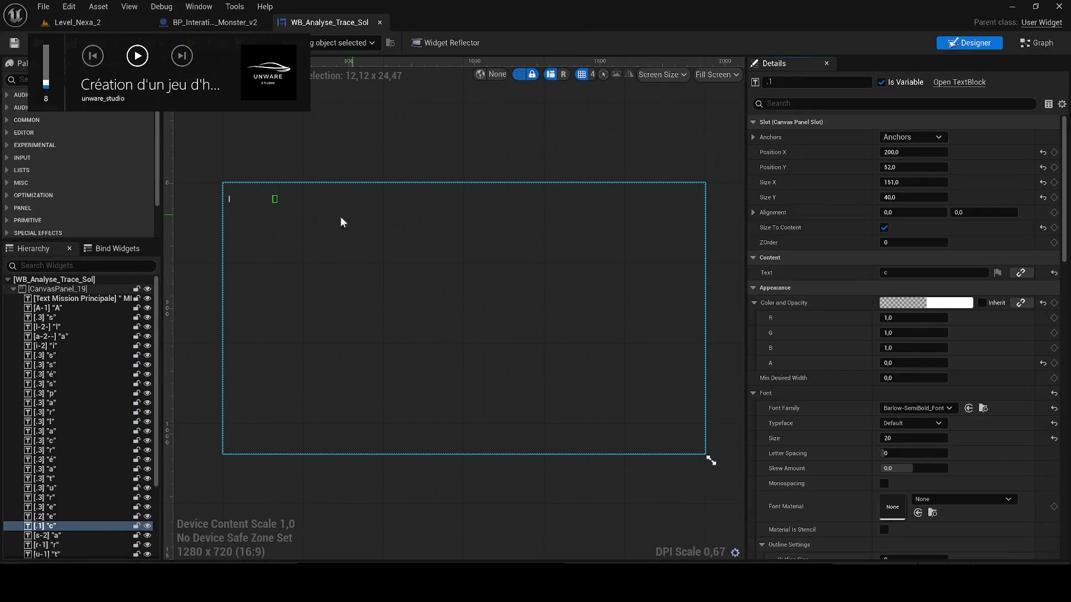
Step: Switch to the Level_Nexa_2 level and start playing it in the editor
{"action": "left_click", "coordinate": [87, 23]}
{"action": "key", "text": "XF86AudioLowerVolume"}
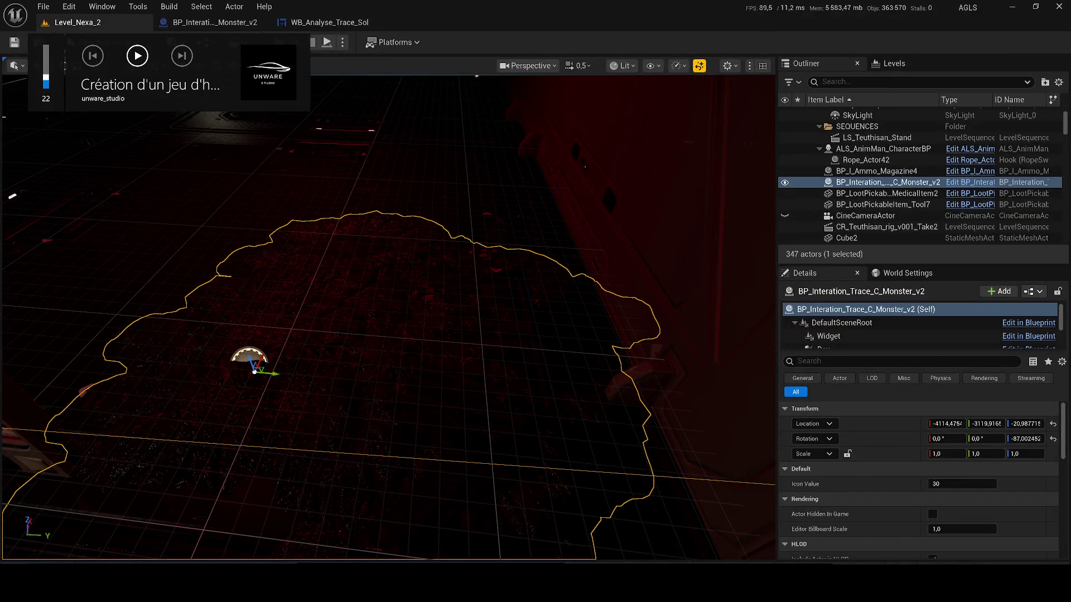
{"action": "key", "text": "XF86AudioPlay"}
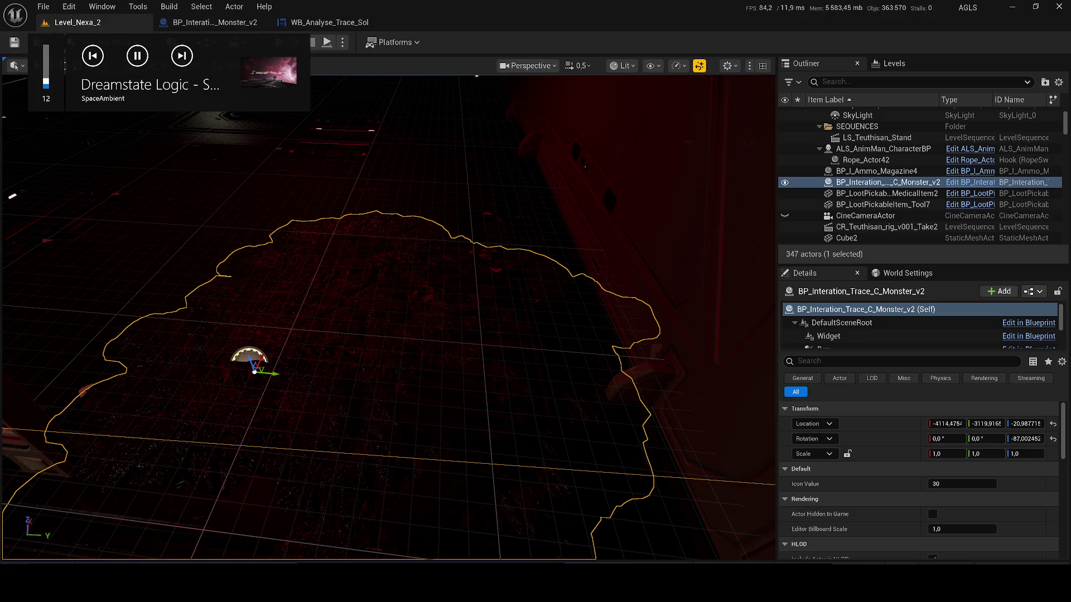
{"action": "key", "text": "XF86AudioPlay"}
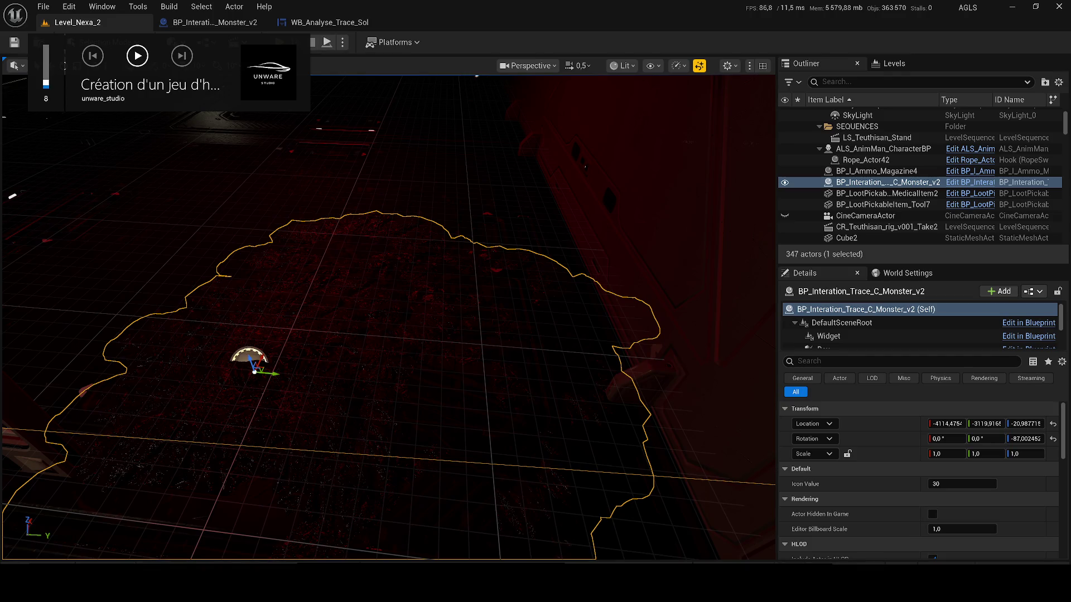
{"action": "key", "text": "XF86AudioPlay"}
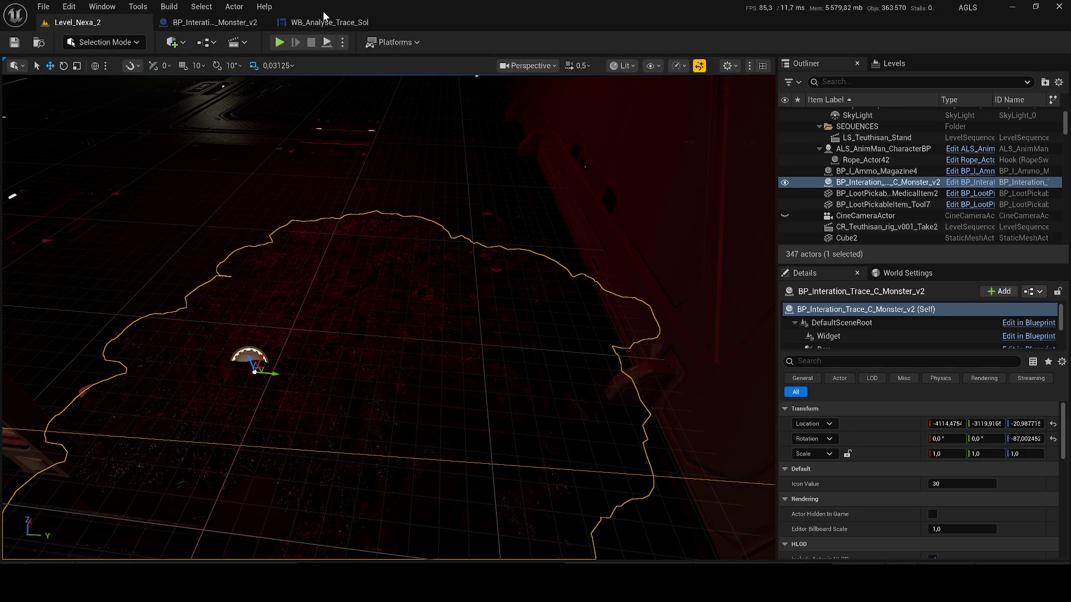
{"action": "left_click", "coordinate": [279, 42]}
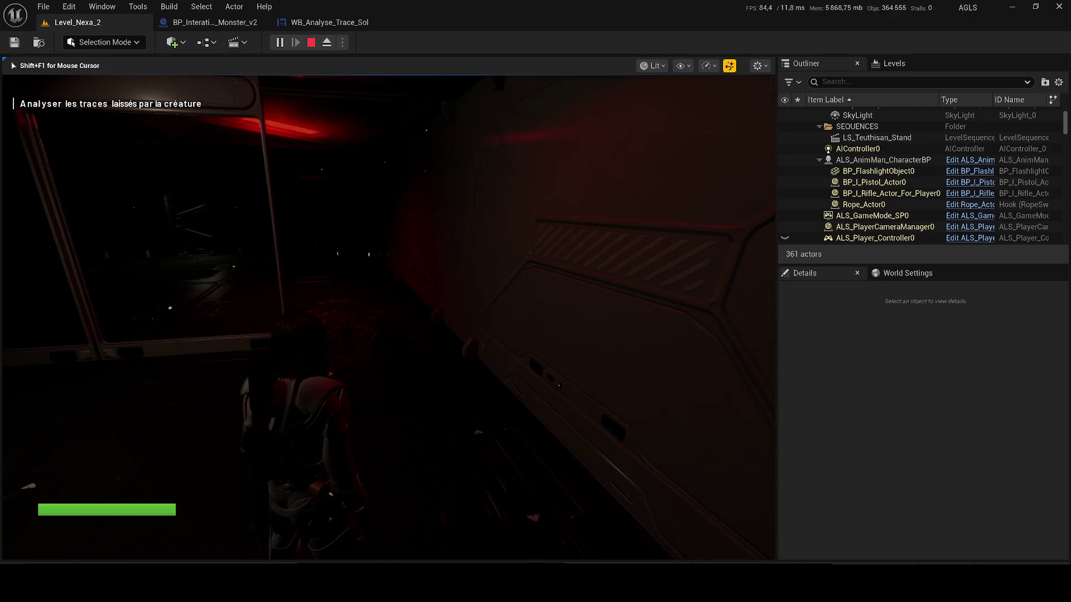
Step: Walk the character to the trace, stop play, and open the BP_Interation_Trace_C_Monster_v2 blueprint
{"action": "key", "text": "w"}
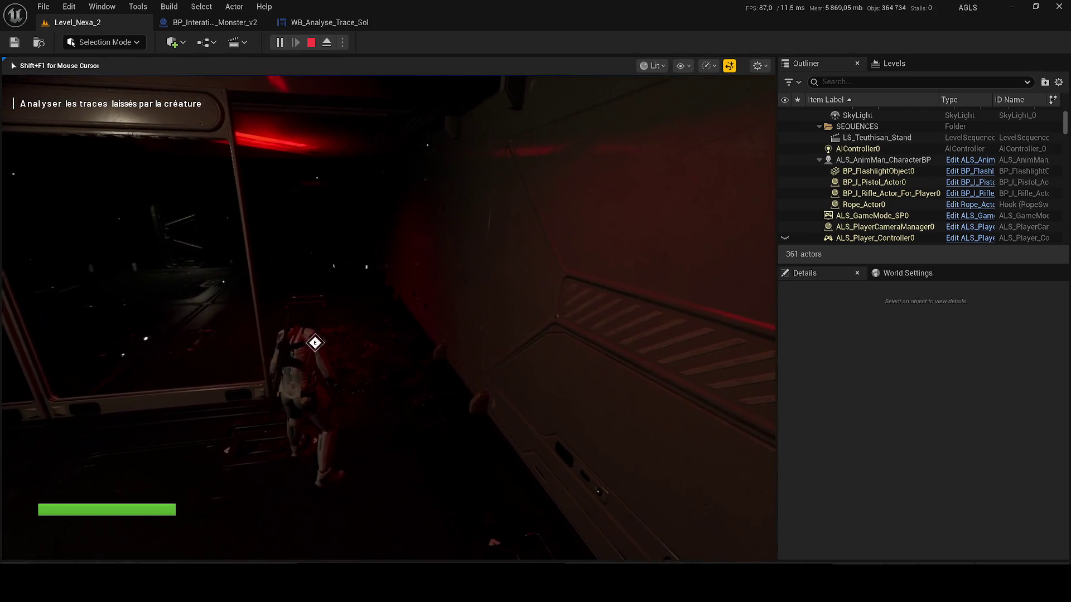
{"action": "key", "text": "w"}
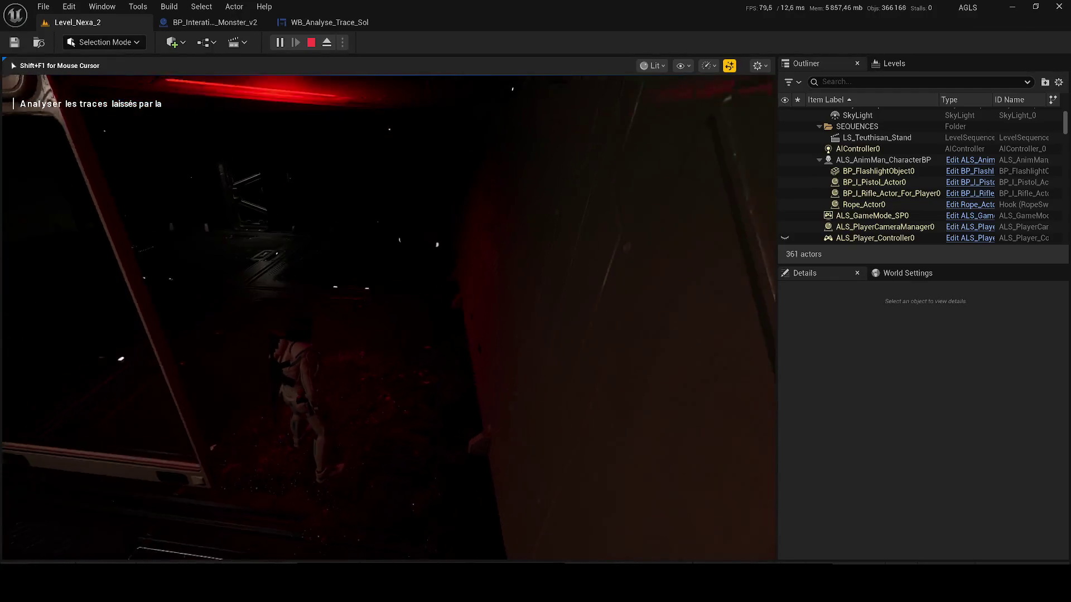
{"action": "key", "text": "Escape"}
{"action": "left_click", "coordinate": [213, 22]}
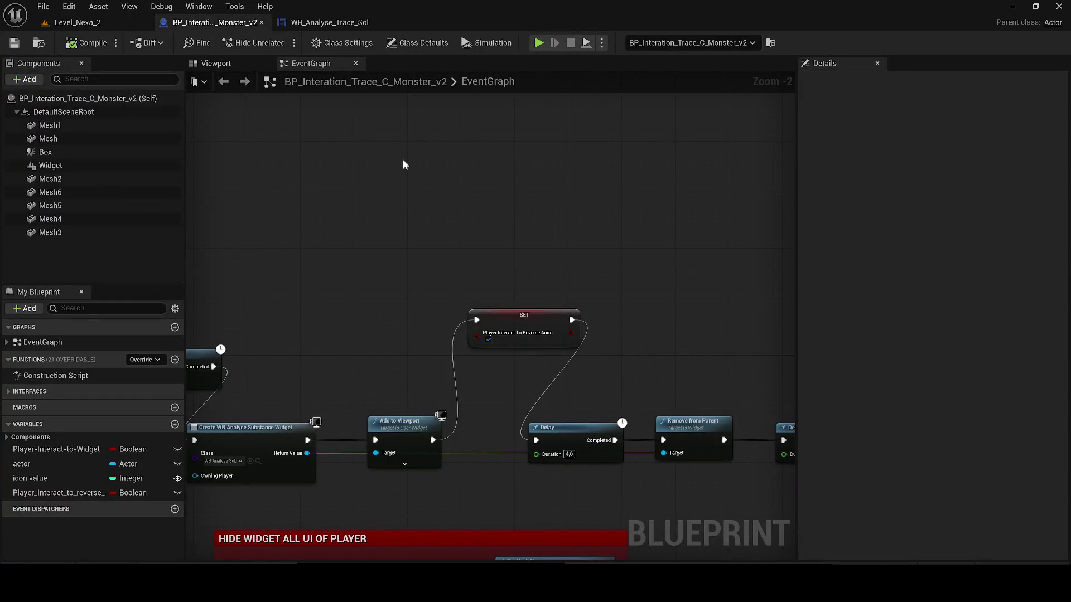
Step: Open the WB_Analyse_Trace_Sol widget's event graph and bring its Delay chain into view
{"action": "left_click", "coordinate": [318, 25]}
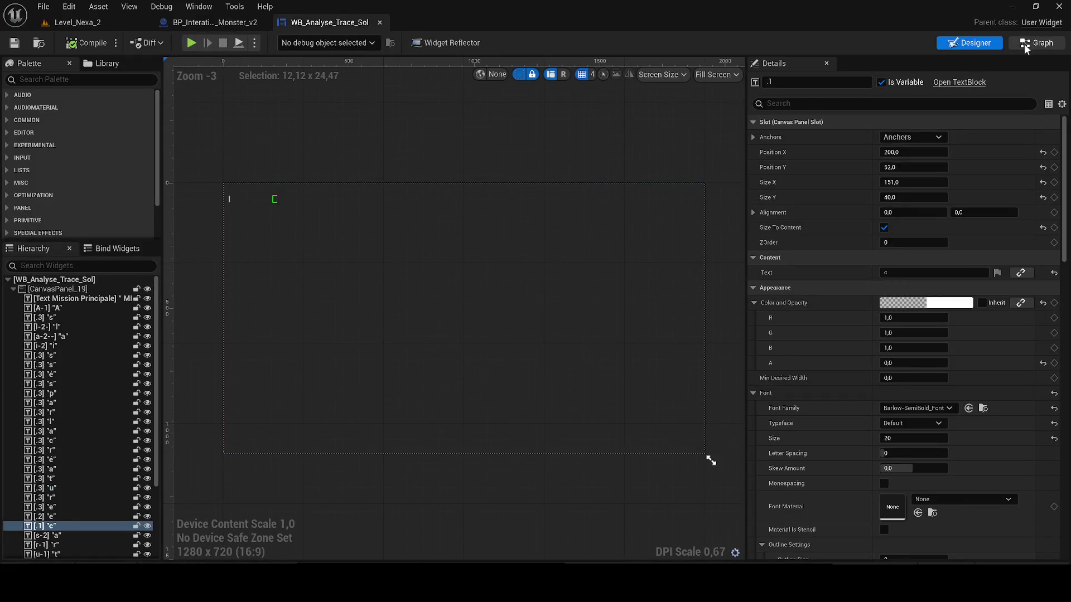
{"action": "key", "text": "ctrl+shift+g"}
{"action": "scroll", "coordinate": [410, 277], "scroll_direction": "down", "scroll_amount": 5}
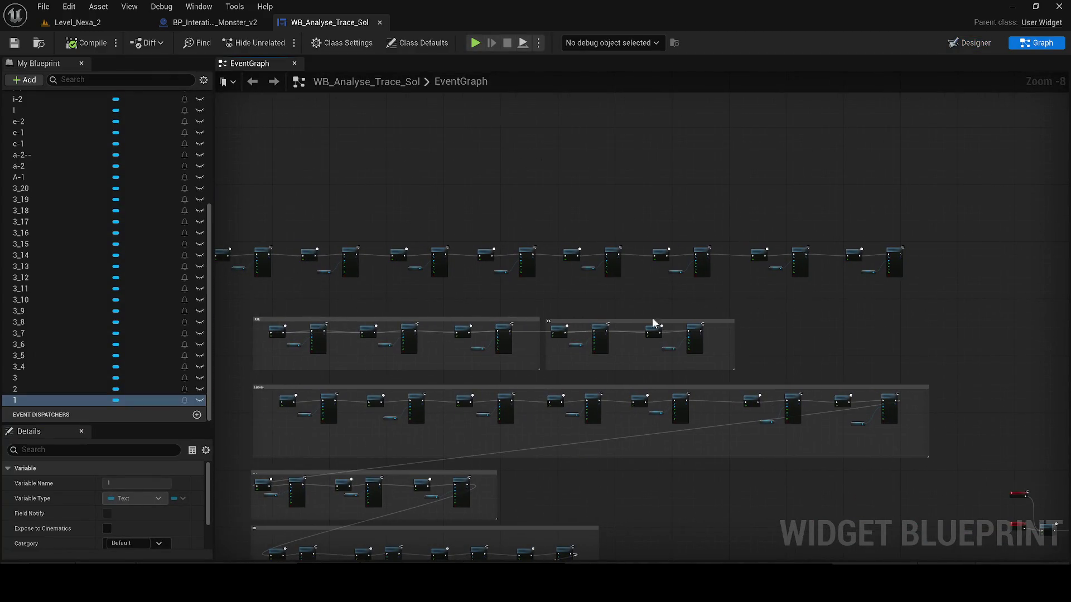
{"action": "scroll", "coordinate": [872, 279], "scroll_direction": "up", "scroll_amount": 2}
{"action": "scroll", "coordinate": [905, 275], "scroll_direction": "up", "scroll_amount": 3}
{"action": "mouse_move", "coordinate": [905, 274]}
{"action": "left_mouse_down"}
{"action": "mouse_move", "coordinate": [809, 328]}
{"action": "mouse_move", "coordinate": [923, 318]}
{"action": "left_mouse_up"}
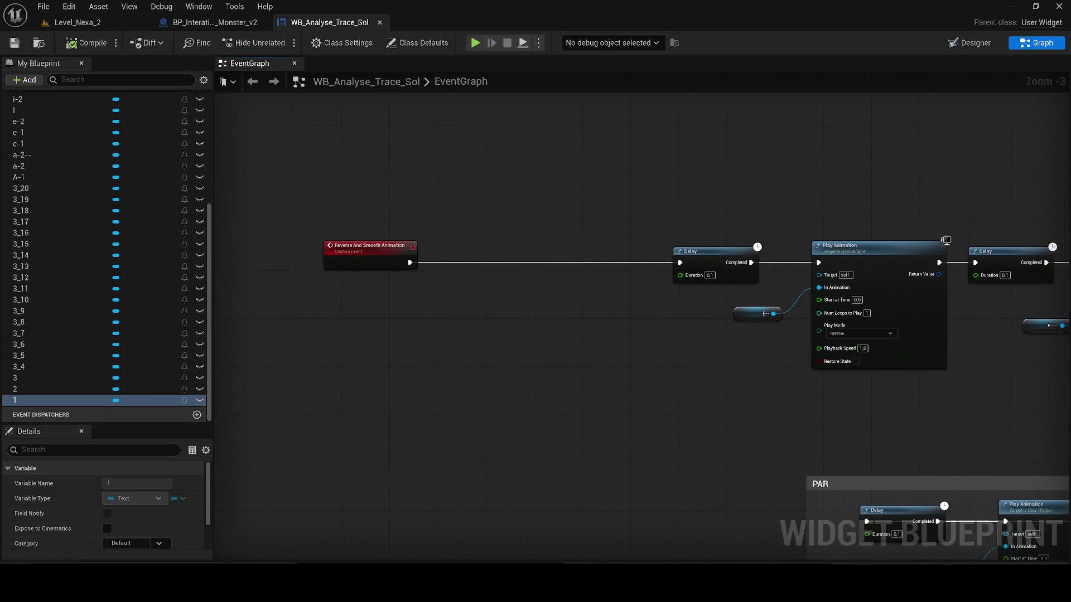
{"action": "scroll", "coordinate": [660, 305], "scroll_direction": "down", "scroll_amount": 3}
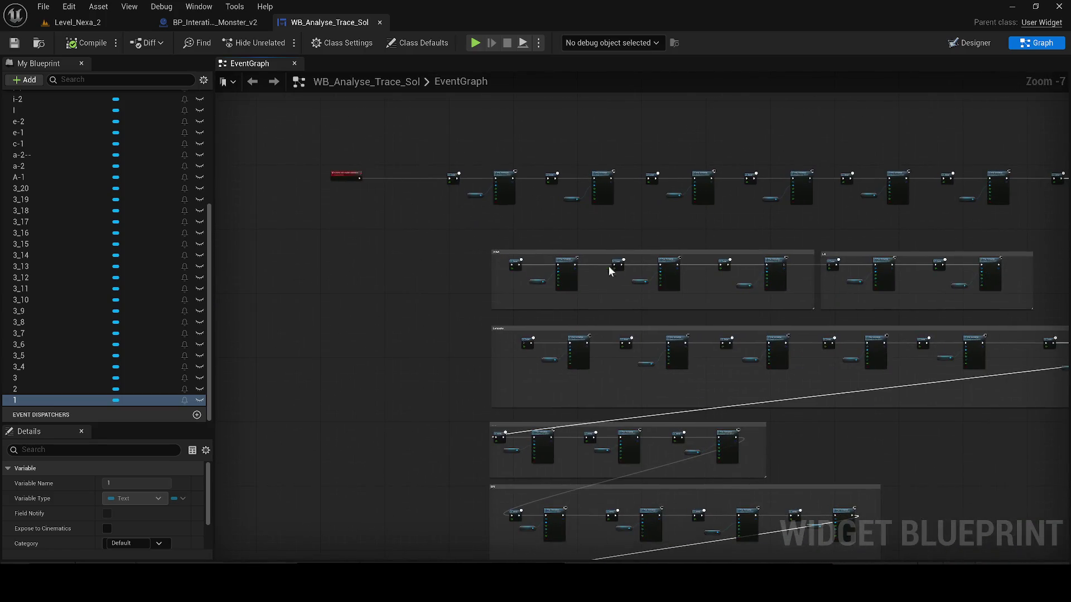
{"action": "scroll", "coordinate": [611, 270], "scroll_direction": "down", "scroll_amount": 1}
{"action": "scroll", "coordinate": [536, 191], "scroll_direction": "up", "scroll_amount": 1}
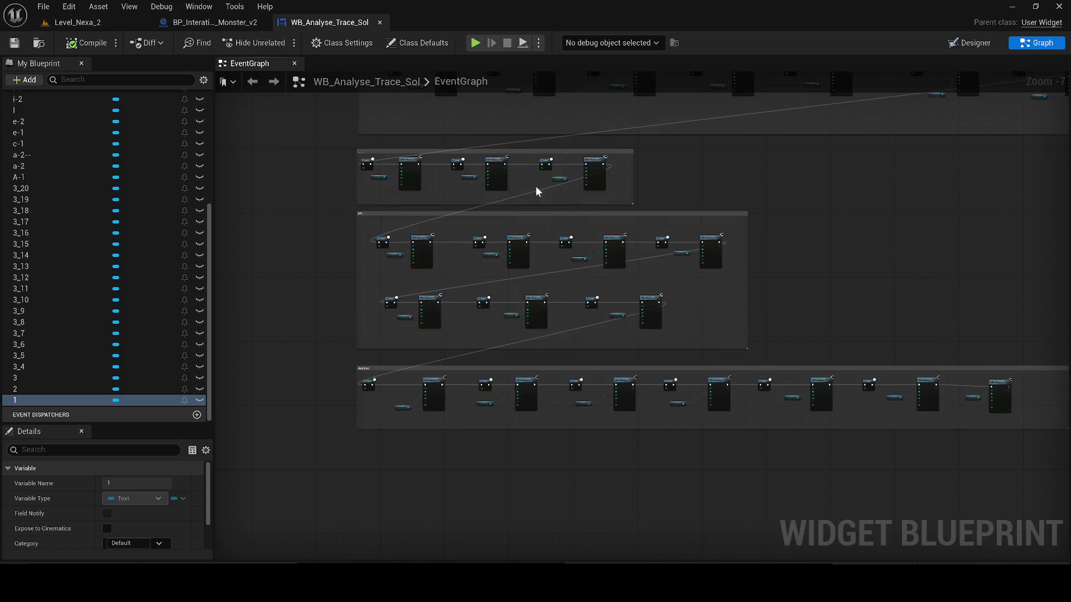
{"action": "scroll", "coordinate": [478, 407], "scroll_direction": "up", "scroll_amount": 2}
{"action": "scroll", "coordinate": [683, 325], "scroll_direction": "down", "scroll_amount": 4}
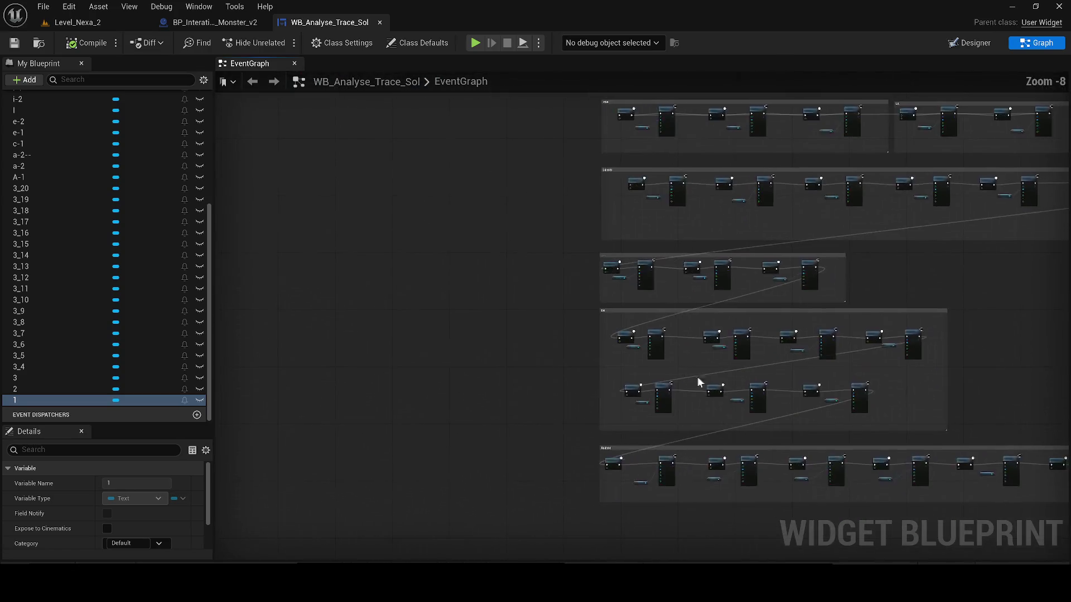
{"action": "scroll", "coordinate": [622, 266], "scroll_direction": "up", "scroll_amount": 2}
{"action": "scroll", "coordinate": [652, 285], "scroll_direction": "up", "scroll_amount": 2}
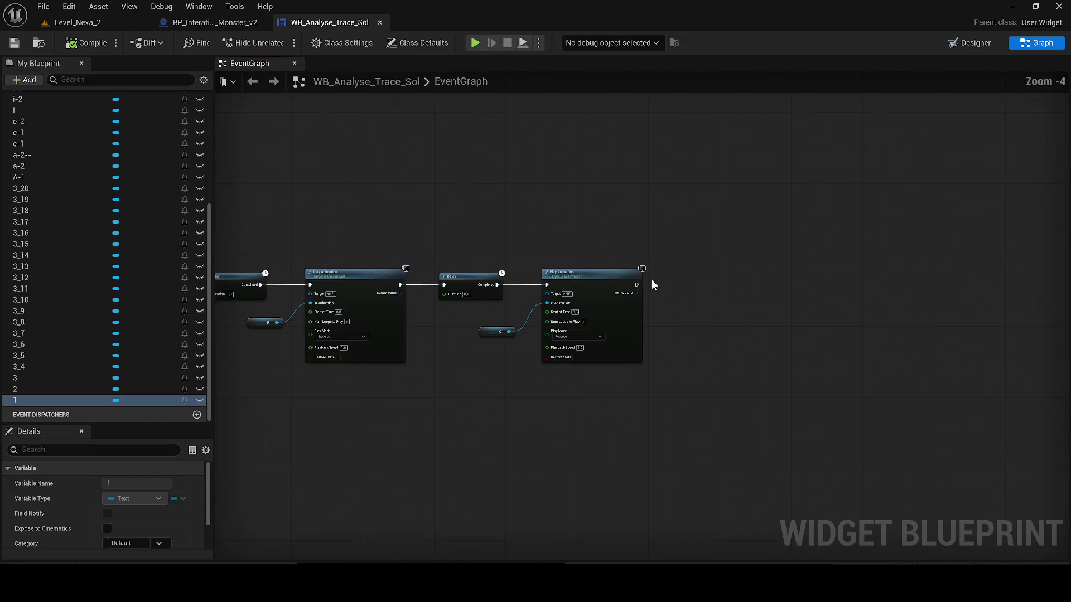
Step: Wire the Play Animation chain to the Delay and move the first Delay node out of the PAR group
{"action": "left_click_drag", "start_coordinate": [635, 284], "coordinate": [177, 508]}
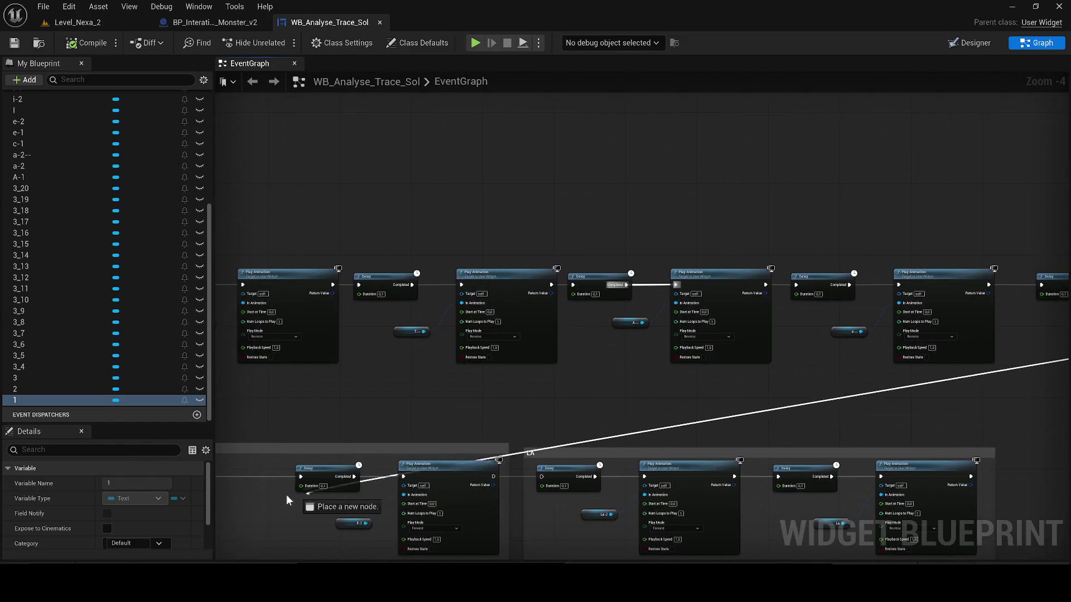
{"action": "left_click_drag", "start_coordinate": [177, 507], "coordinate": [463, 477]}
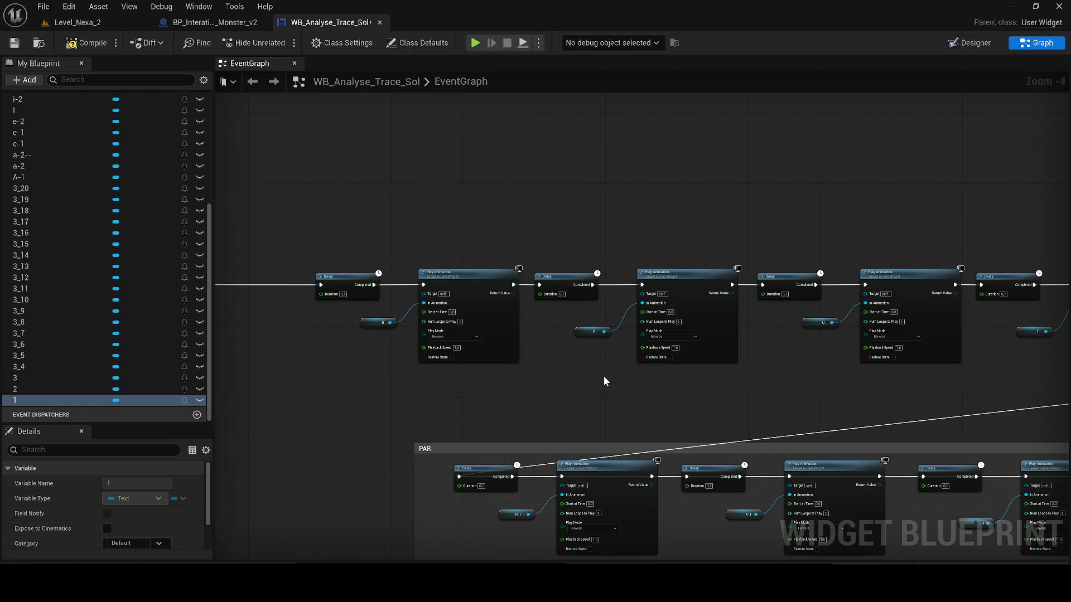
{"action": "left_click_drag", "start_coordinate": [418, 471], "coordinate": [523, 383]}
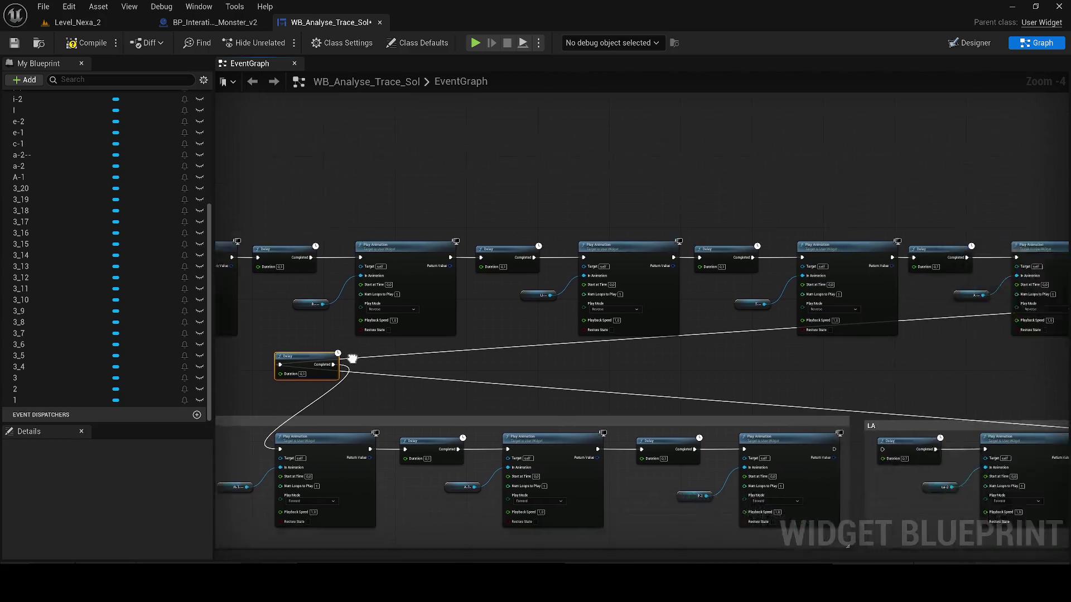
{"action": "scroll", "coordinate": [353, 359], "scroll_direction": "down", "scroll_amount": 2}
{"action": "scroll", "coordinate": [791, 381], "scroll_direction": "up", "scroll_amount": 4}
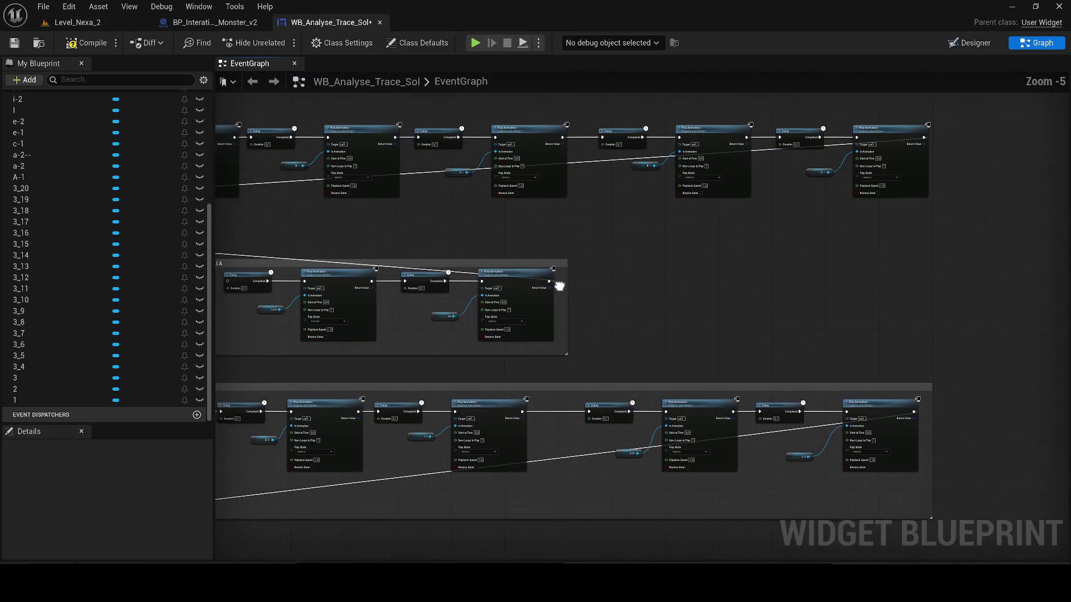
{"action": "scroll", "coordinate": [664, 276], "scroll_direction": "down", "scroll_amount": 3}
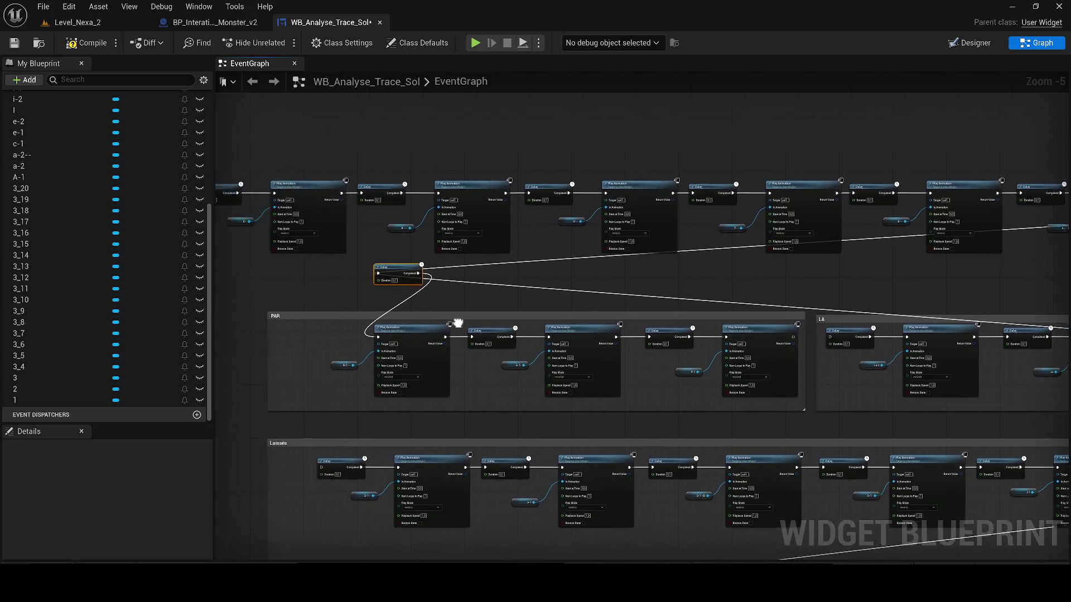
{"action": "left_click_drag", "start_coordinate": [351, 300], "coordinate": [456, 310]}
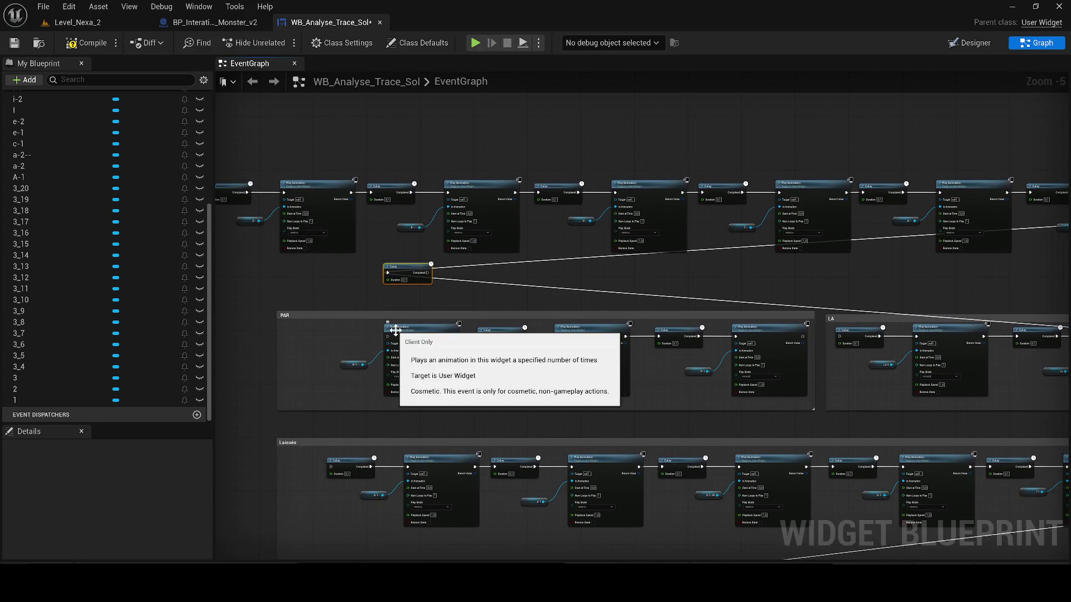
{"action": "mouse_move", "coordinate": [392, 275]}
{"action": "left_mouse_down"}
{"action": "mouse_move", "coordinate": [356, 275]}
{"action": "mouse_move", "coordinate": [336, 225]}
{"action": "left_mouse_up"}
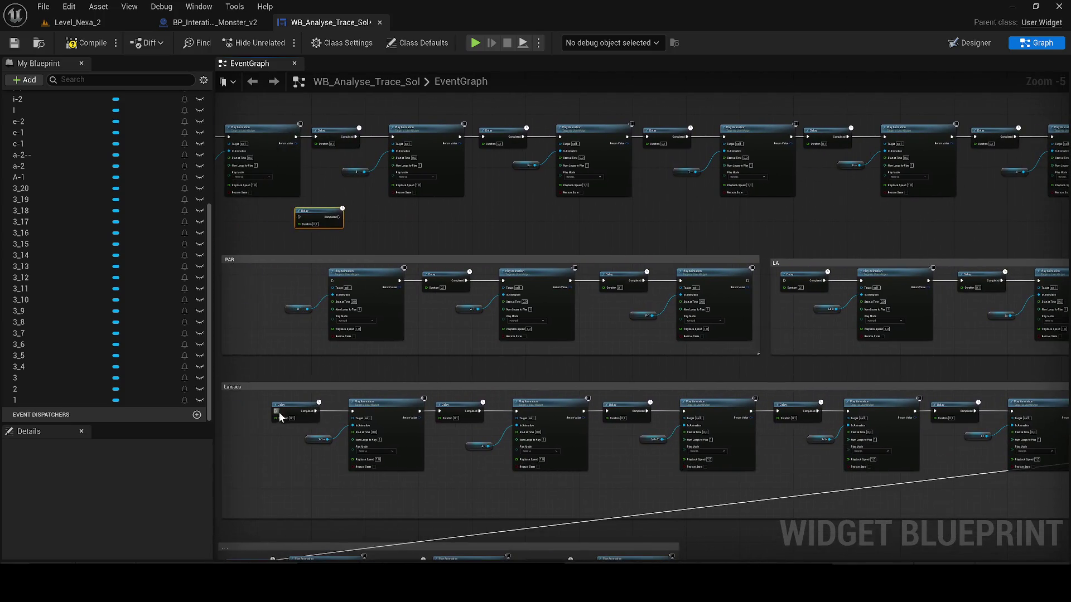
Step: Draw wires from the third group's first Delay and the Play Animation output toward their targets
{"action": "mouse_move", "coordinate": [274, 413]}
{"action": "left_mouse_down"}
{"action": "mouse_move", "coordinate": [986, 279]}
{"action": "mouse_move", "coordinate": [528, 319]}
{"action": "left_mouse_up"}
{"action": "scroll", "coordinate": [528, 319], "scroll_direction": "down", "scroll_amount": 1}
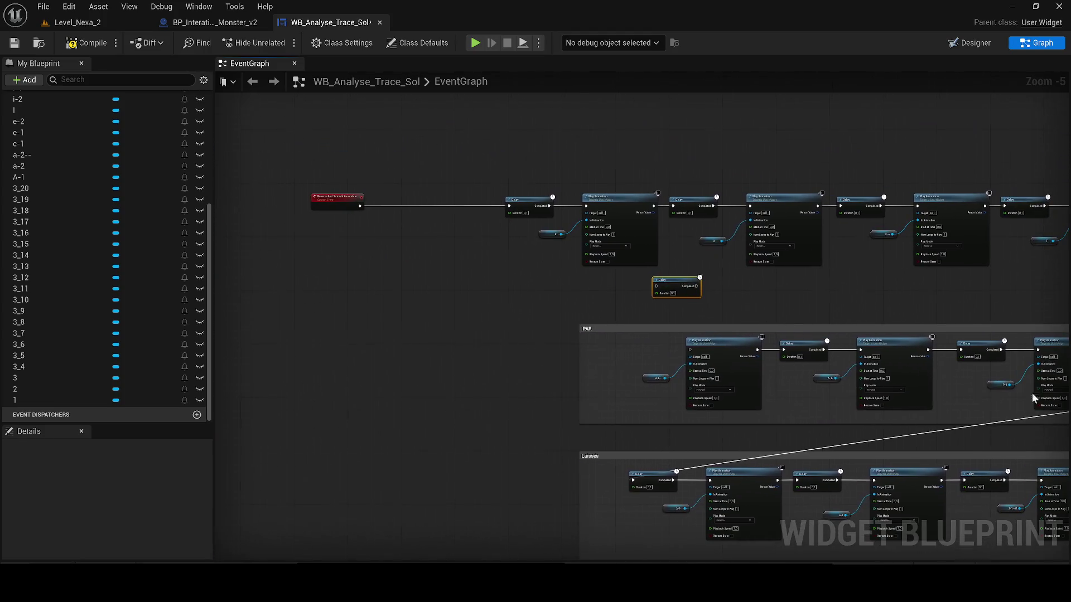
{"action": "scroll", "coordinate": [711, 372], "scroll_direction": "up", "scroll_amount": 2}
{"action": "left_click_drag", "start_coordinate": [774, 326], "coordinate": [1070, 243]}
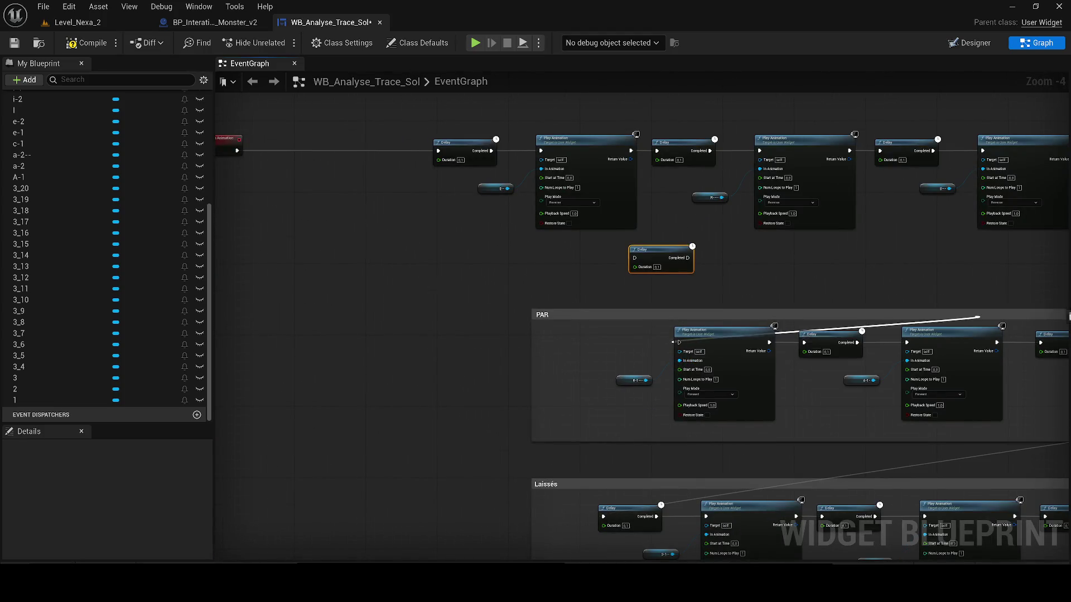
{"action": "scroll", "coordinate": [944, 239], "scroll_direction": "down", "scroll_amount": 5}
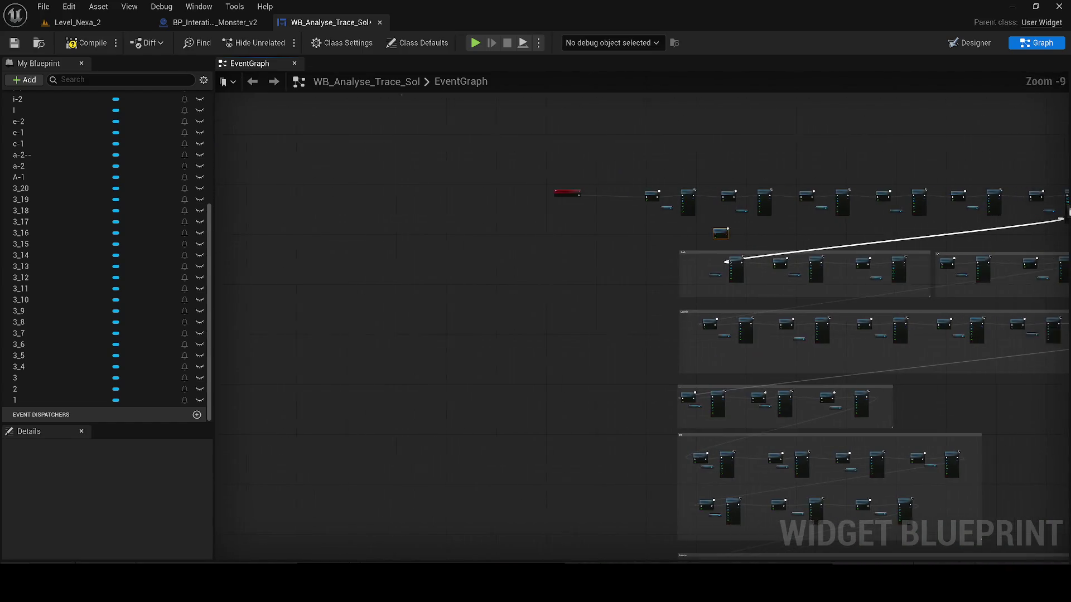
{"action": "mouse_move", "coordinate": [1069, 243]}
{"action": "left_mouse_down"}
{"action": "mouse_move", "coordinate": [1070, 199]}
{"action": "mouse_move", "coordinate": [883, 202]}
{"action": "mouse_move", "coordinate": [454, 318]}
{"action": "left_mouse_up"}
{"action": "scroll", "coordinate": [1070, 199], "scroll_direction": "up", "scroll_amount": 7}
{"action": "scroll", "coordinate": [958, 240], "scroll_direction": "down", "scroll_amount": 3}
{"action": "scroll", "coordinate": [455, 319], "scroll_direction": "up", "scroll_amount": 2}
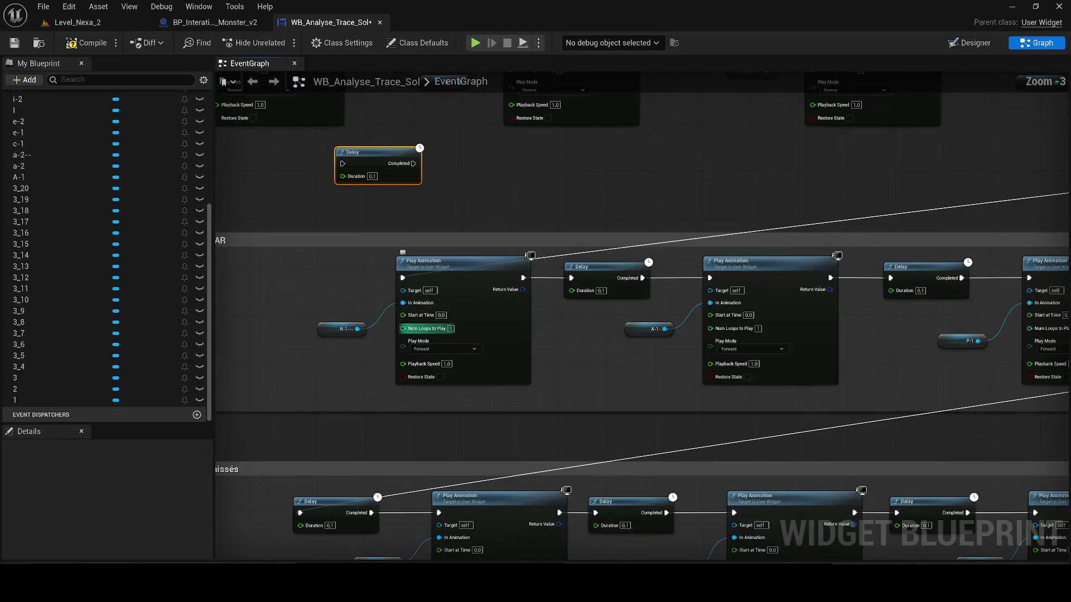
Step: Set the row's Play Animation nodes to Reverse play mode
{"action": "left_click", "coordinate": [428, 362]}
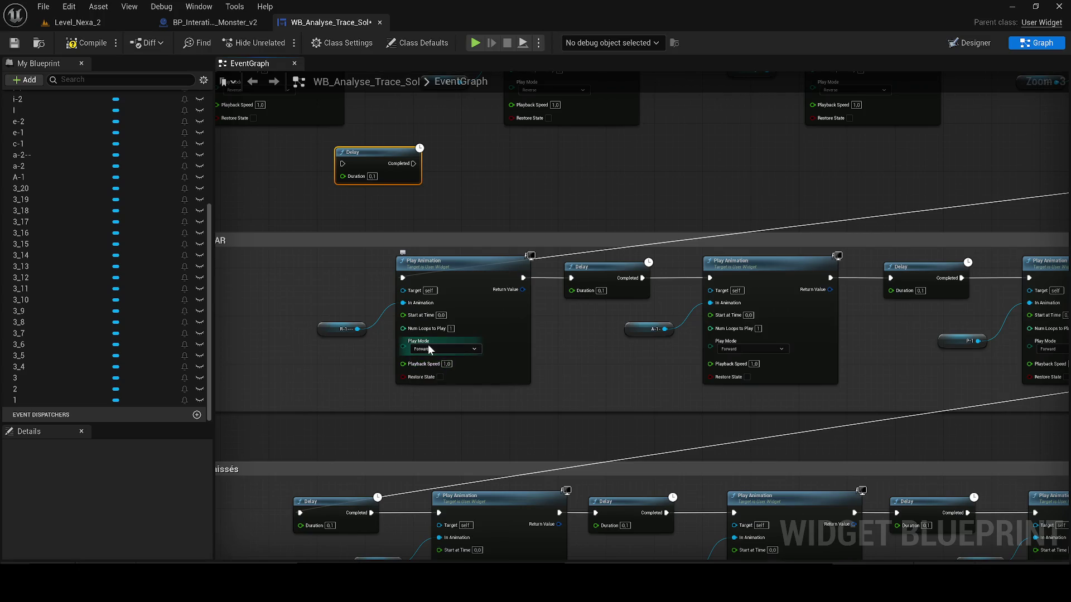
{"action": "left_click", "coordinate": [427, 345]}
{"action": "left_click", "coordinate": [448, 374]}
{"action": "left_click", "coordinate": [762, 348]}
{"action": "left_click", "coordinate": [749, 374]}
{"action": "left_click_drag", "start_coordinate": [806, 369], "coordinate": [762, 167]}
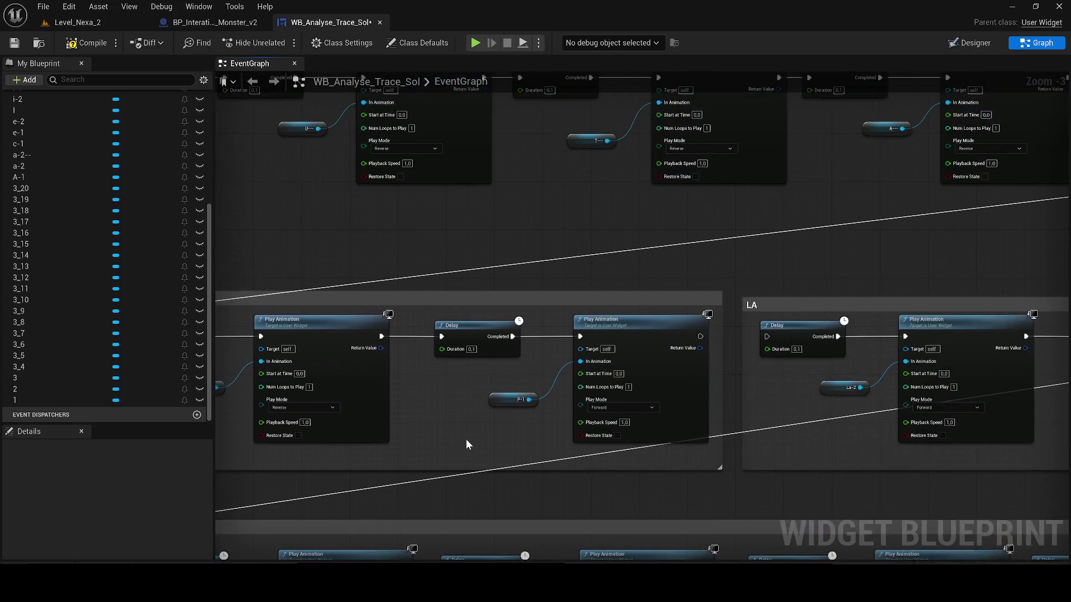
{"action": "left_click", "coordinate": [597, 434]}
{"action": "left_click", "coordinate": [930, 408]}
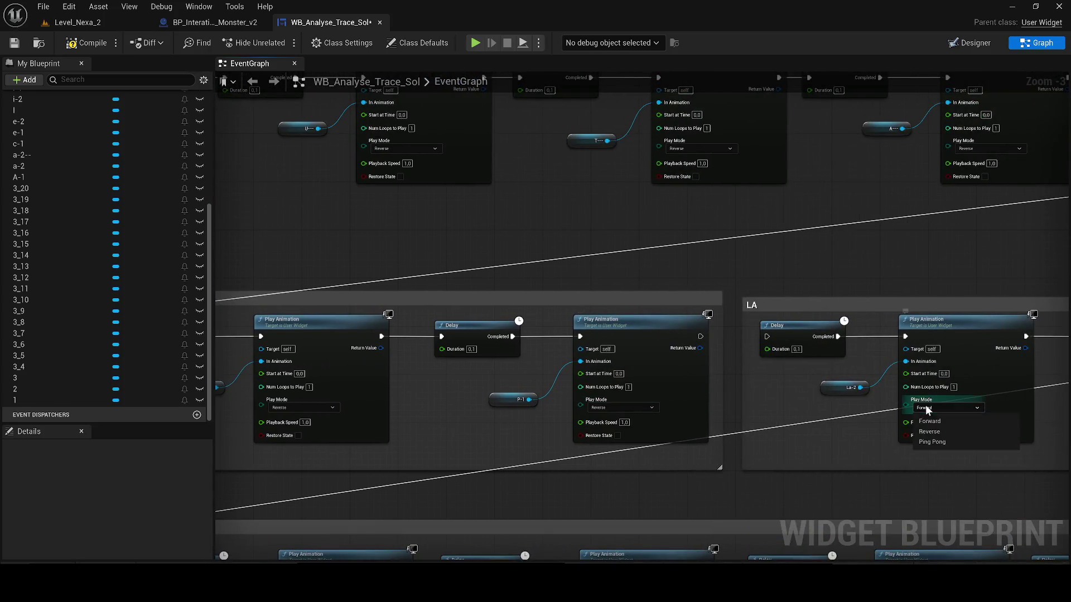
{"action": "left_click", "coordinate": [925, 431]}
Step: Paste a Delay into the PAR group, wire it to the first Play Animation and to the previous row's last animation
{"action": "left_click_drag", "start_coordinate": [988, 252], "coordinate": [874, 334]}
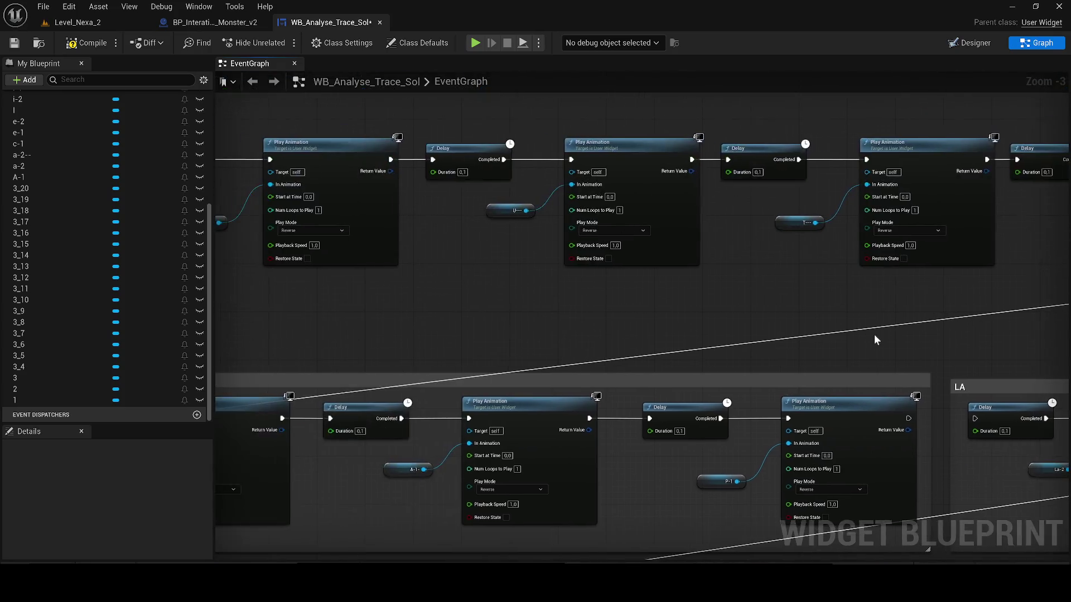
{"action": "scroll", "coordinate": [621, 315], "scroll_direction": "down", "scroll_amount": 1}
{"action": "key", "text": "ctrl+v"}
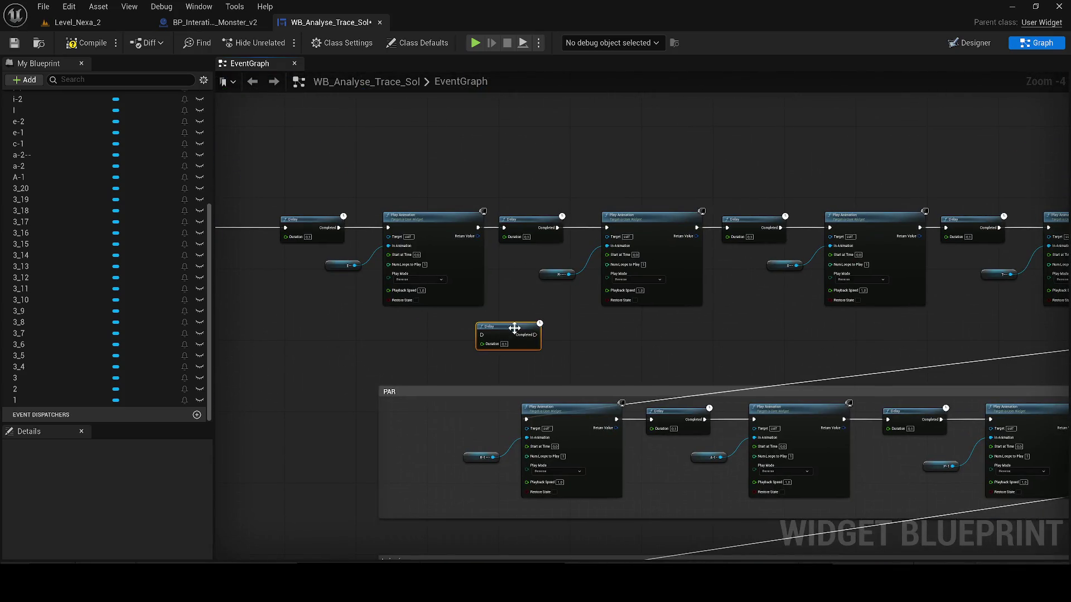
{"action": "scroll", "coordinate": [630, 337], "scroll_direction": "down", "scroll_amount": 5}
{"action": "scroll", "coordinate": [545, 334], "scroll_direction": "up", "scroll_amount": 3}
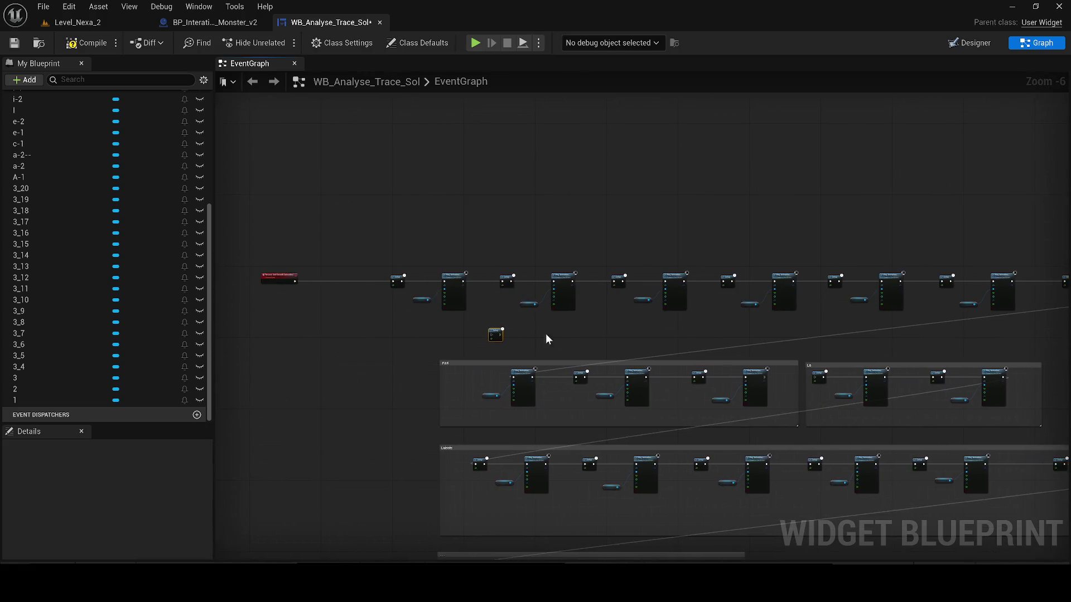
{"action": "scroll", "coordinate": [487, 332], "scroll_direction": "up", "scroll_amount": 2}
{"action": "left_click_drag", "start_coordinate": [488, 332], "coordinate": [428, 407]}
{"action": "scroll", "coordinate": [478, 416], "scroll_direction": "up", "scroll_amount": 2}
{"action": "left_click_drag", "start_coordinate": [545, 427], "coordinate": [496, 426]}
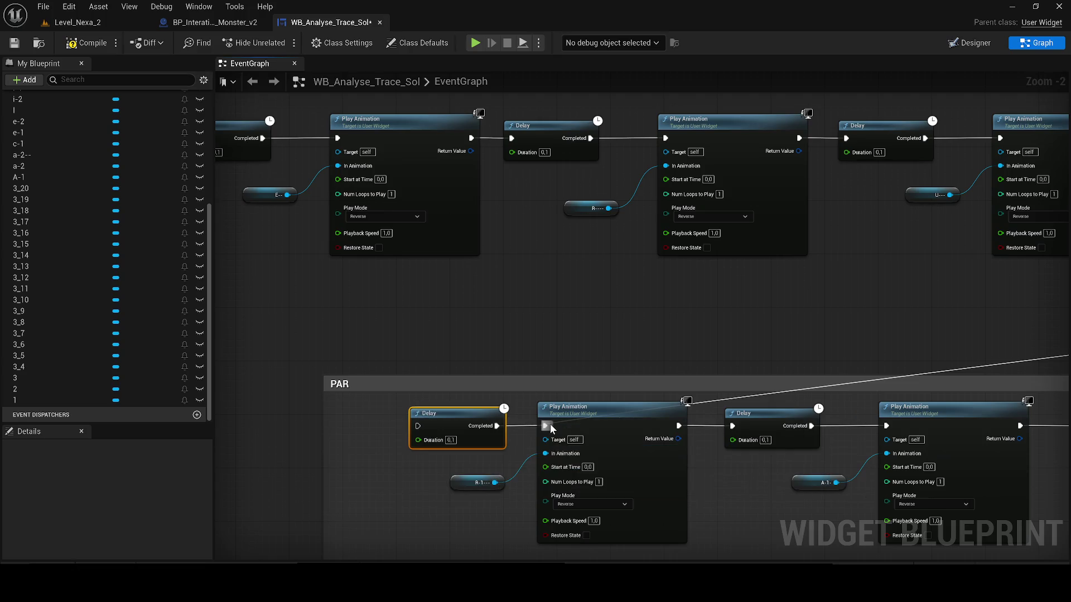
{"action": "mouse_move", "coordinate": [409, 419]}
{"action": "left_mouse_down"}
{"action": "mouse_move", "coordinate": [486, 380]}
{"action": "mouse_move", "coordinate": [408, 423]}
{"action": "mouse_move", "coordinate": [643, 368]}
{"action": "left_mouse_up"}
{"action": "scroll", "coordinate": [425, 431], "scroll_direction": "down", "scroll_amount": 8}
{"action": "scroll", "coordinate": [980, 311], "scroll_direction": "up", "scroll_amount": 7}
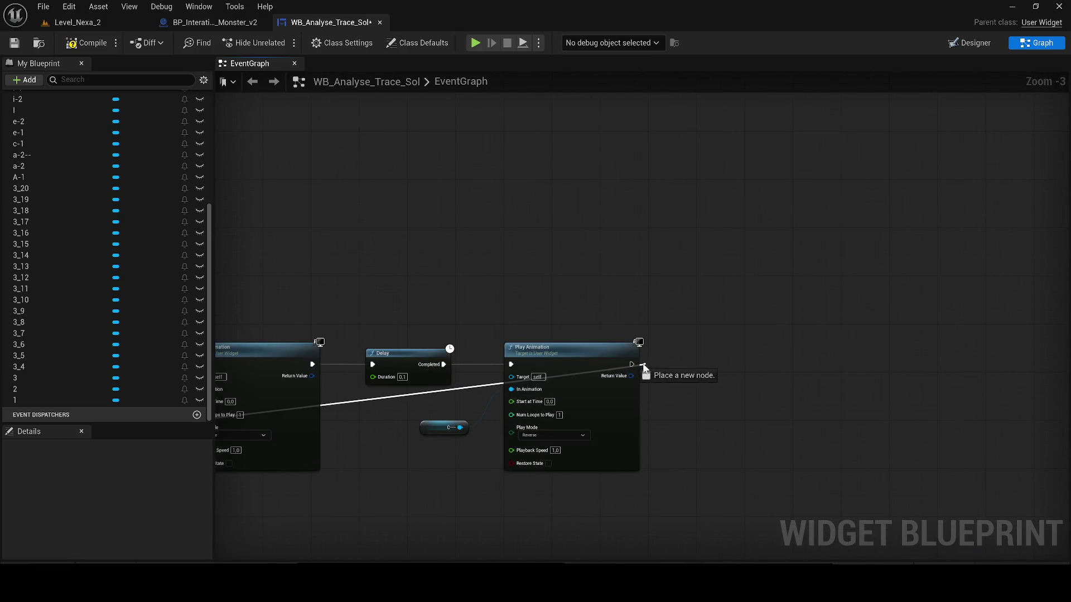
{"action": "mouse_move", "coordinate": [631, 365]}
{"action": "left_mouse_down"}
{"action": "mouse_move", "coordinate": [557, 386]}
{"action": "mouse_move", "coordinate": [448, 389]}
{"action": "left_mouse_up"}
{"action": "scroll", "coordinate": [585, 377], "scroll_direction": "down", "scroll_amount": 7}
{"action": "scroll", "coordinate": [184, 437], "scroll_direction": "up", "scroll_amount": 1}
{"action": "scroll", "coordinate": [382, 441], "scroll_direction": "up", "scroll_amount": 5}
{"action": "scroll", "coordinate": [737, 291], "scroll_direction": "down", "scroll_amount": 6}
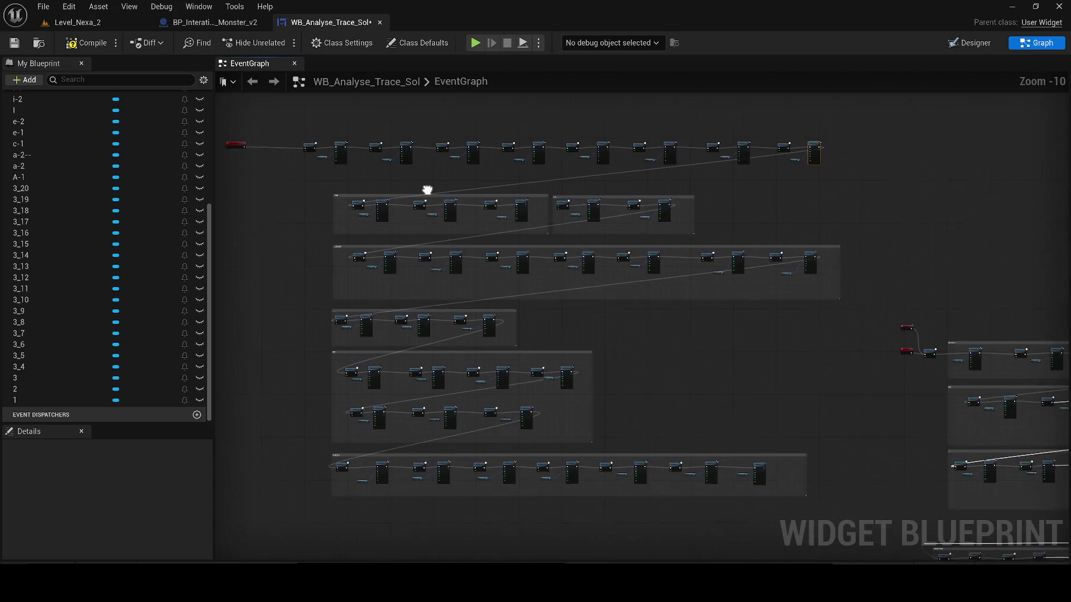
{"action": "scroll", "coordinate": [421, 207], "scroll_direction": "down", "scroll_amount": 2}
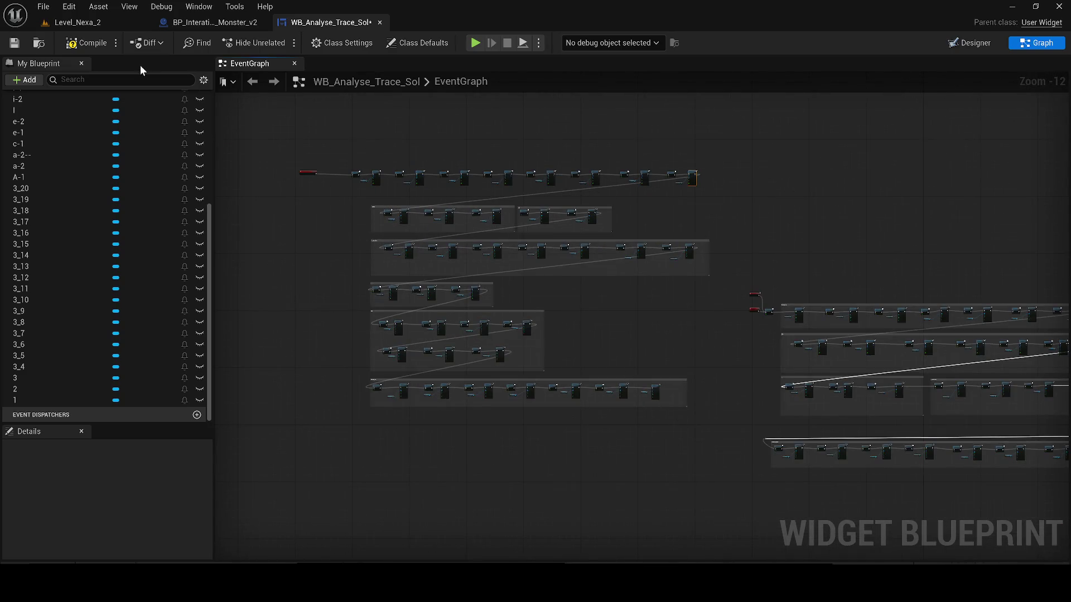
Step: Switch to the level editor, run a brief test play, and frame the trace actor
{"action": "left_click", "coordinate": [67, 23]}
{"action": "left_click", "coordinate": [279, 46]}
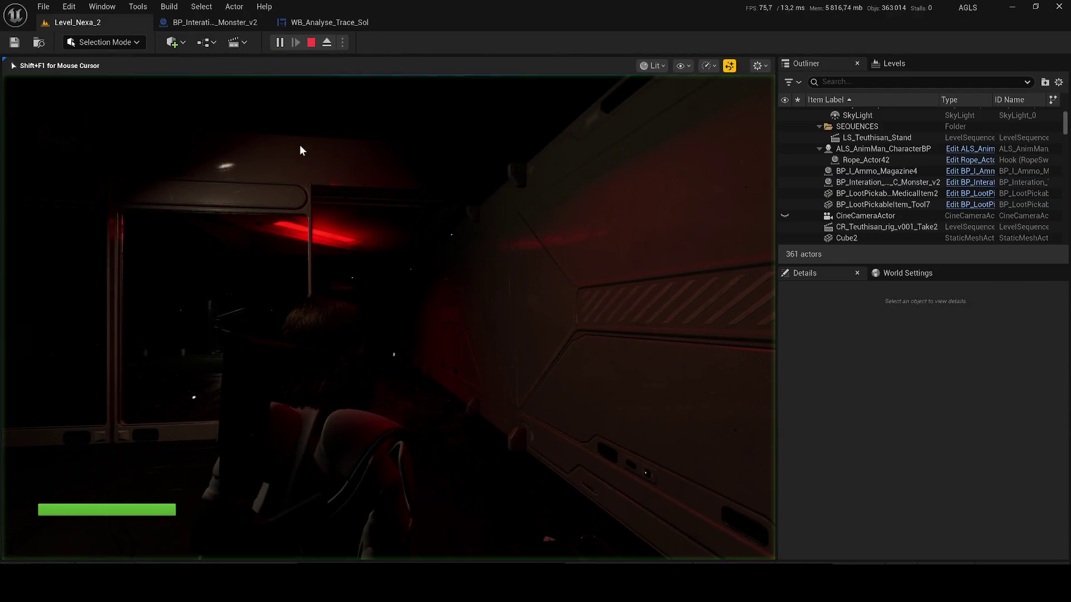
{"action": "key", "text": "Escape"}
{"action": "key", "text": "f"}
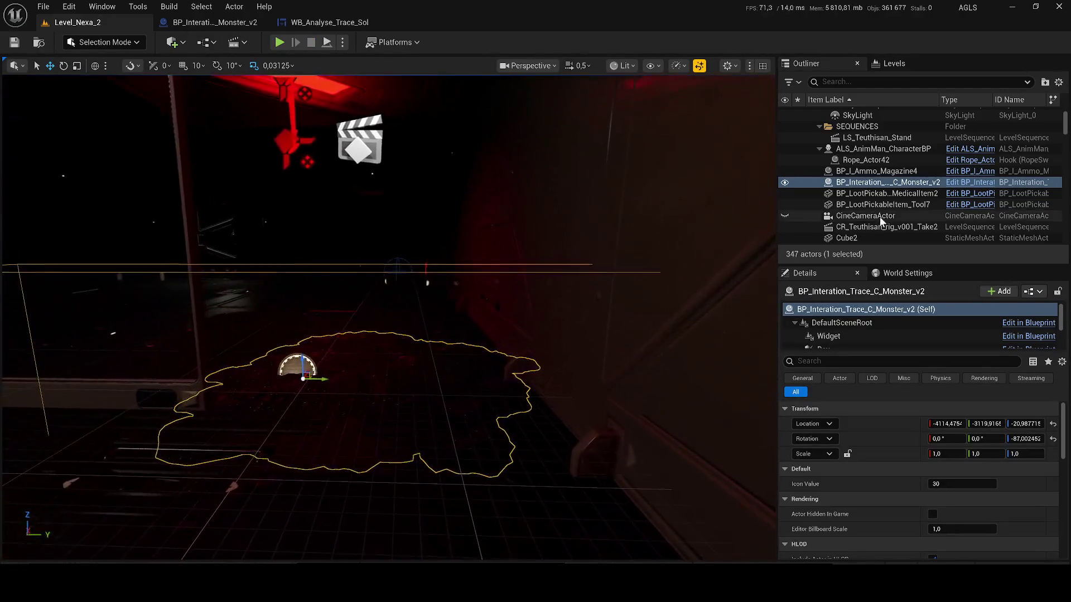
Step: Move the trace actor's Widget component slightly toward the wall and higher, save, and start a test play
{"action": "left_click", "coordinate": [832, 336]}
{"action": "key", "text": "f"}
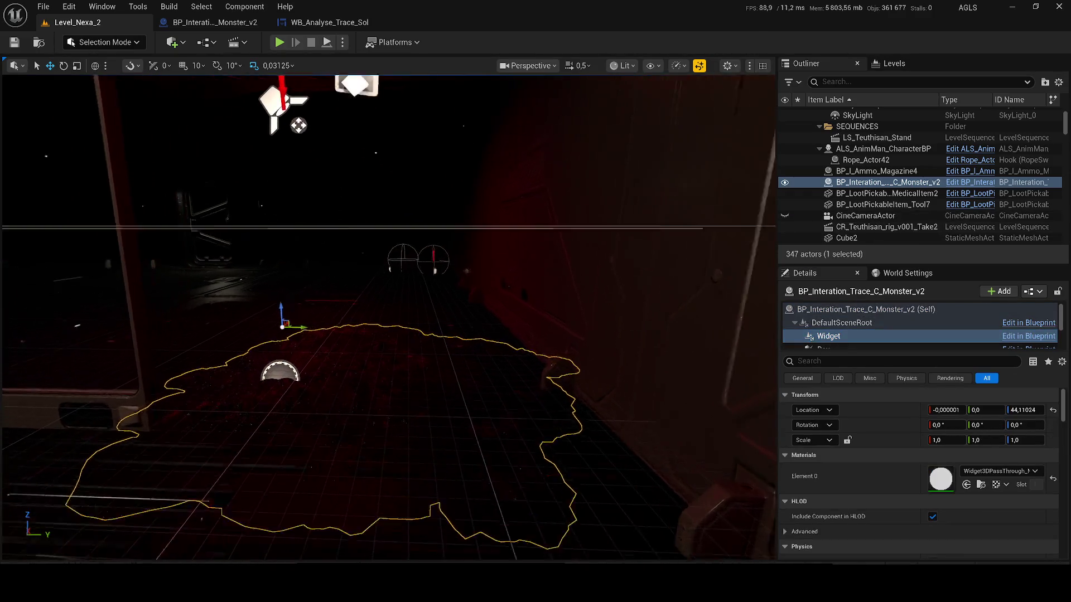
{"action": "left_click_drag", "start_coordinate": [353, 330], "coordinate": [342, 352]}
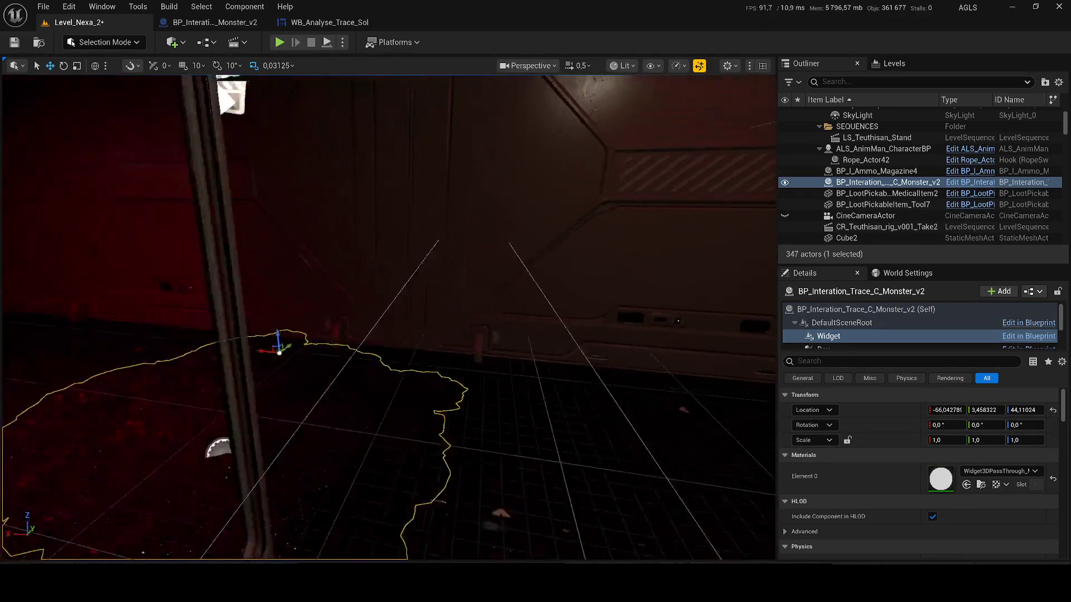
{"action": "left_click_drag", "start_coordinate": [470, 310], "coordinate": [470, 303]}
{"action": "key", "text": "ctrl+s"}
{"action": "key", "text": "alt+p"}
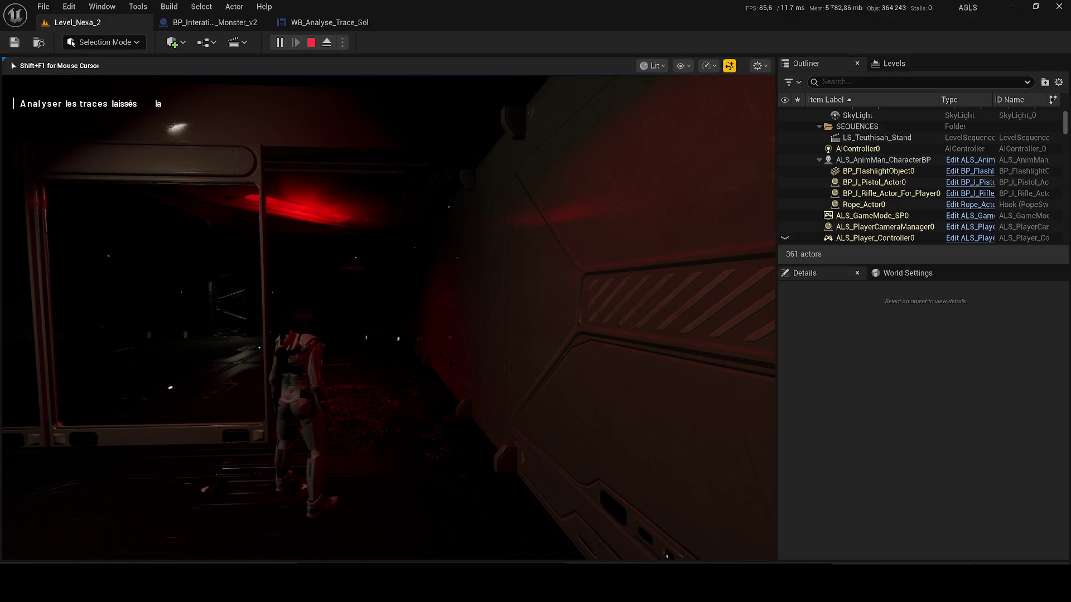
{"action": "key", "text": "Escape"}
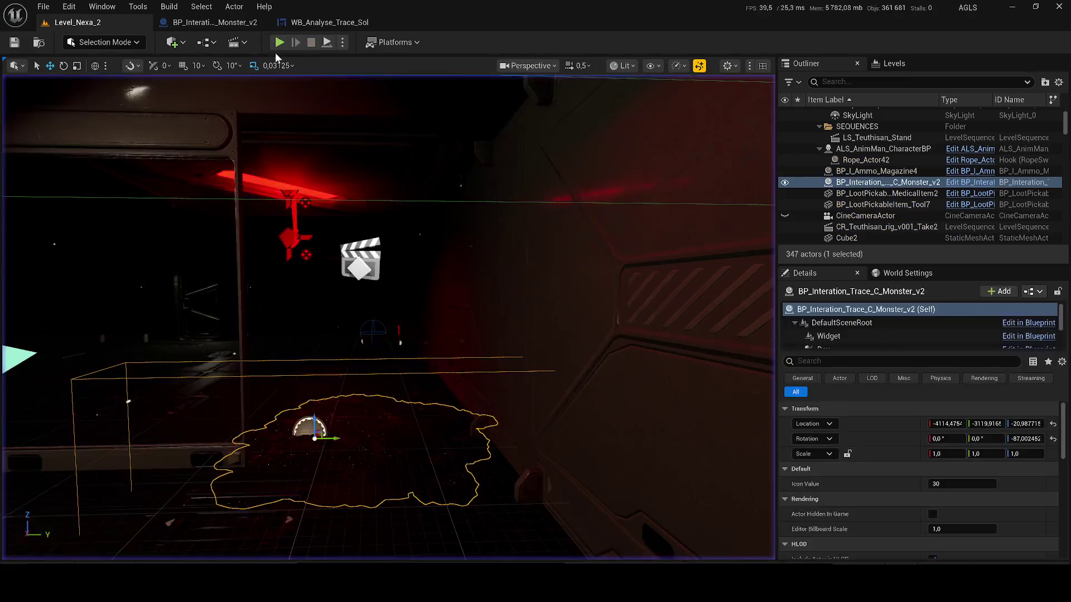
Step: Return to the WB_Analyse_Trace_Sol event graph, dismissing a stray action menu
{"action": "left_click", "coordinate": [200, 24]}
{"action": "scroll", "coordinate": [387, 334], "scroll_direction": "down", "scroll_amount": 8}
{"action": "left_click", "coordinate": [307, 24]}
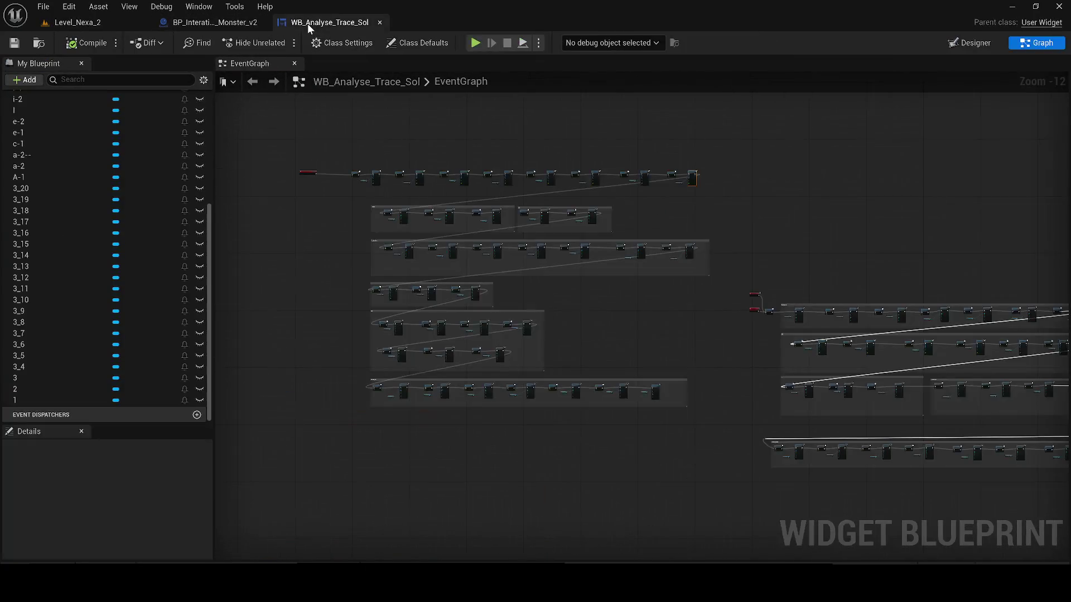
{"action": "scroll", "coordinate": [332, 212], "scroll_direction": "up", "scroll_amount": 4}
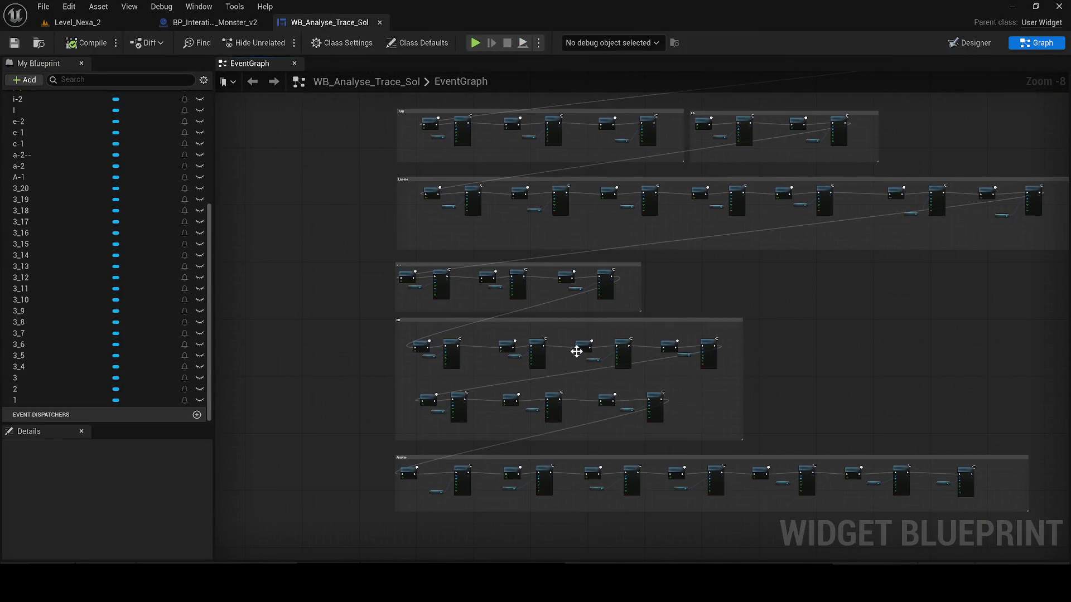
{"action": "scroll", "coordinate": [553, 347], "scroll_direction": "up", "scroll_amount": 3}
{"action": "scroll", "coordinate": [335, 185], "scroll_direction": "down", "scroll_amount": 6}
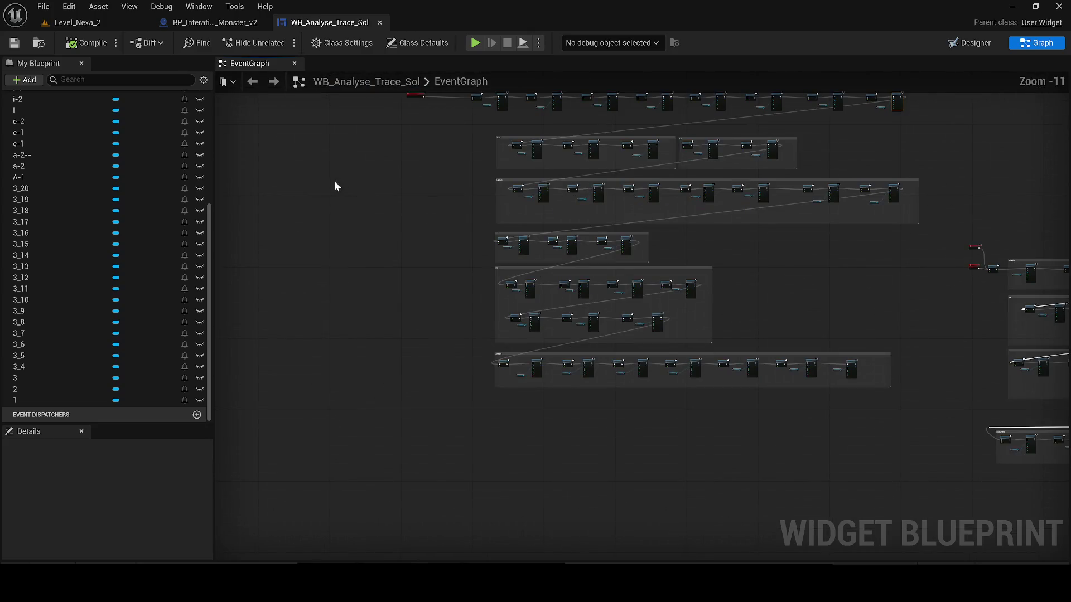
{"action": "right_click", "coordinate": [560, 269]}
{"action": "left_click", "coordinate": [949, 429]}
{"action": "scroll", "coordinate": [720, 413], "scroll_direction": "up", "scroll_amount": 1}
{"action": "scroll", "coordinate": [626, 414], "scroll_direction": "up", "scroll_amount": 5}
Step: Pan across the event graph to review each comment group, including EN and Laissés
{"action": "mouse_move", "coordinate": [625, 414]}
{"action": "left_mouse_down"}
{"action": "mouse_move", "coordinate": [669, 422]}
{"action": "mouse_move", "coordinate": [661, 430]}
{"action": "left_mouse_up"}
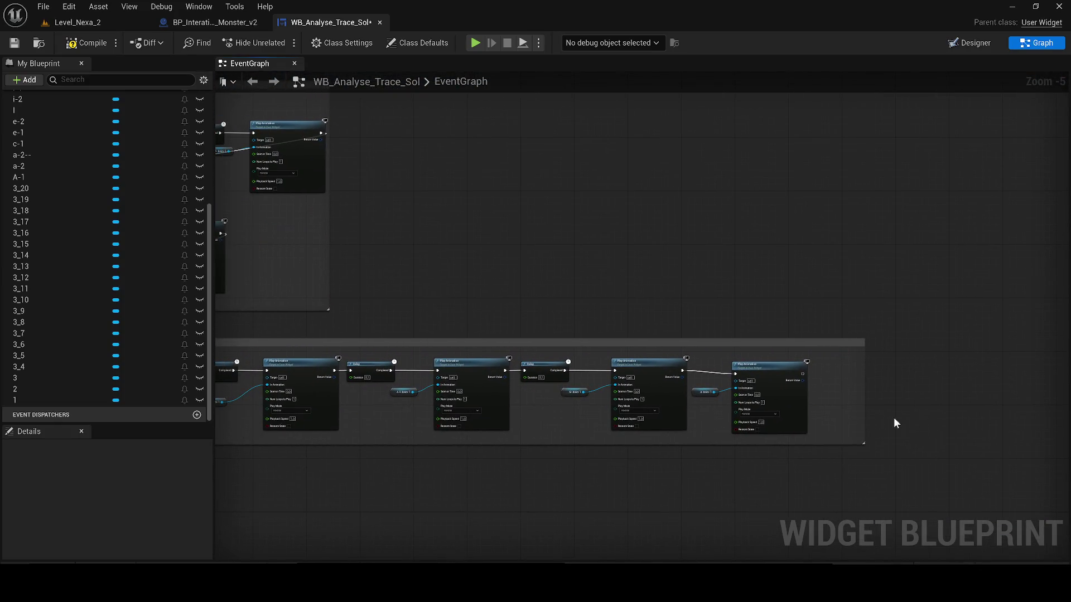
{"action": "mouse_move", "coordinate": [455, 318]}
{"action": "left_mouse_down"}
{"action": "mouse_move", "coordinate": [880, 293]}
{"action": "mouse_move", "coordinate": [853, 345]}
{"action": "left_mouse_up"}
{"action": "scroll", "coordinate": [943, 349], "scroll_direction": "up", "scroll_amount": 1}
{"action": "left_click_drag", "start_coordinate": [943, 350], "coordinate": [791, 311]}
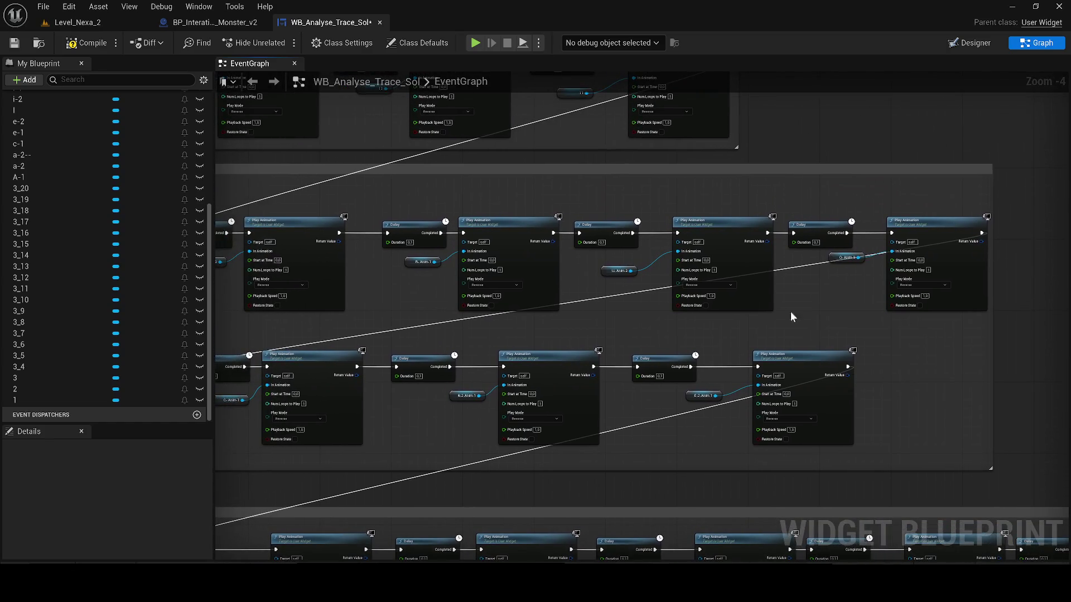
{"action": "left_click_drag", "start_coordinate": [725, 312], "coordinate": [899, 402]}
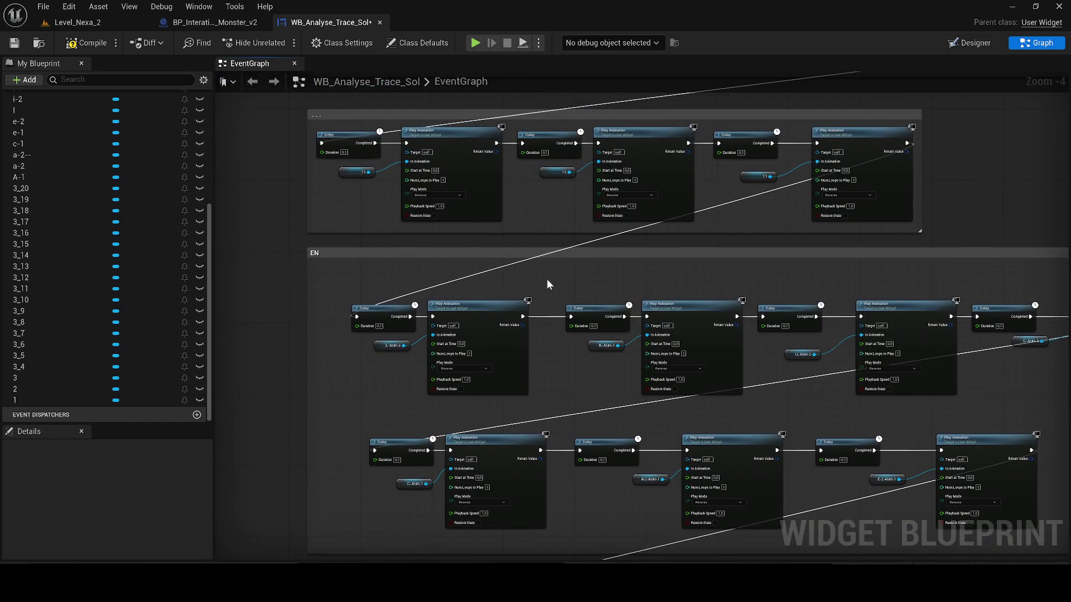
{"action": "left_click_drag", "start_coordinate": [547, 279], "coordinate": [572, 443]}
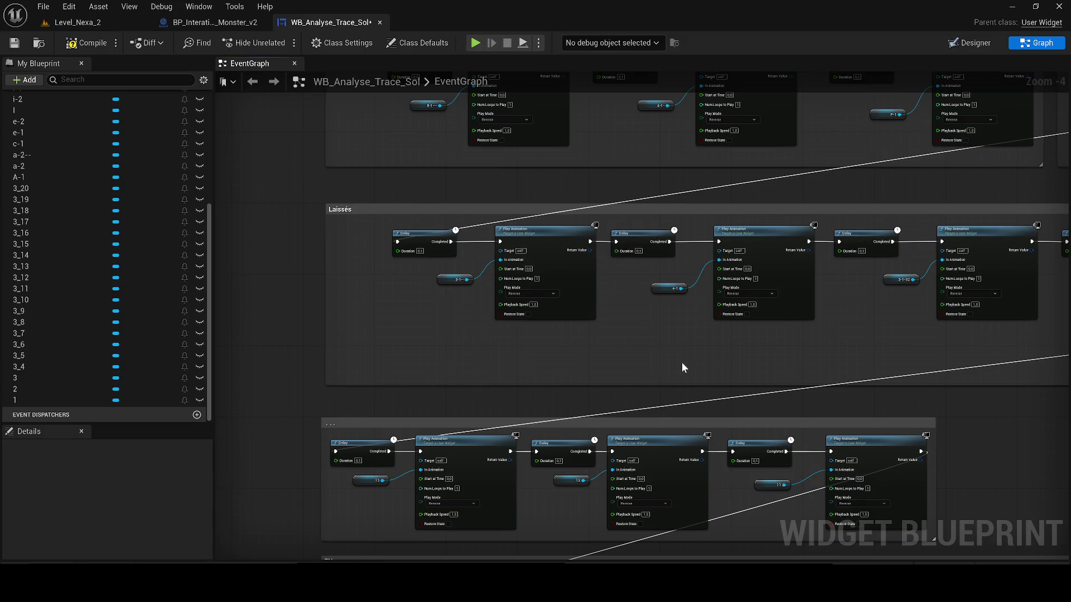
{"action": "left_click_drag", "start_coordinate": [930, 302], "coordinate": [679, 164]}
{"action": "mouse_move", "coordinate": [942, 555]}
{"action": "left_mouse_down"}
{"action": "mouse_move", "coordinate": [652, 402]}
{"action": "mouse_move", "coordinate": [567, 342]}
{"action": "mouse_move", "coordinate": [245, 406]}
{"action": "mouse_move", "coordinate": [825, 376]}
{"action": "mouse_move", "coordinate": [409, 411]}
{"action": "left_mouse_up"}
{"action": "scroll", "coordinate": [498, 405], "scroll_direction": "down", "scroll_amount": 1}
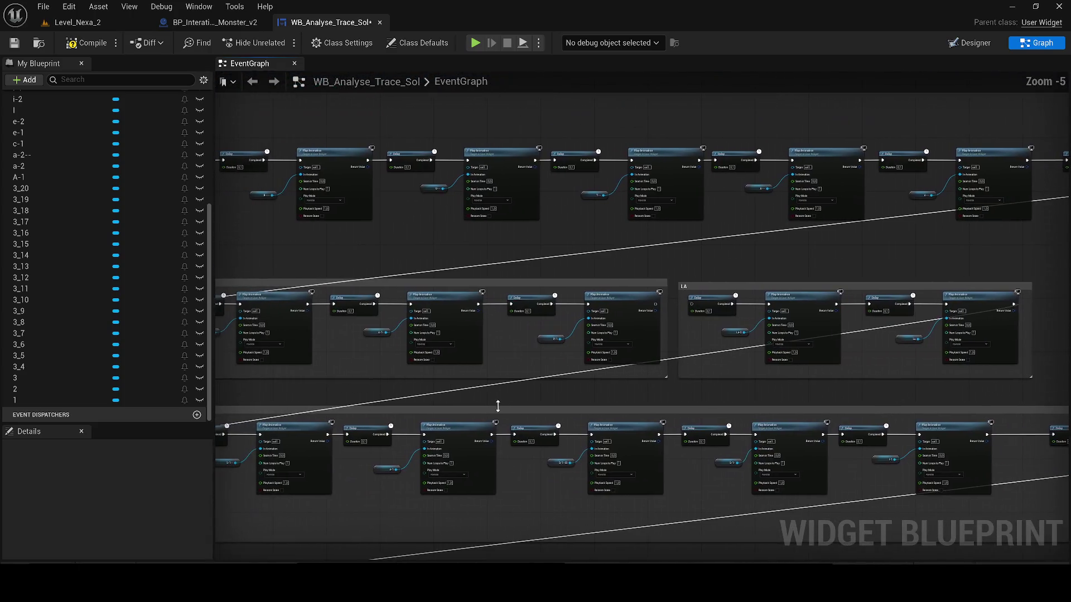
Step: Move the LA comment group onto the PAR row, ahead of the PAR group
{"action": "left_click", "coordinate": [685, 285]}
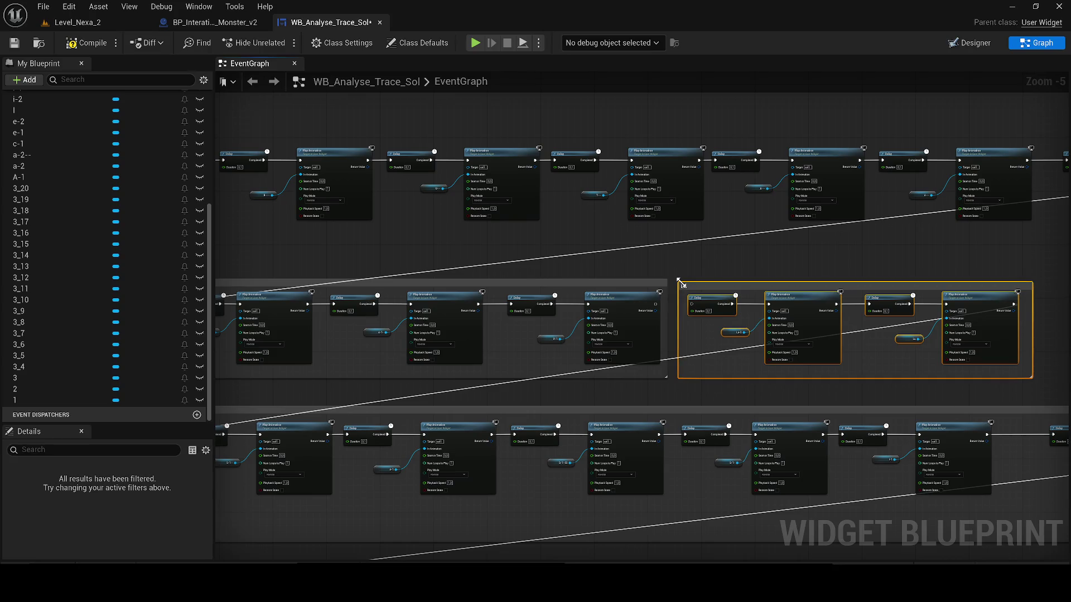
{"action": "left_click_drag", "start_coordinate": [625, 397], "coordinate": [861, 361]}
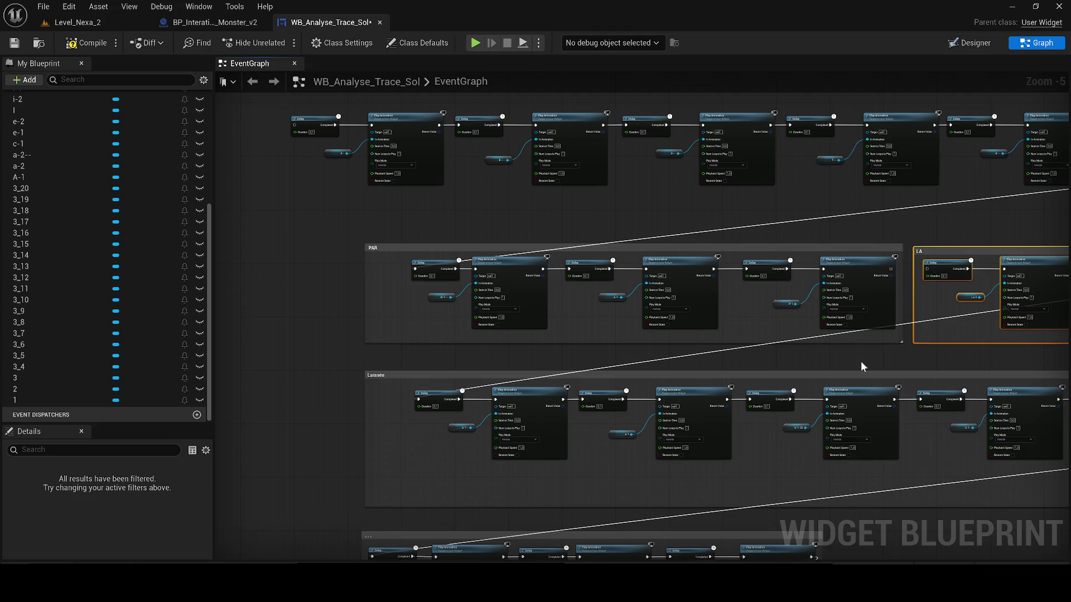
{"action": "left_click_drag", "start_coordinate": [1063, 251], "coordinate": [444, 270]}
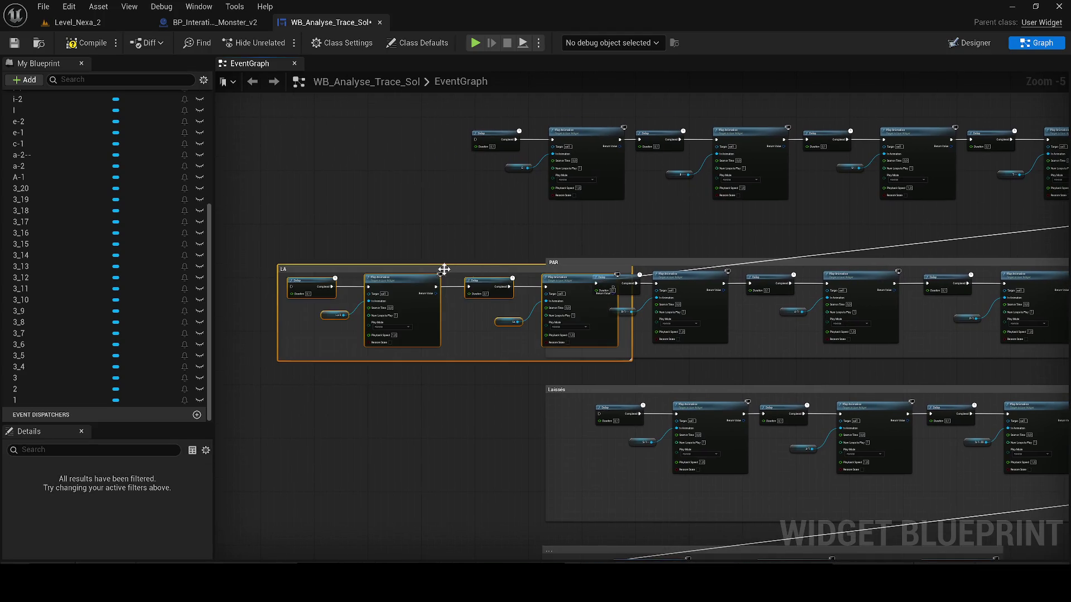
{"action": "mouse_move", "coordinate": [444, 270]}
{"action": "left_mouse_down"}
{"action": "mouse_move", "coordinate": [695, 323]}
{"action": "mouse_move", "coordinate": [287, 401]}
{"action": "mouse_move", "coordinate": [776, 276]}
{"action": "left_mouse_up"}
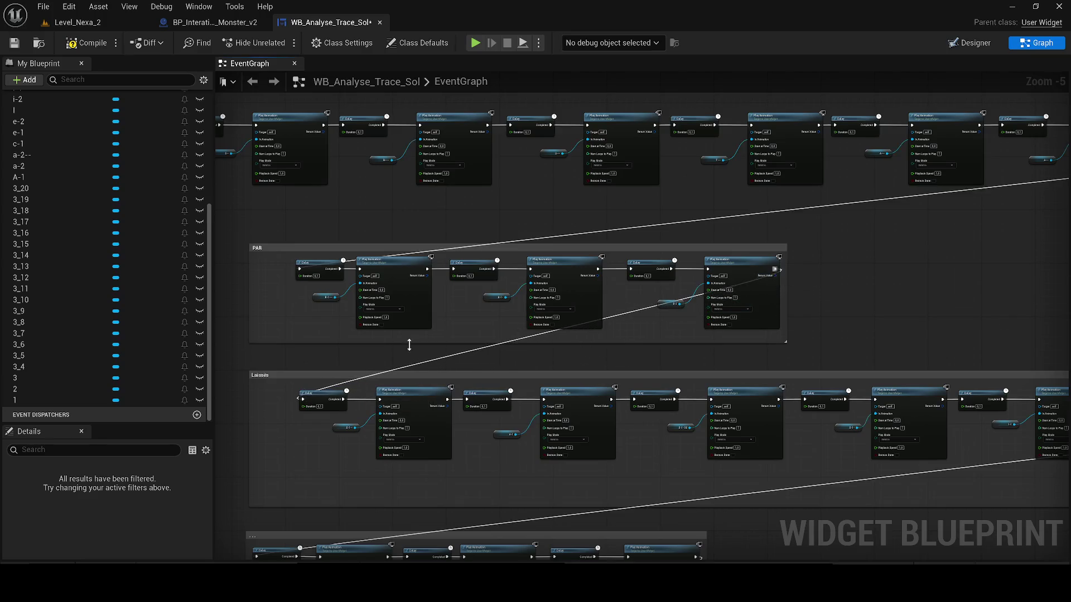
{"action": "left_click_drag", "start_coordinate": [410, 342], "coordinate": [944, 371]}
{"action": "scroll", "coordinate": [491, 342], "scroll_direction": "up", "scroll_amount": 2}
{"action": "scroll", "coordinate": [676, 359], "scroll_direction": "down", "scroll_amount": 1}
{"action": "scroll", "coordinate": [676, 358], "scroll_direction": "down", "scroll_amount": 1}
Step: Wire the previous row's last animation into the LA Delay and LA onward to PAR, then return to the level editor
{"action": "mouse_move", "coordinate": [846, 329]}
{"action": "left_mouse_down"}
{"action": "mouse_move", "coordinate": [655, 315]}
{"action": "mouse_move", "coordinate": [670, 314]}
{"action": "mouse_move", "coordinate": [277, 411]}
{"action": "left_mouse_up"}
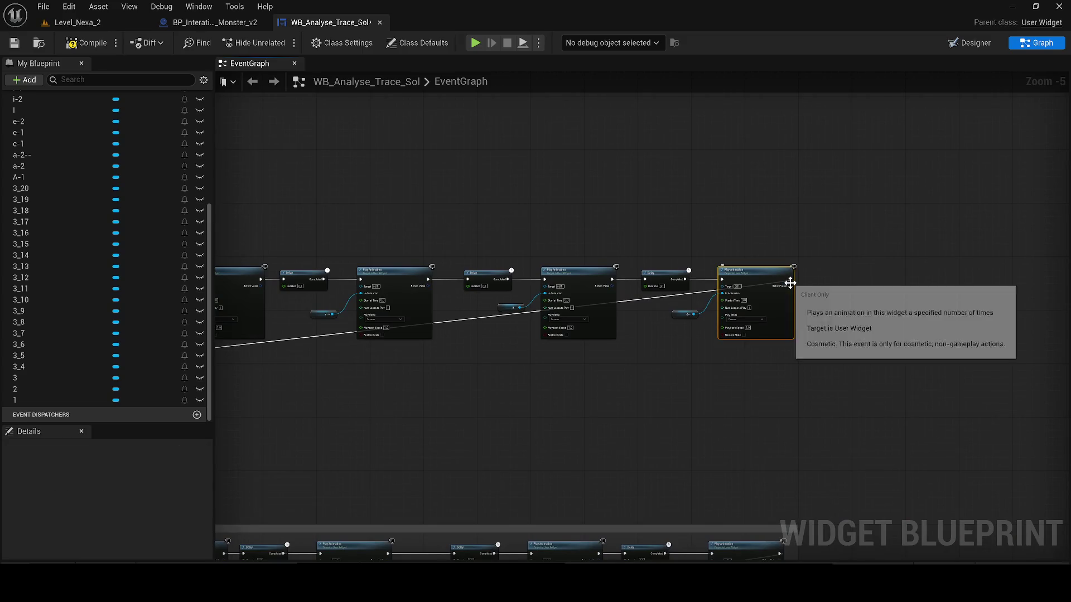
{"action": "mouse_move", "coordinate": [720, 279]}
{"action": "left_mouse_down"}
{"action": "mouse_move", "coordinate": [114, 260]}
{"action": "mouse_move", "coordinate": [134, 349]}
{"action": "left_mouse_up"}
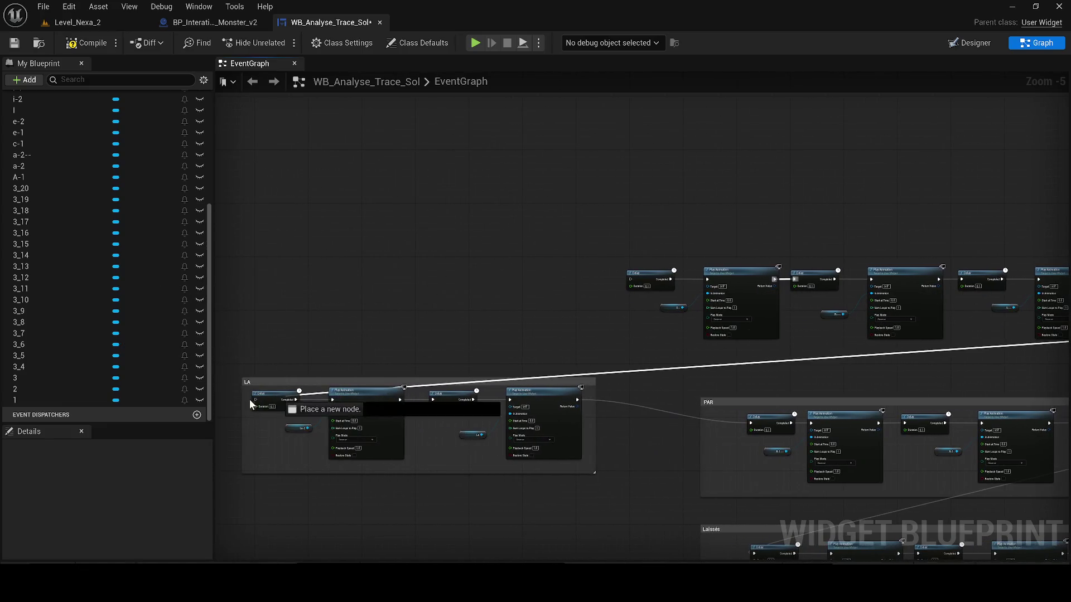
{"action": "left_click_drag", "start_coordinate": [134, 350], "coordinate": [257, 400]}
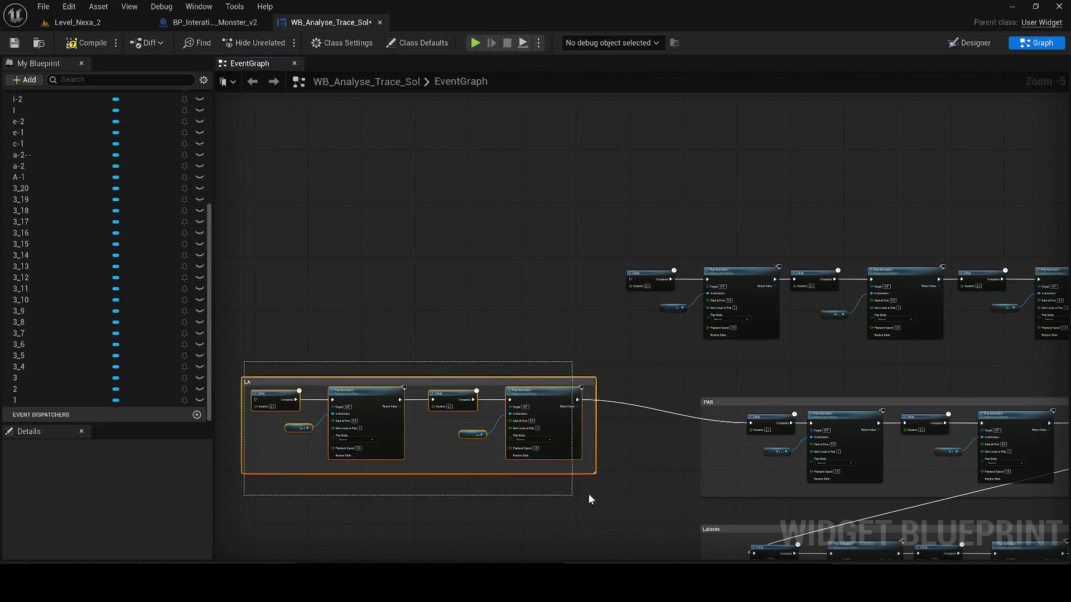
{"action": "left_click_drag", "start_coordinate": [380, 467], "coordinate": [588, 494]}
{"action": "scroll", "coordinate": [898, 138], "scroll_direction": "down", "scroll_amount": 7}
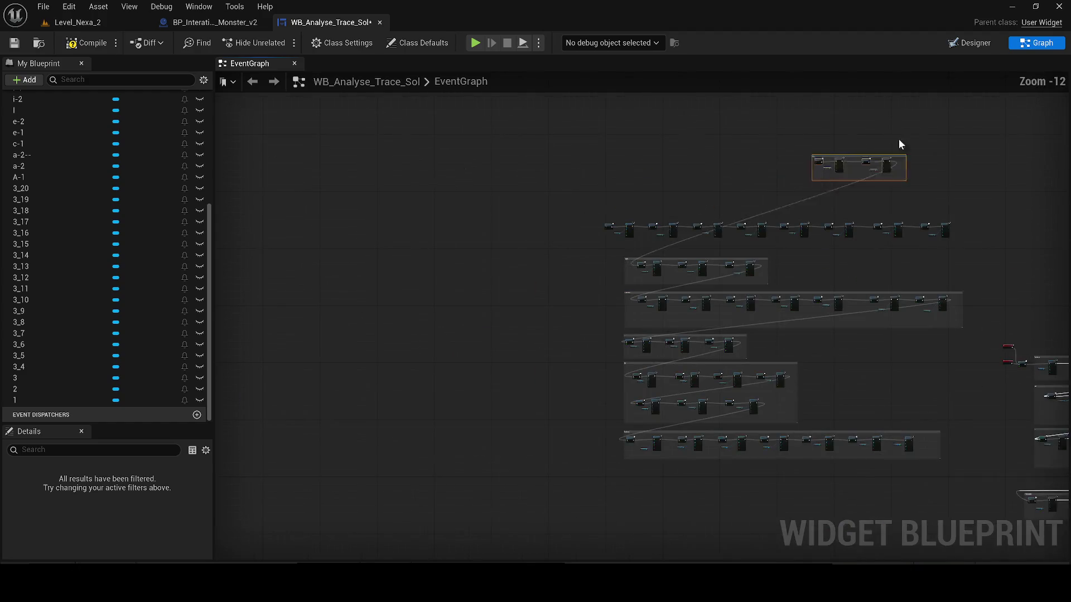
{"action": "scroll", "coordinate": [1008, 254], "scroll_direction": "up", "scroll_amount": 2}
{"action": "scroll", "coordinate": [1007, 254], "scroll_direction": "up", "scroll_amount": 9}
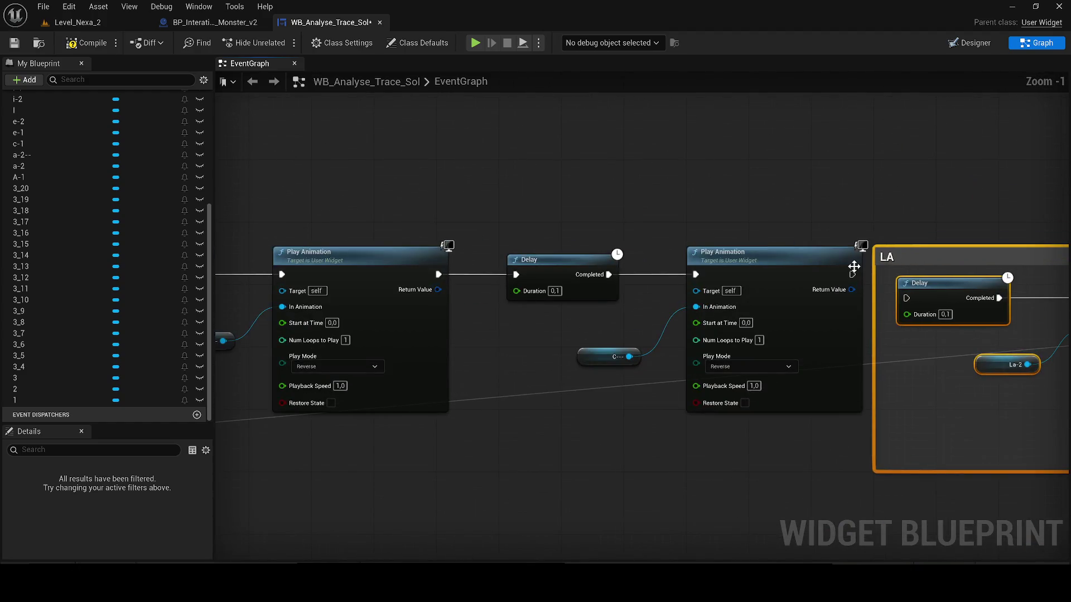
{"action": "scroll", "coordinate": [456, 203], "scroll_direction": "down", "scroll_amount": 5}
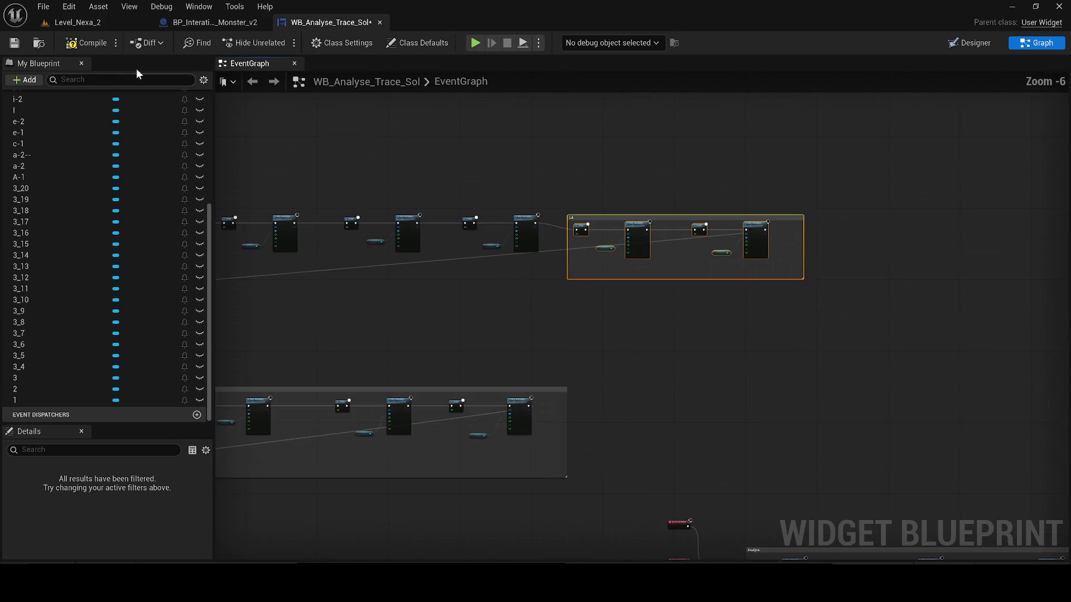
{"action": "left_click", "coordinate": [77, 21]}
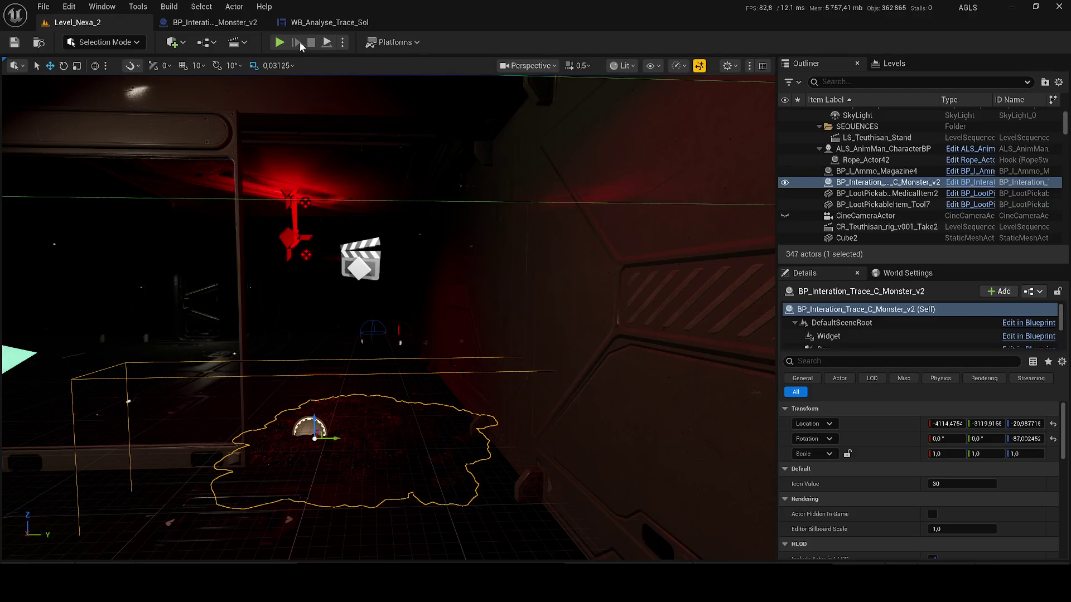
Step: Attempt a play session, cancel it on compile errors, and check the widget graph
{"action": "key", "text": "alt+p"}
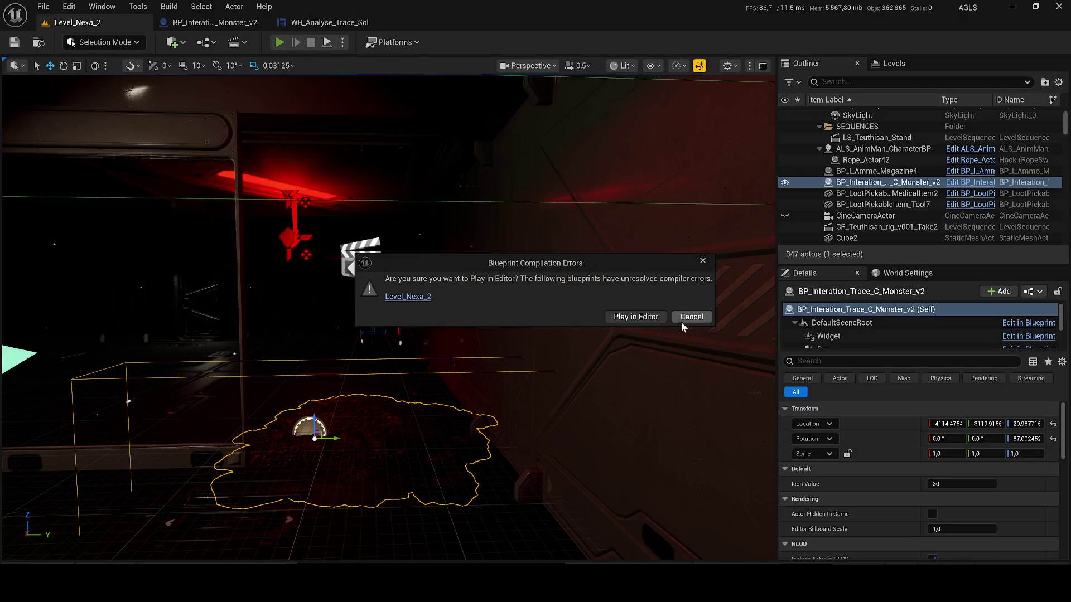
{"action": "left_click", "coordinate": [691, 316]}
{"action": "left_click", "coordinate": [329, 23]}
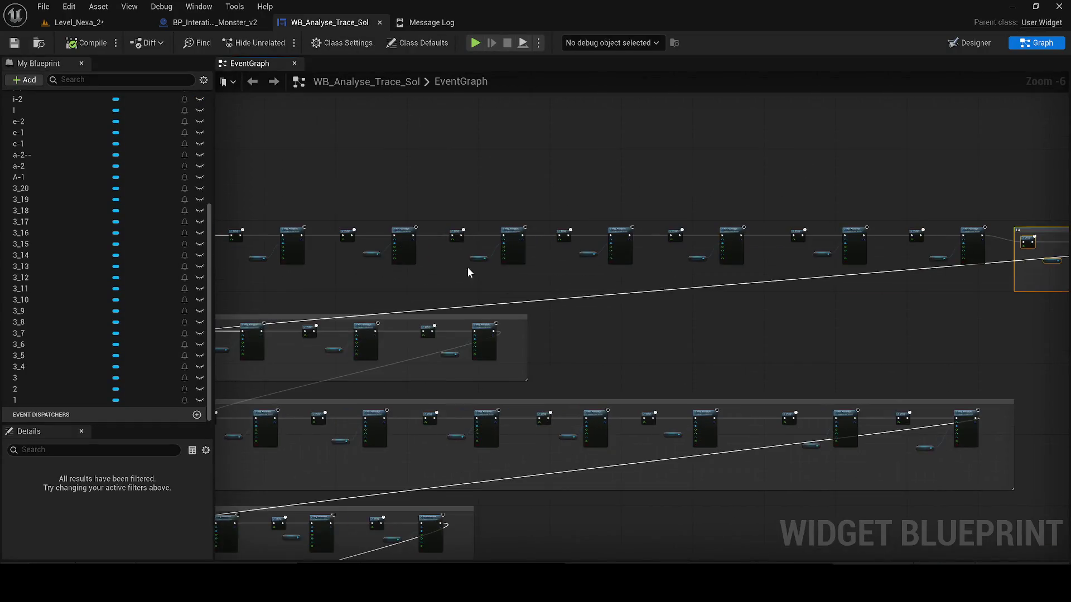
{"action": "scroll", "coordinate": [694, 275], "scroll_direction": "down", "scroll_amount": 2}
{"action": "scroll", "coordinate": [553, 251], "scroll_direction": "up", "scroll_amount": 4}
{"action": "scroll", "coordinate": [523, 282], "scroll_direction": "down", "scroll_amount": 5}
{"action": "scroll", "coordinate": [710, 343], "scroll_direction": "down", "scroll_amount": 2}
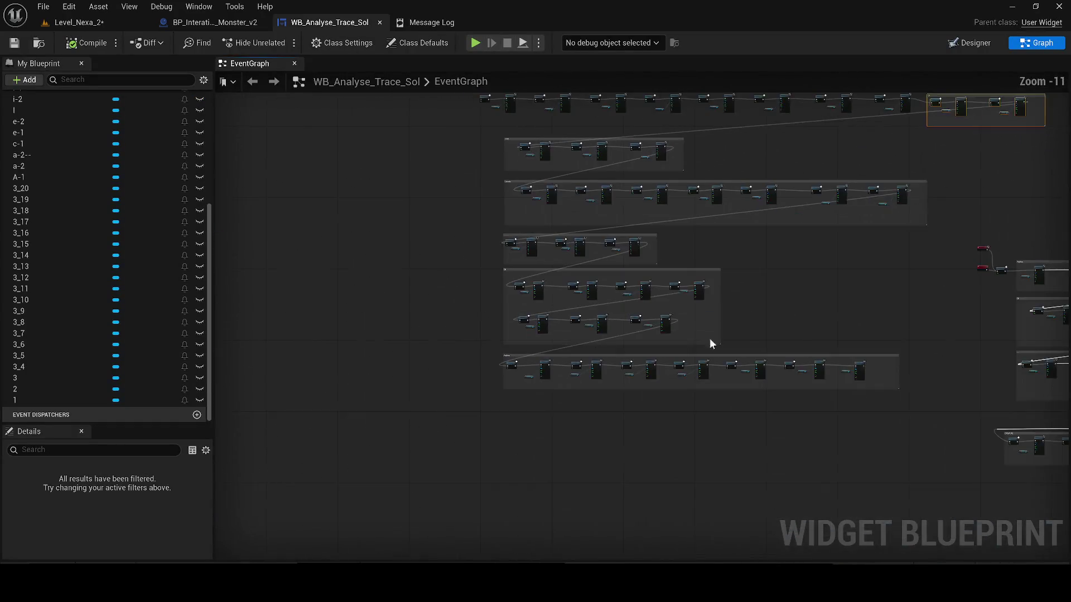
{"action": "scroll", "coordinate": [718, 262], "scroll_direction": "up", "scroll_amount": 2}
{"action": "scroll", "coordinate": [712, 267], "scroll_direction": "down", "scroll_amount": 3}
{"action": "scroll", "coordinate": [785, 257], "scroll_direction": "up", "scroll_amount": 3}
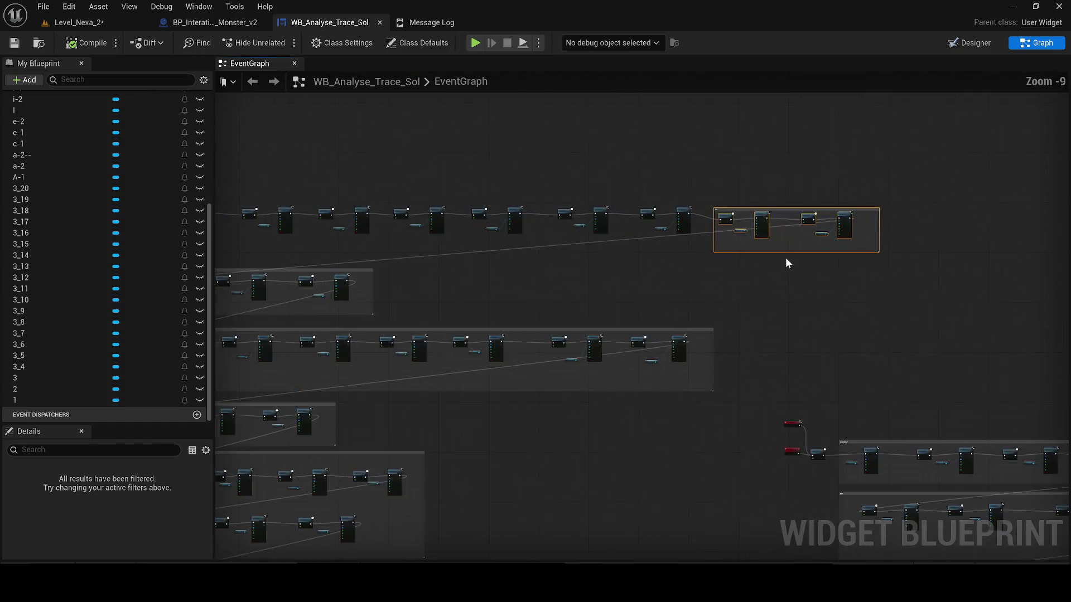
{"action": "left_click", "coordinate": [786, 257]}
{"action": "scroll", "coordinate": [934, 100], "scroll_direction": "down", "scroll_amount": 2}
{"action": "scroll", "coordinate": [622, 251], "scroll_direction": "down", "scroll_amount": 1}
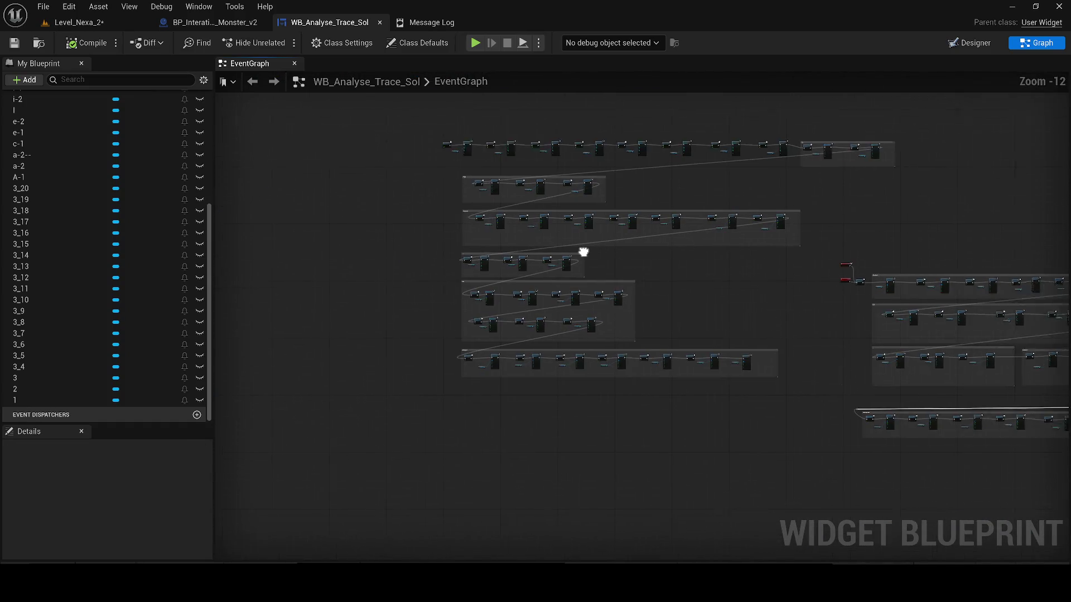
{"action": "scroll", "coordinate": [464, 376], "scroll_direction": "up", "scroll_amount": 1}
{"action": "scroll", "coordinate": [394, 388], "scroll_direction": "up", "scroll_amount": 3}
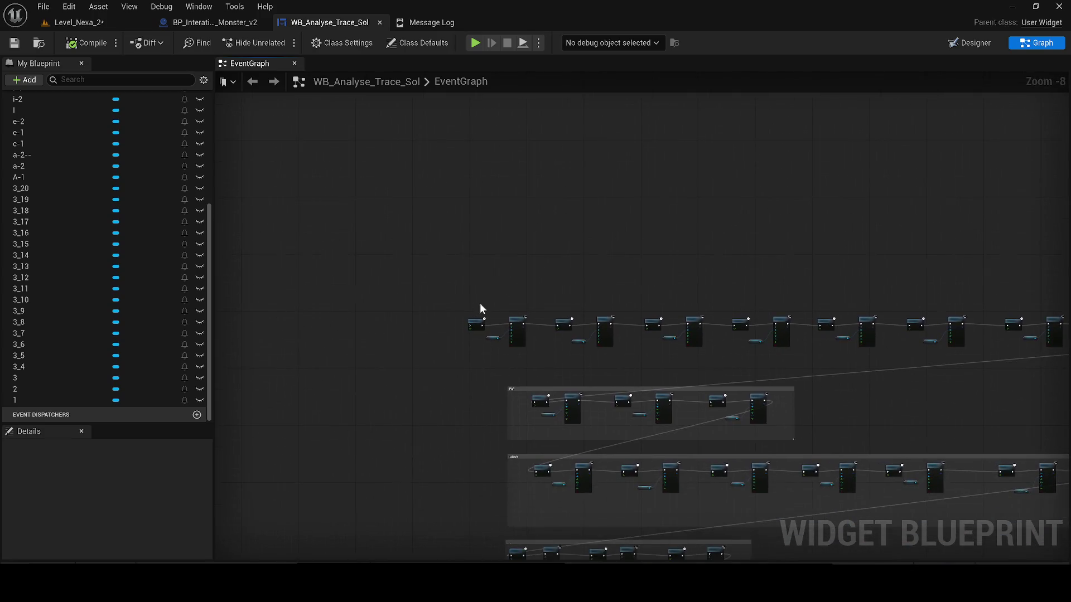
{"action": "scroll", "coordinate": [479, 309], "scroll_direction": "down", "scroll_amount": 4}
Step: Open the Level Blueprint, inspect the erroring Reverse and Smooth Animation node, then view the Monster blueprint graph
{"action": "left_click", "coordinate": [214, 23]}
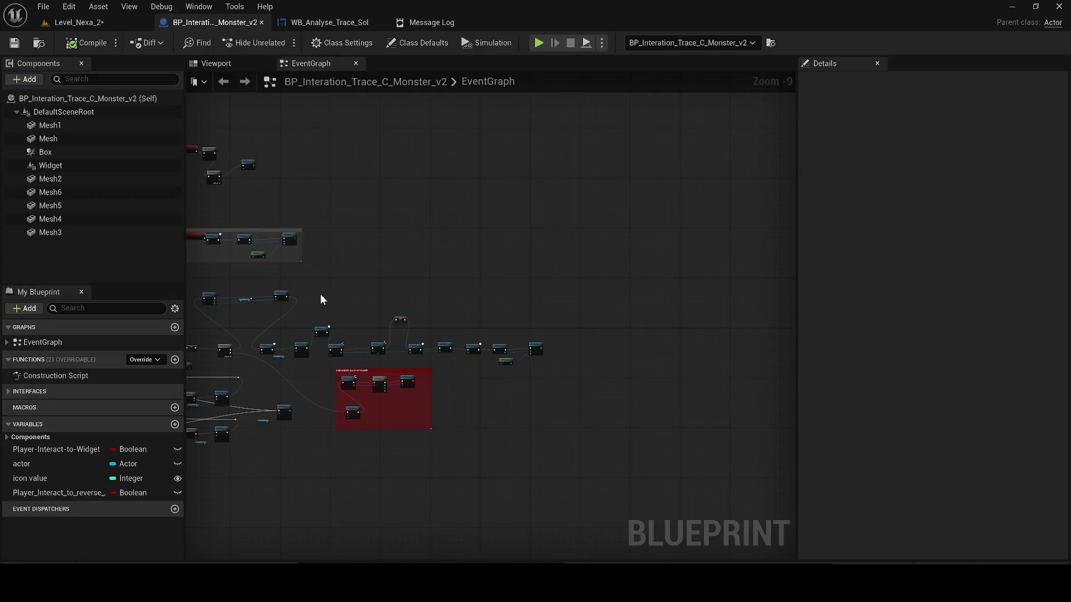
{"action": "left_click", "coordinate": [80, 22]}
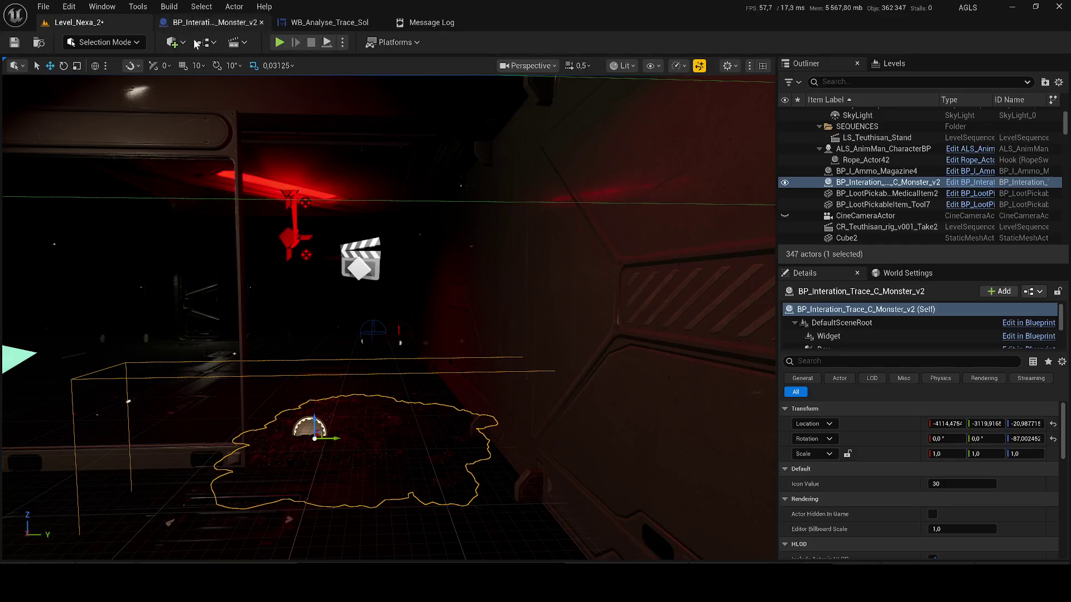
{"action": "left_click", "coordinate": [214, 43]}
{"action": "left_click", "coordinate": [259, 124]}
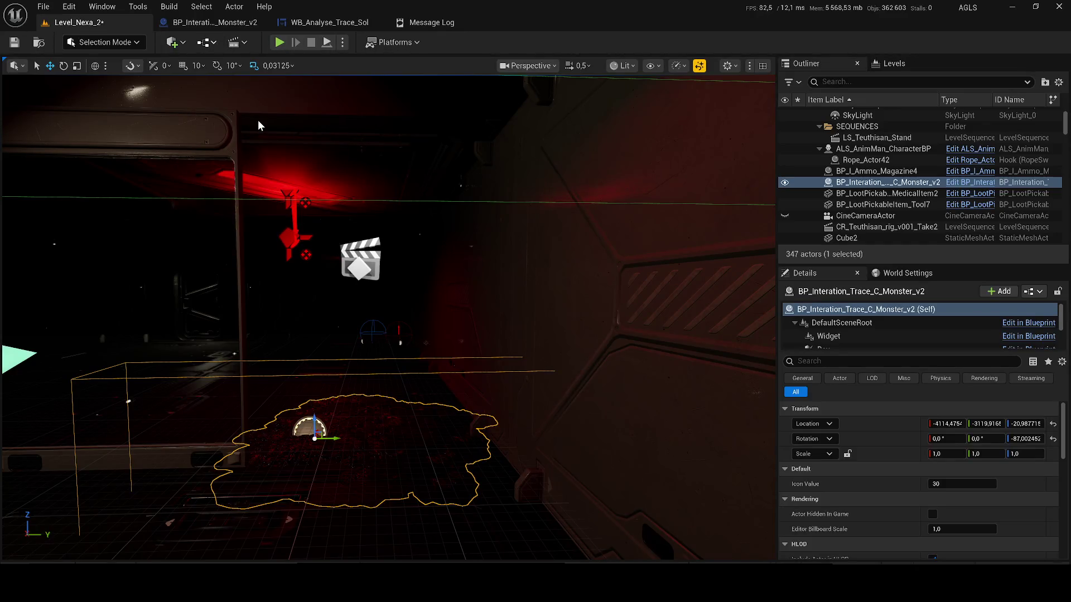
{"action": "scroll", "coordinate": [657, 310], "scroll_direction": "up", "scroll_amount": 3}
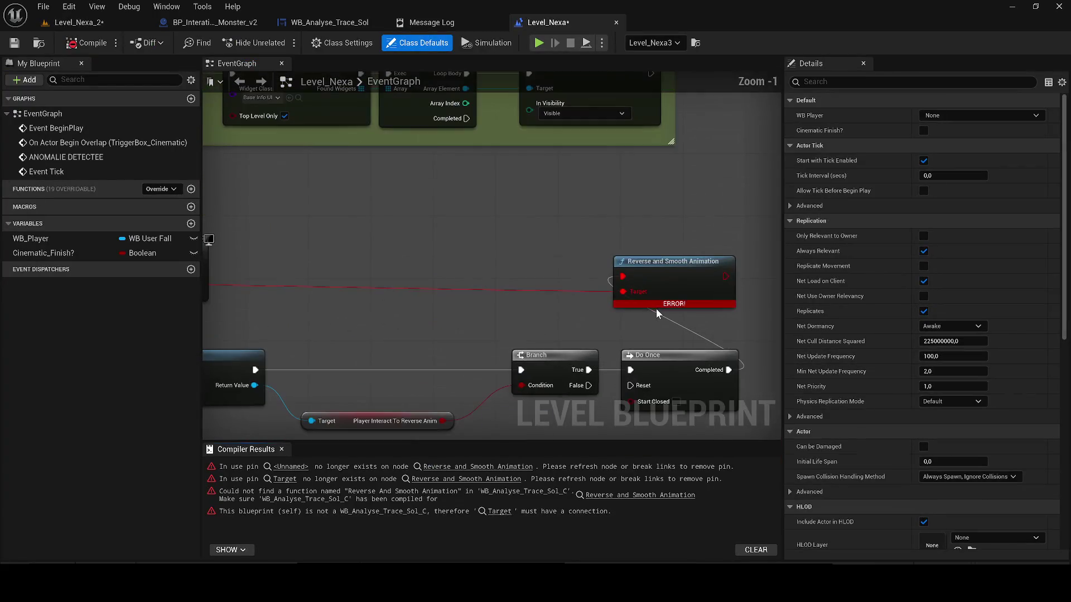
{"action": "left_click", "coordinate": [642, 280]}
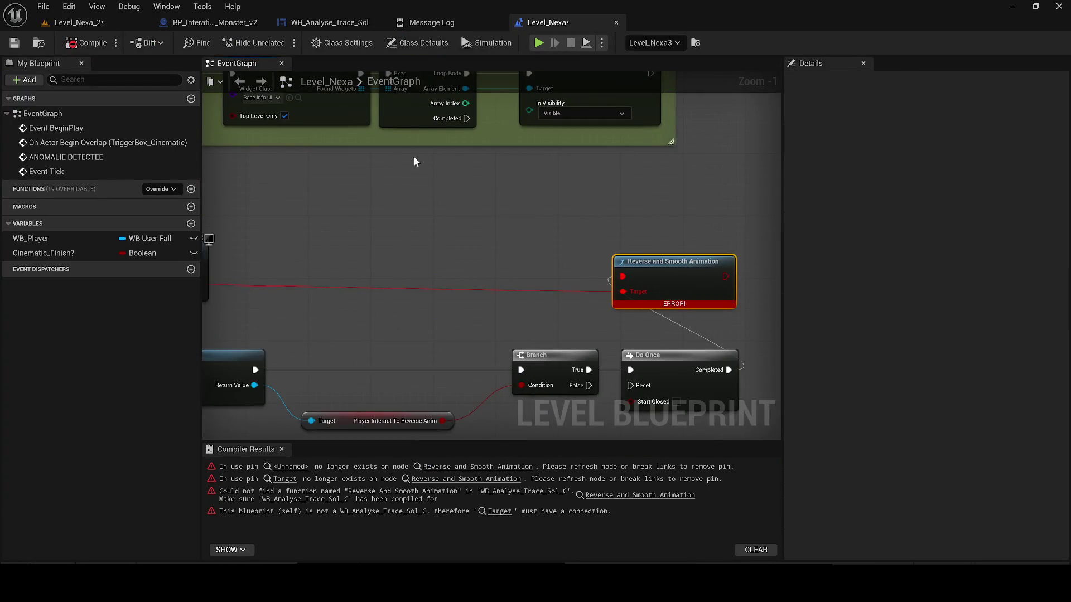
{"action": "left_click", "coordinate": [216, 24]}
{"action": "left_click_drag", "start_coordinate": [391, 207], "coordinate": [677, 351]}
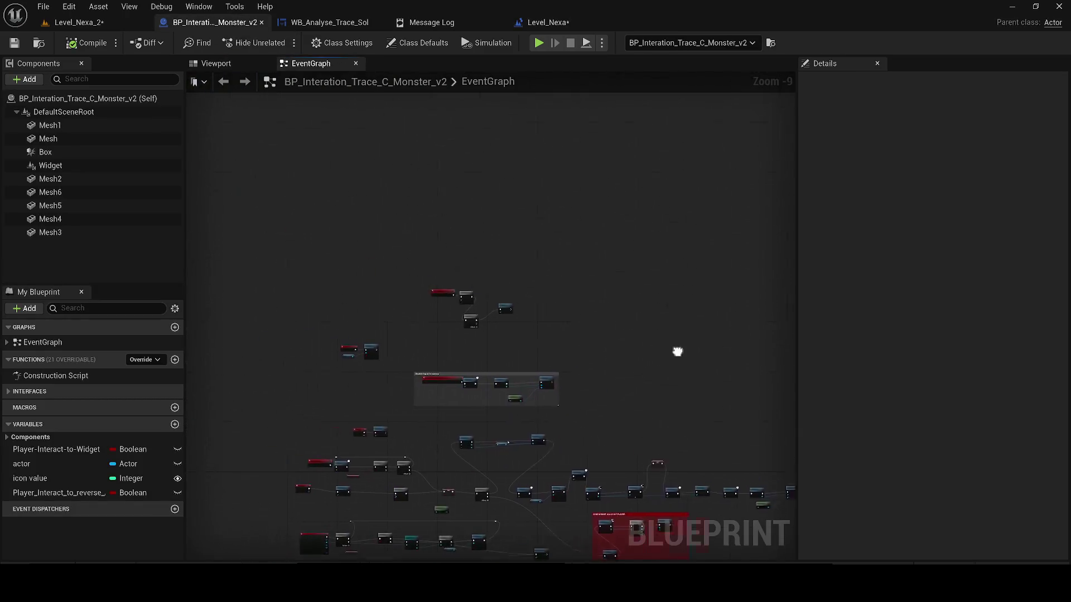
Step: In the widget graph, undo the recent pin links, the pasted node group and the red node's deletion
{"action": "left_click", "coordinate": [330, 23]}
{"action": "key", "text": "ctrl+z"}
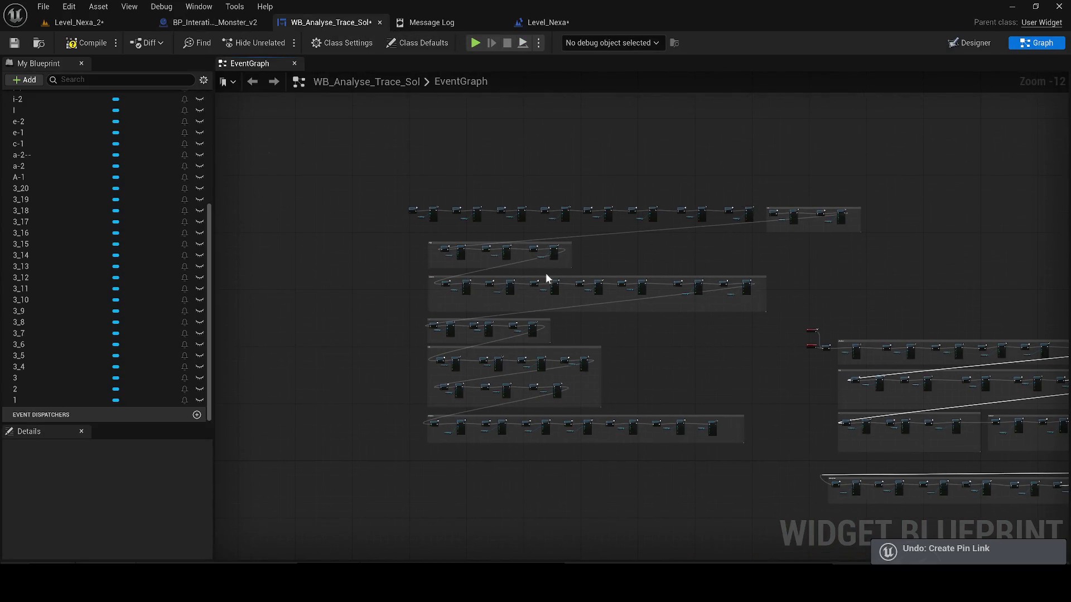
{"action": "left_click_drag", "start_coordinate": [546, 273], "coordinate": [567, 256]}
{"action": "key", "text": "ctrl+z"}
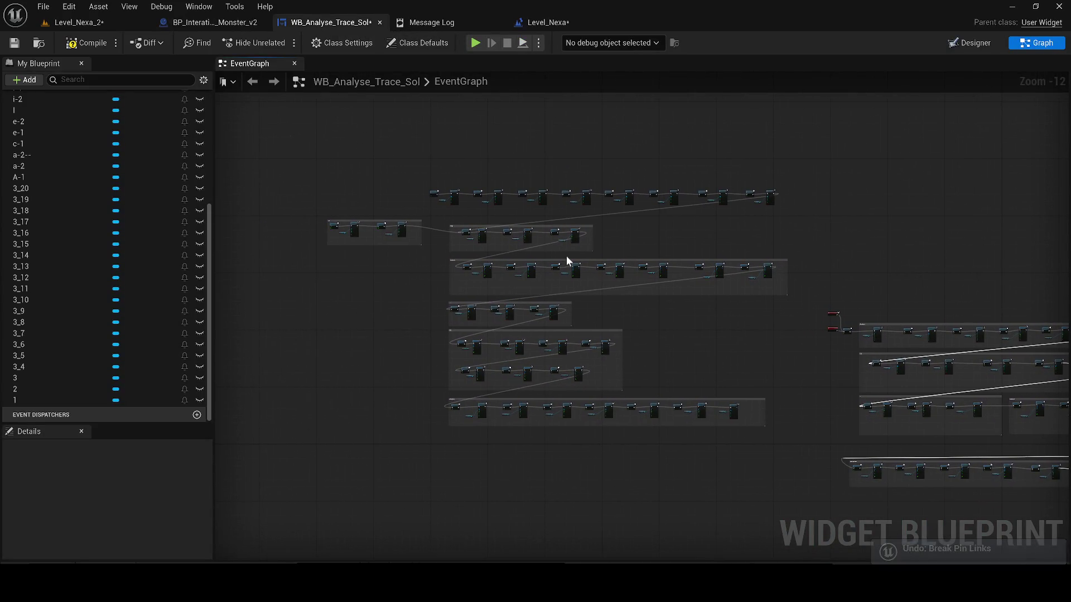
{"action": "key", "text": "ctrl+z"}
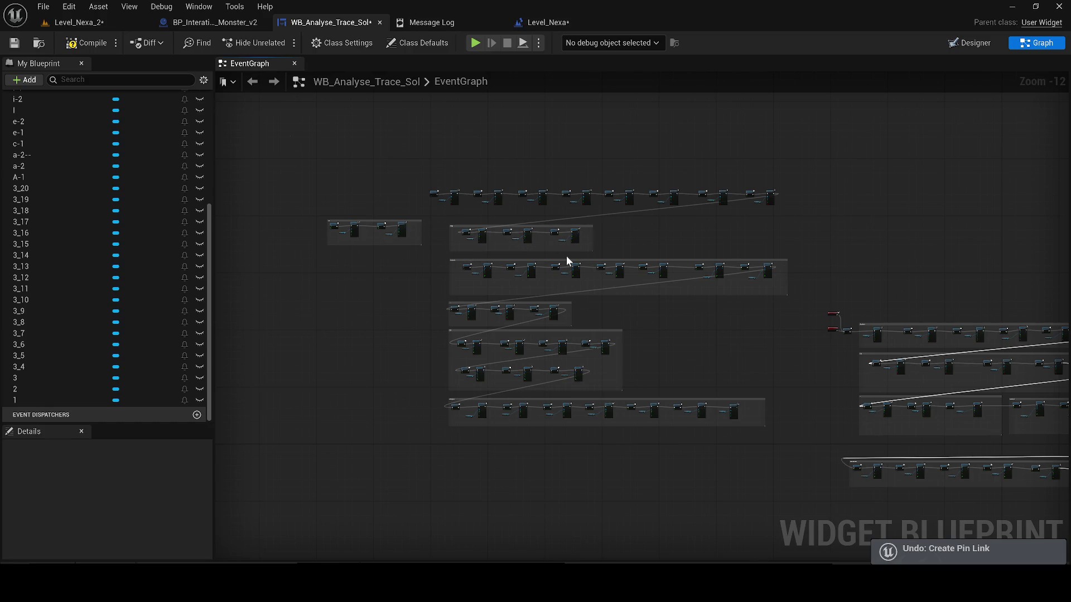
{"action": "key", "text": "ctrl+z"}
{"action": "key", "text": "ctrl+z"}
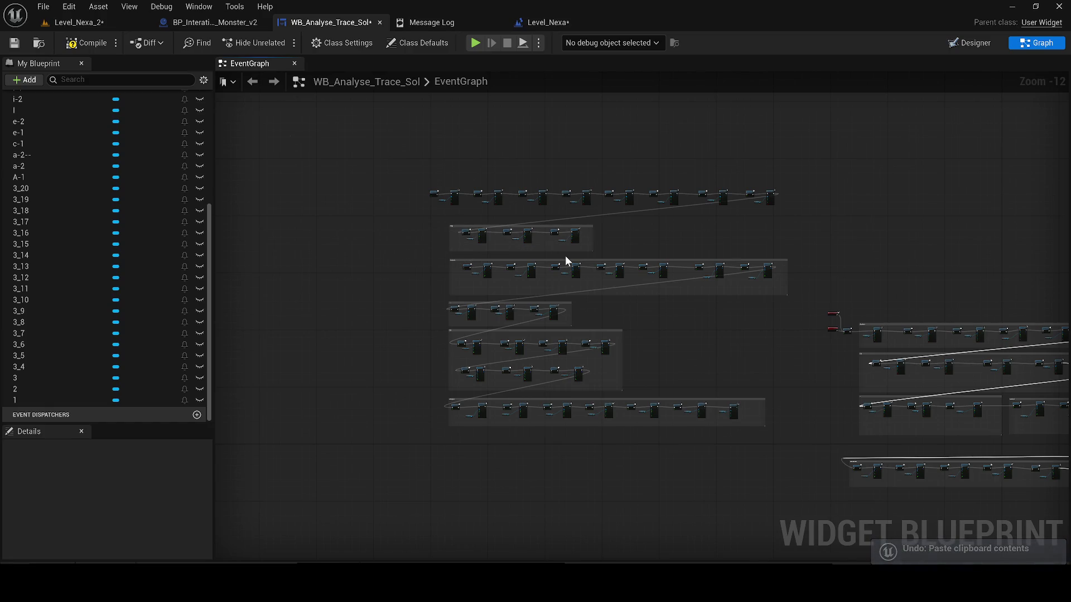
{"action": "key", "text": "ctrl+z"}
{"action": "key", "text": "ctrl+z"}
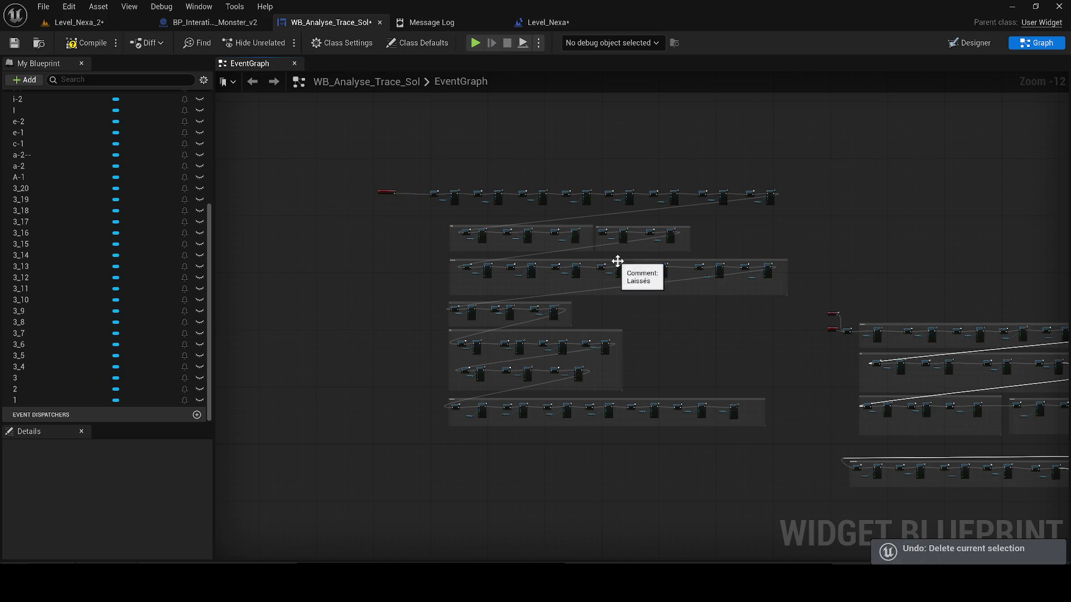
{"action": "scroll", "coordinate": [389, 196], "scroll_direction": "up", "scroll_amount": 4}
Step: Select the restored red event node heading row one and place the LA group at the start of row two
{"action": "left_click", "coordinate": [376, 191]}
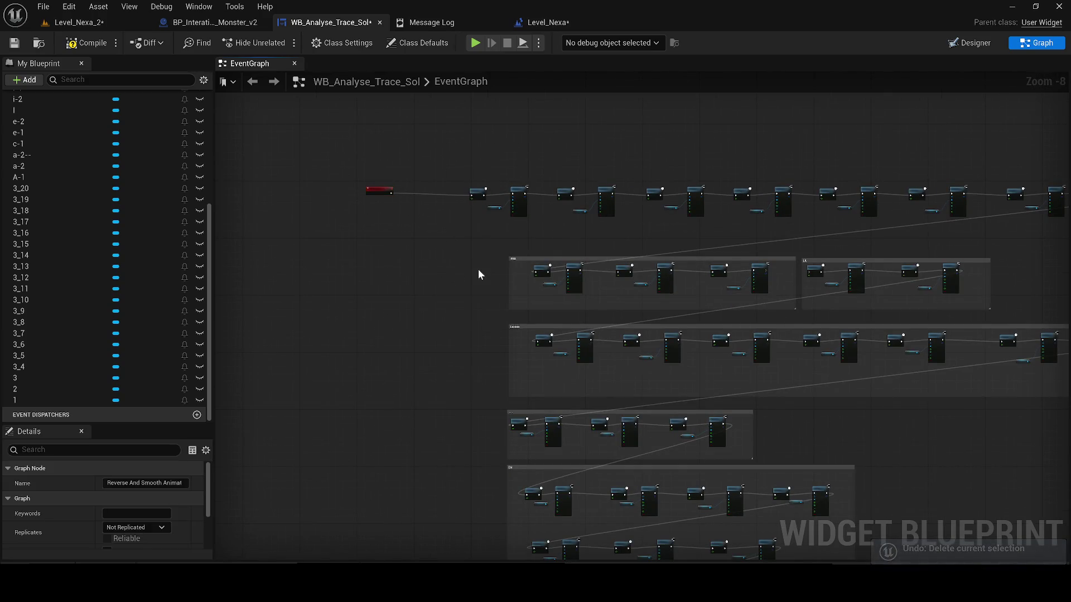
{"action": "left_click_drag", "start_coordinate": [478, 274], "coordinate": [387, 259]}
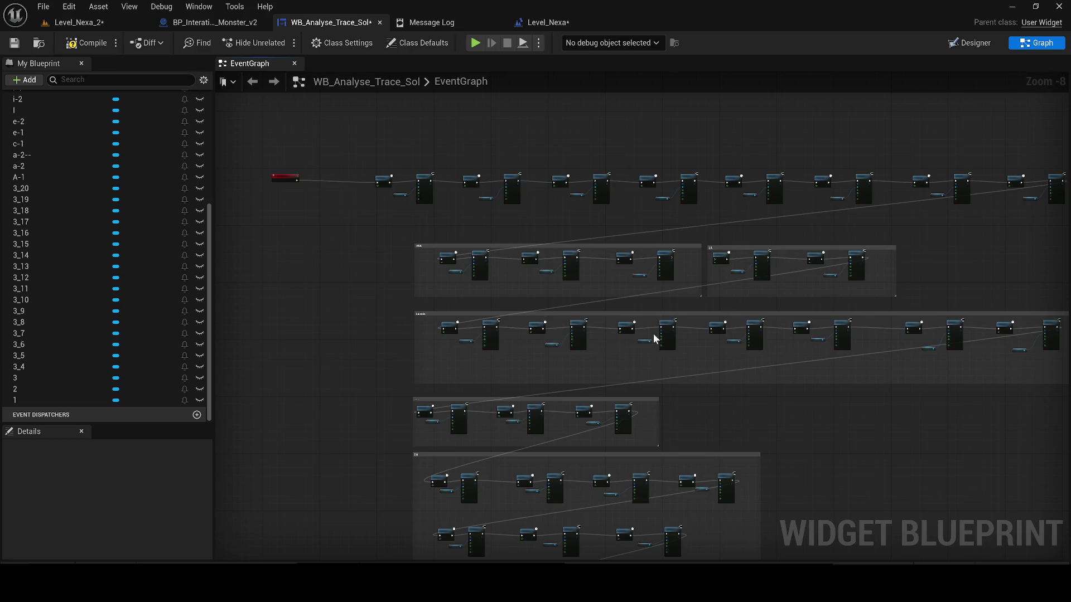
{"action": "scroll", "coordinate": [670, 310], "scroll_direction": "up", "scroll_amount": 2}
{"action": "left_click_drag", "start_coordinate": [748, 255], "coordinate": [719, 252]}
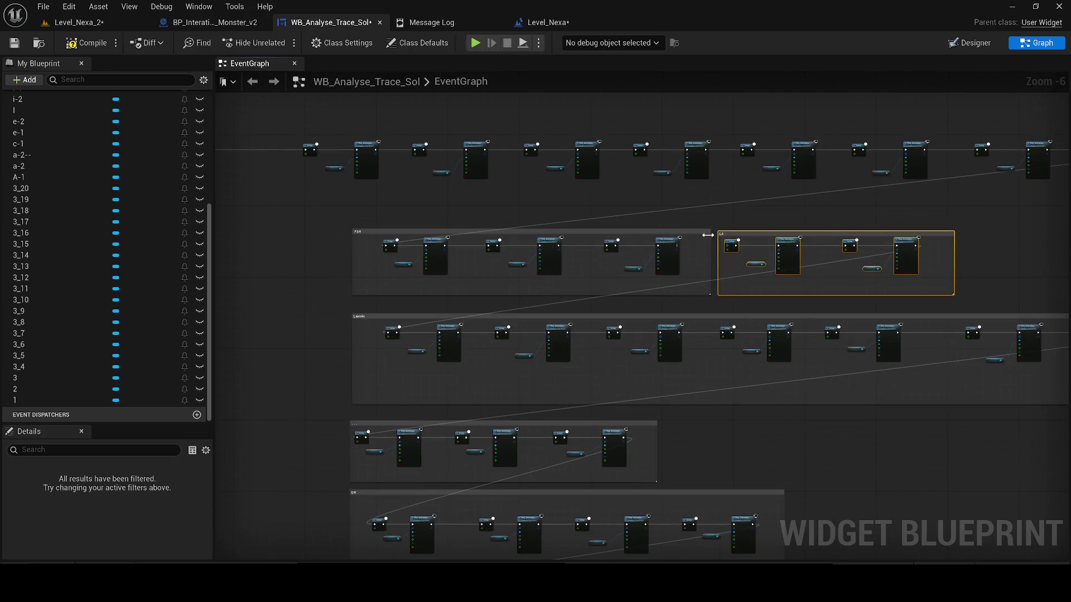
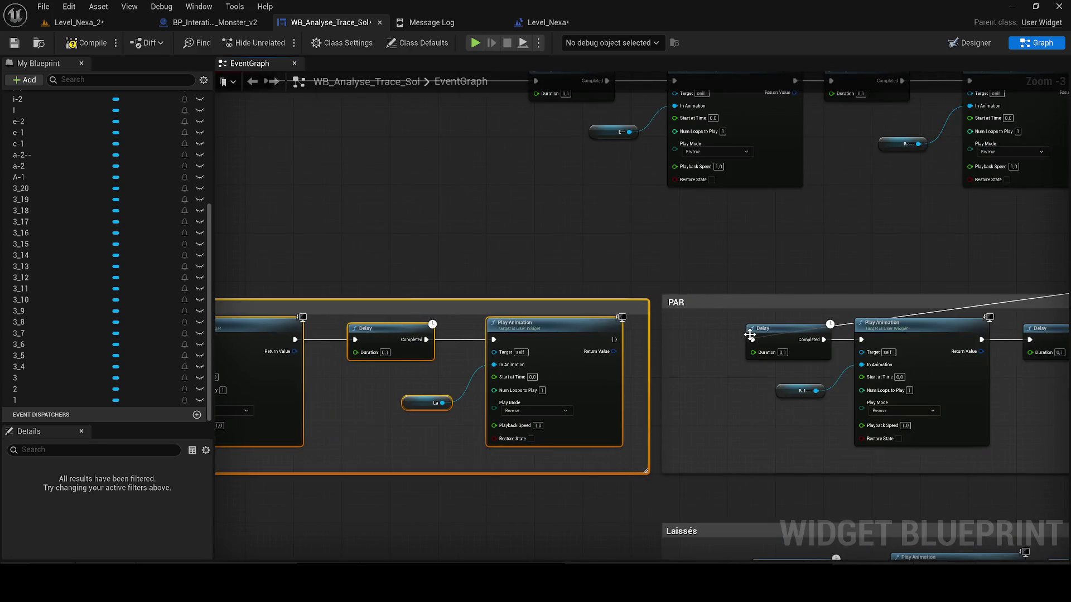
Step: Wire Play Animation into the PAR group's first Delay and the Delay on to the far animation node
{"action": "left_click", "coordinate": [751, 335]}
{"action": "left_click_drag", "start_coordinate": [752, 339], "coordinate": [615, 344]}
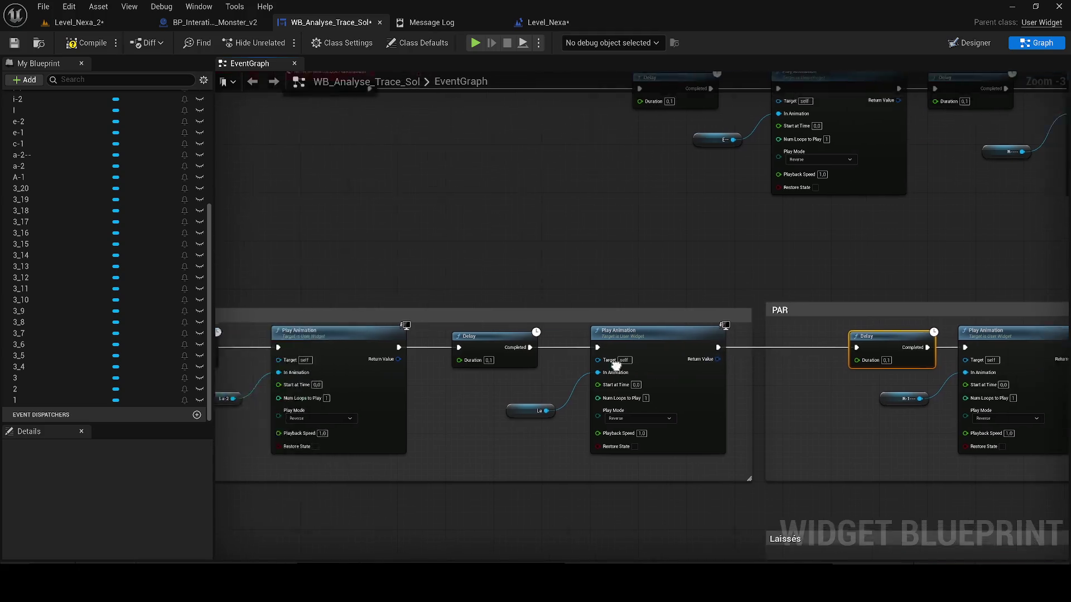
{"action": "scroll", "coordinate": [438, 345], "scroll_direction": "down", "scroll_amount": 3}
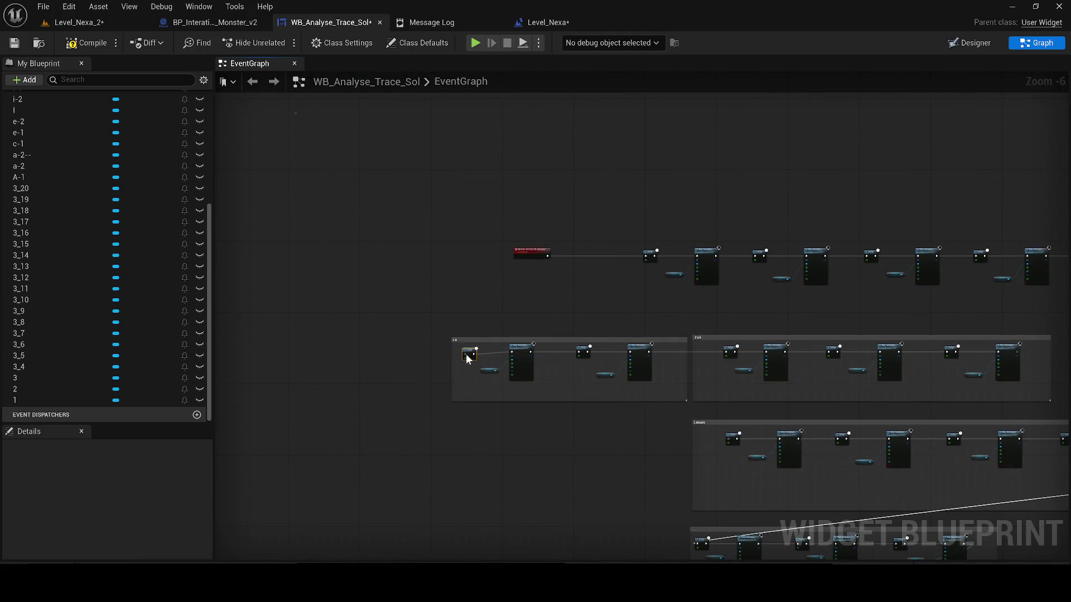
{"action": "scroll", "coordinate": [467, 357], "scroll_direction": "up", "scroll_amount": 2}
{"action": "mouse_move", "coordinate": [474, 343]}
{"action": "left_mouse_down"}
{"action": "mouse_move", "coordinate": [913, 258]}
{"action": "mouse_move", "coordinate": [1052, 278]}
{"action": "left_mouse_up"}
{"action": "scroll", "coordinate": [912, 259], "scroll_direction": "down", "scroll_amount": 5}
{"action": "scroll", "coordinate": [1052, 251], "scroll_direction": "up", "scroll_amount": 5}
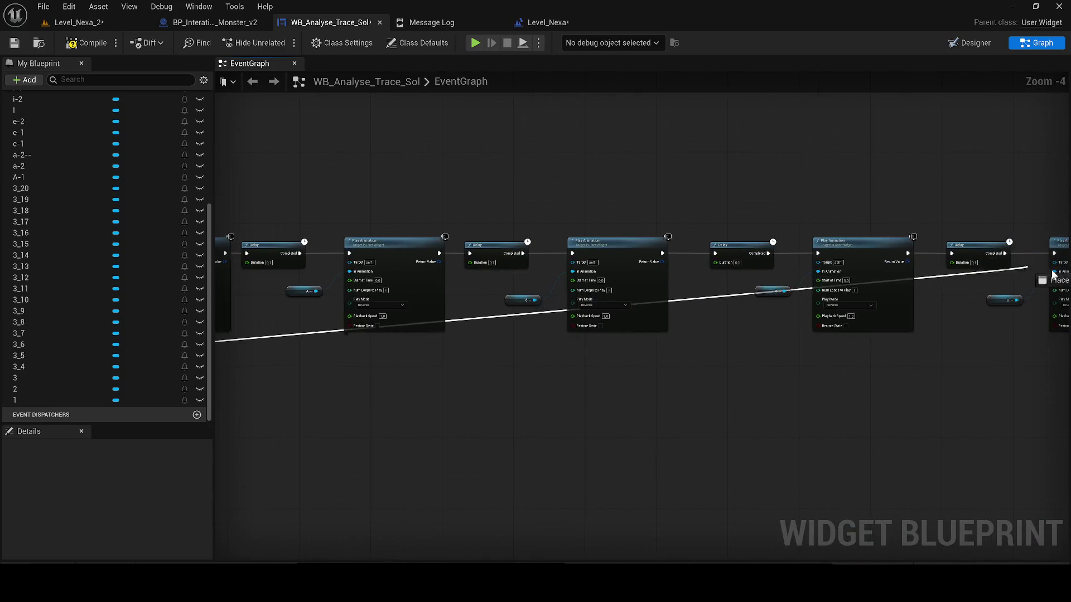
{"action": "left_click_drag", "start_coordinate": [1052, 278], "coordinate": [890, 247]}
{"action": "scroll", "coordinate": [386, 467], "scroll_direction": "down", "scroll_amount": 3}
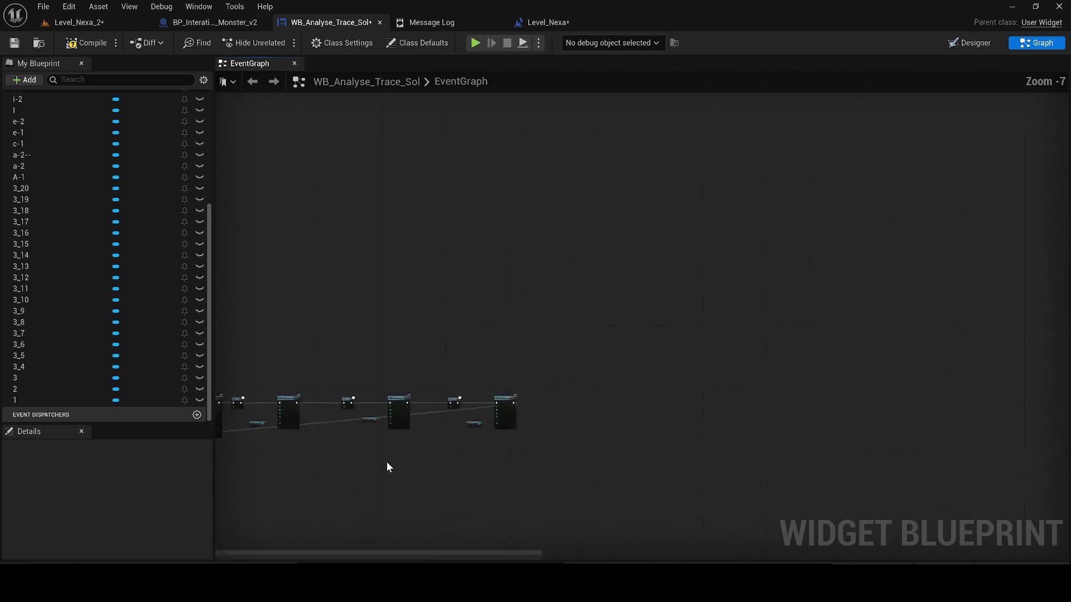
{"action": "scroll", "coordinate": [400, 381], "scroll_direction": "up", "scroll_amount": 1}
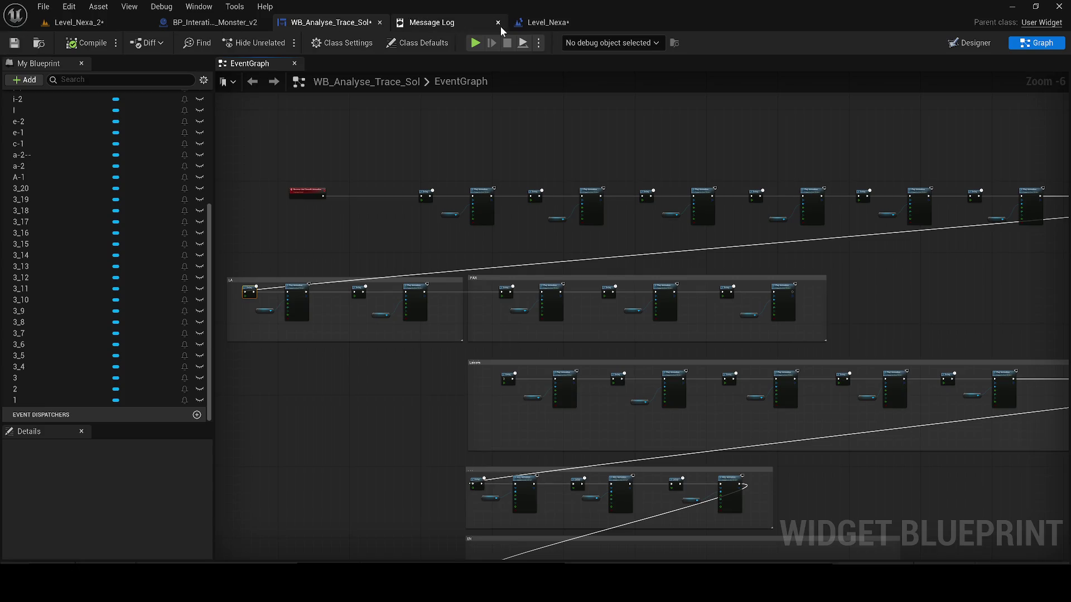
{"action": "left_click", "coordinate": [536, 23]}
Step: Refresh the Reverse and Smooth Animation node, then compile and save Level_Nexa's blueprint
{"action": "right_click", "coordinate": [661, 261]}
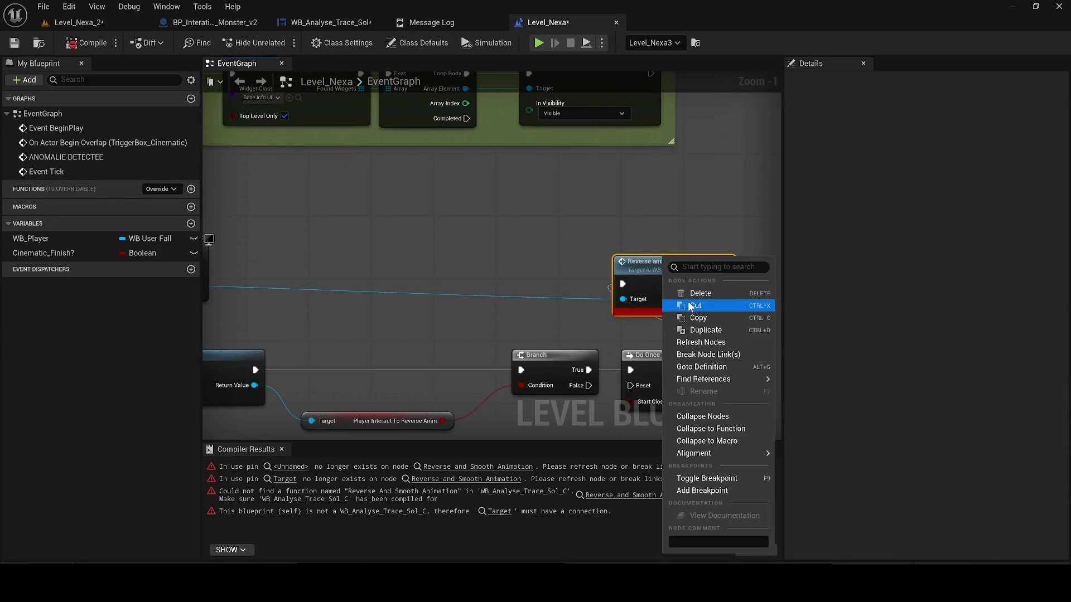
{"action": "left_click", "coordinate": [699, 342]}
{"action": "left_click", "coordinate": [74, 43]}
{"action": "left_click", "coordinate": [14, 43]}
{"action": "left_click", "coordinate": [91, 26]}
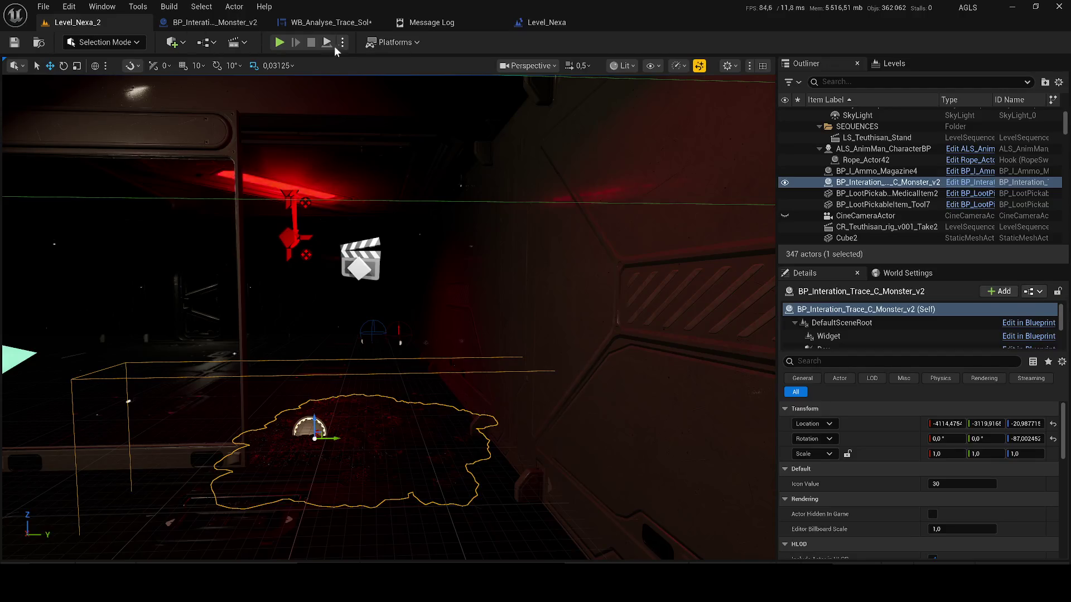
Step: Play-test Level_Nexa_2 to see the objective text and floor traces, capturing a screenshot, then stop
{"action": "key", "text": "alt+p"}
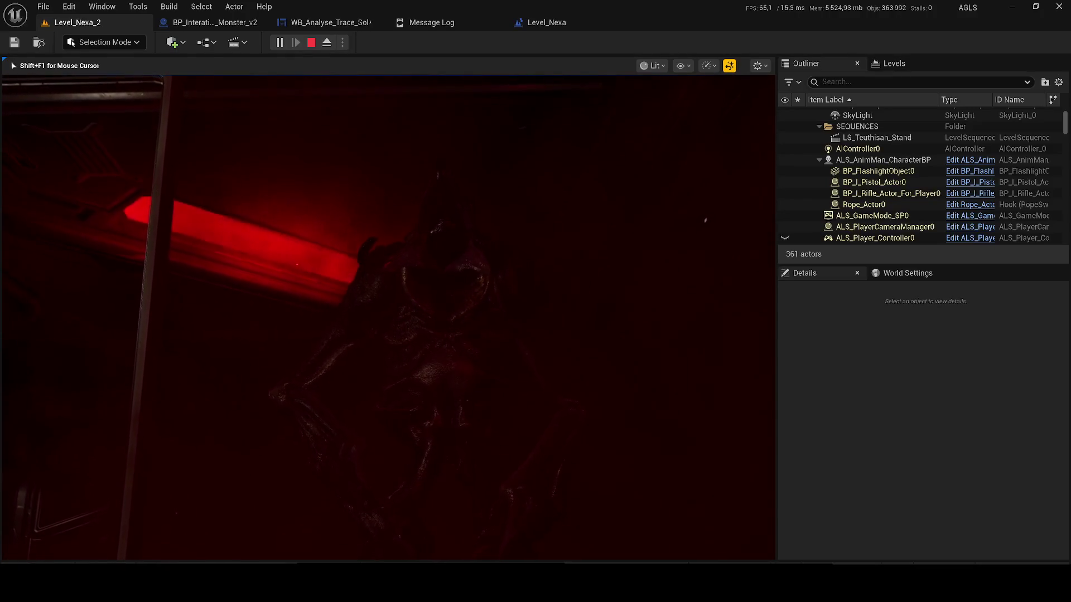
{"action": "key", "text": "super+alt+Print"}
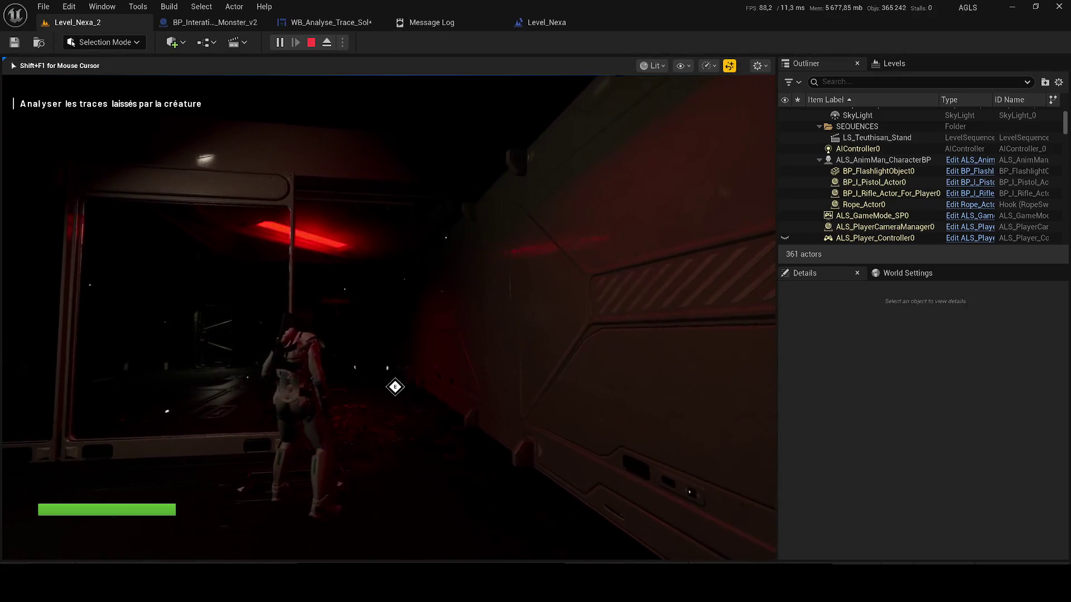
{"action": "key", "text": "e"}
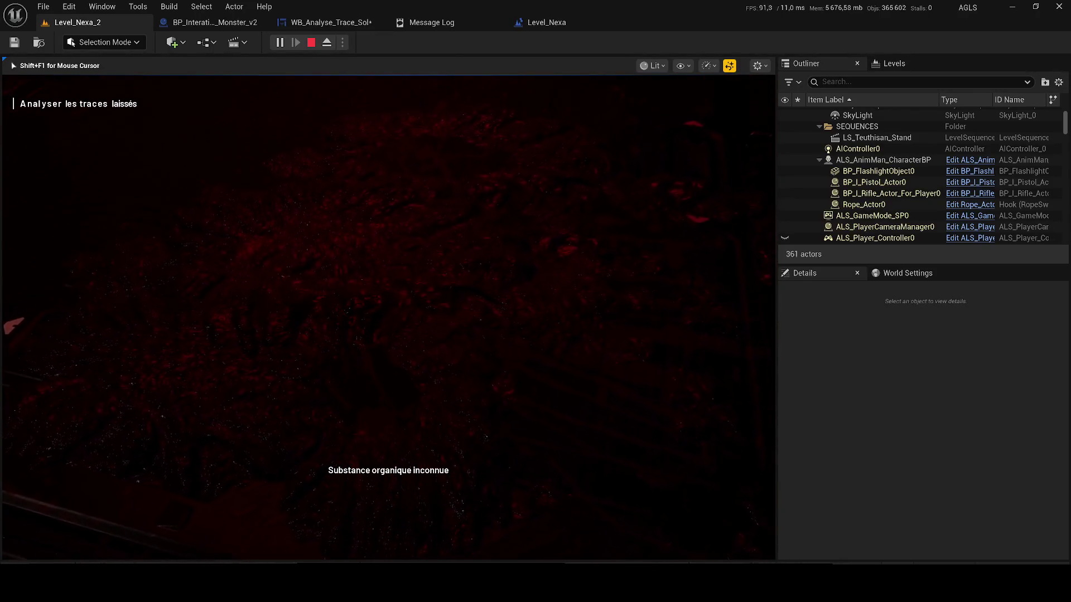
{"action": "key", "text": "Escape"}
{"action": "left_click", "coordinate": [197, 21]}
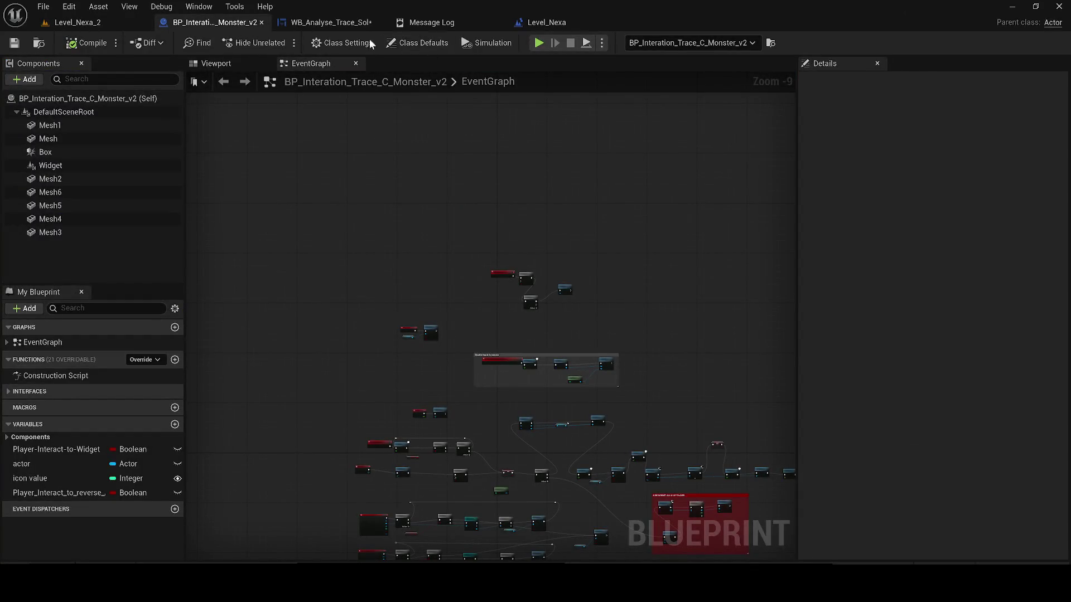
Step: Bring the PAR and Laissés comment groups of WB_Analyse_Trace_Sol into view
{"action": "left_click", "coordinate": [330, 23]}
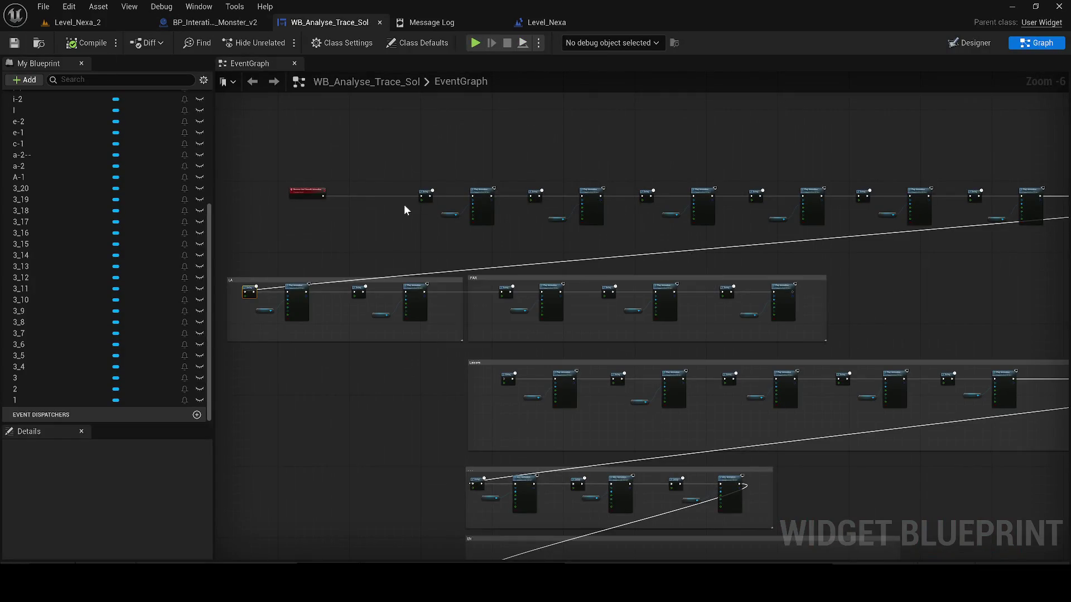
{"action": "left_click_drag", "start_coordinate": [651, 369], "coordinate": [519, 203]}
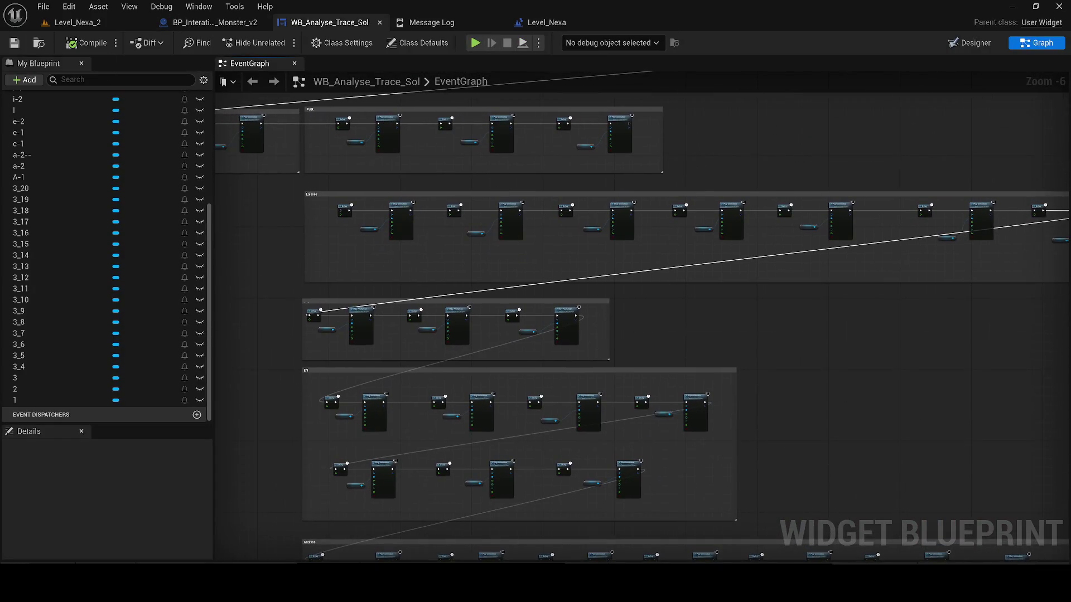
{"action": "scroll", "coordinate": [586, 302], "scroll_direction": "up", "scroll_amount": 1}
{"action": "scroll", "coordinate": [433, 254], "scroll_direction": "up", "scroll_amount": 1}
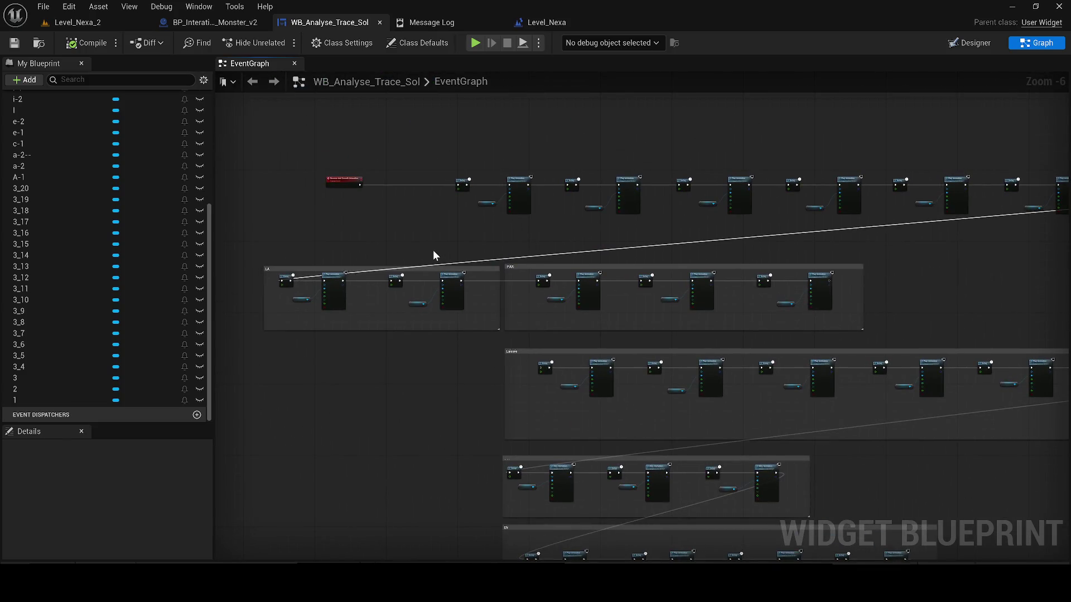
{"action": "scroll", "coordinate": [481, 196], "scroll_direction": "up", "scroll_amount": 1}
{"action": "scroll", "coordinate": [580, 318], "scroll_direction": "down", "scroll_amount": 4}
{"action": "scroll", "coordinate": [525, 306], "scroll_direction": "up", "scroll_amount": 3}
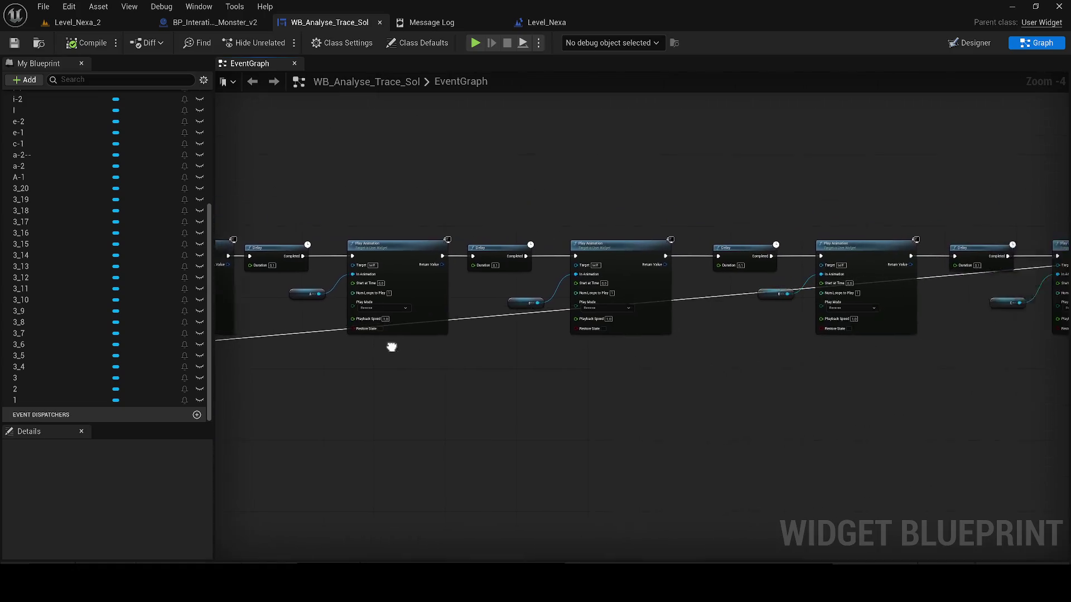
{"action": "left_click_drag", "start_coordinate": [827, 319], "coordinate": [212, 356]}
{"action": "scroll", "coordinate": [837, 354], "scroll_direction": "down", "scroll_amount": 1}
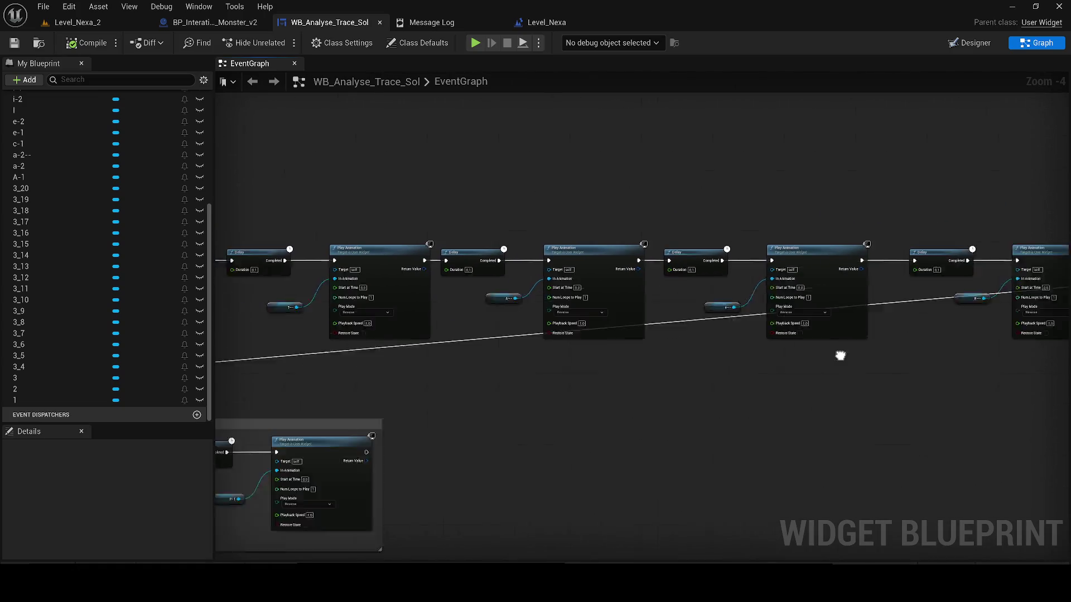
{"action": "scroll", "coordinate": [653, 371], "scroll_direction": "down", "scroll_amount": 2}
{"action": "scroll", "coordinate": [617, 348], "scroll_direction": "up", "scroll_amount": 2}
{"action": "scroll", "coordinate": [722, 352], "scroll_direction": "up", "scroll_amount": 2}
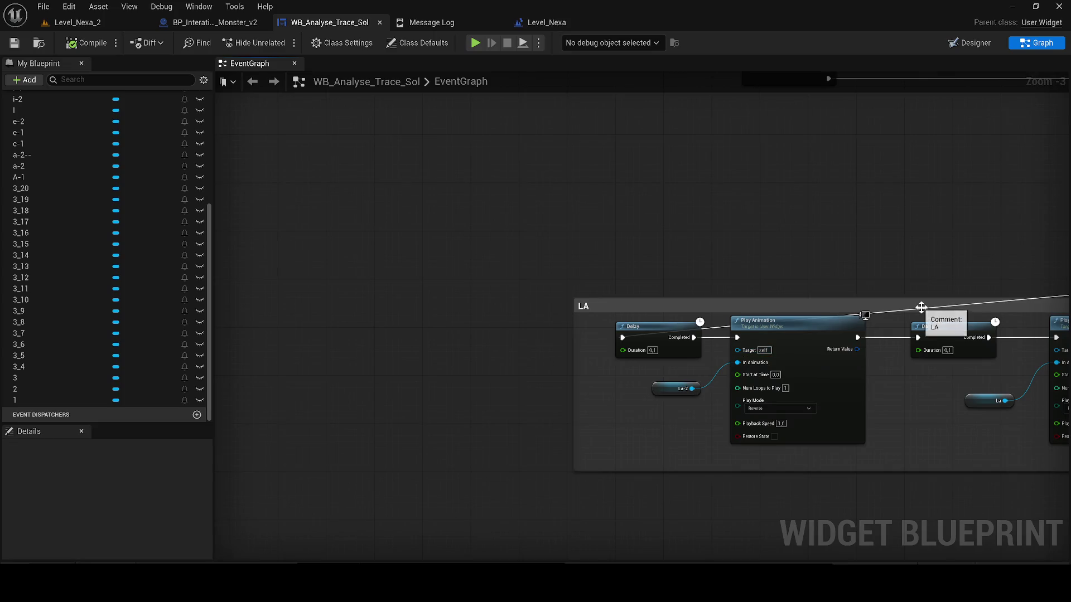
{"action": "left_click_drag", "start_coordinate": [921, 307], "coordinate": [358, 259]}
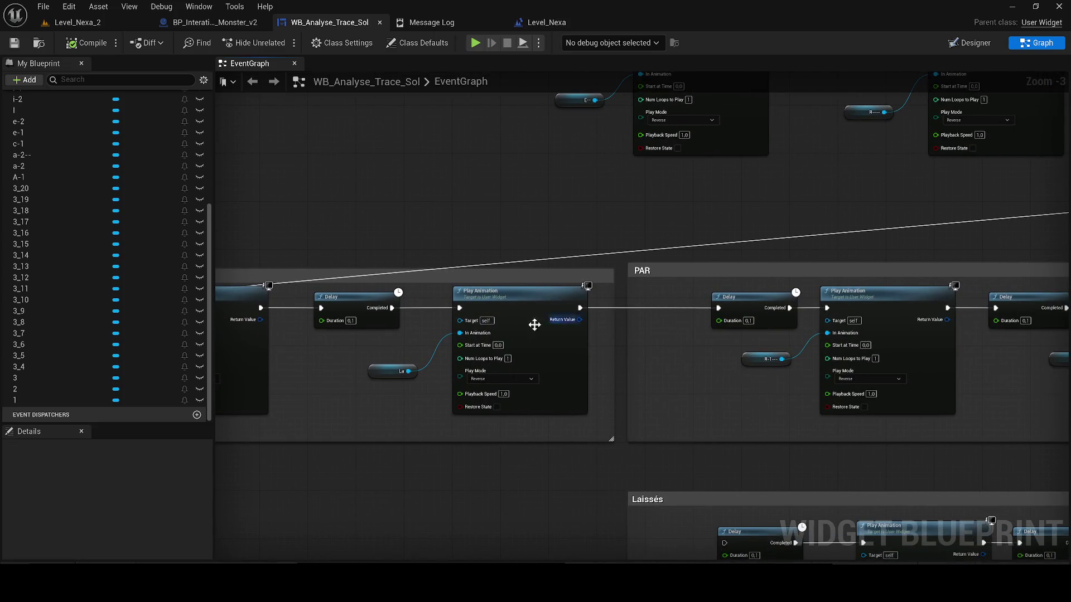
{"action": "left_click_drag", "start_coordinate": [560, 320], "coordinate": [217, 282]}
{"action": "scroll", "coordinate": [216, 282], "scroll_direction": "down", "scroll_amount": 3}
{"action": "left_click_drag", "start_coordinate": [710, 309], "coordinate": [857, 261]}
{"action": "scroll", "coordinate": [857, 261], "scroll_direction": "up", "scroll_amount": 2}
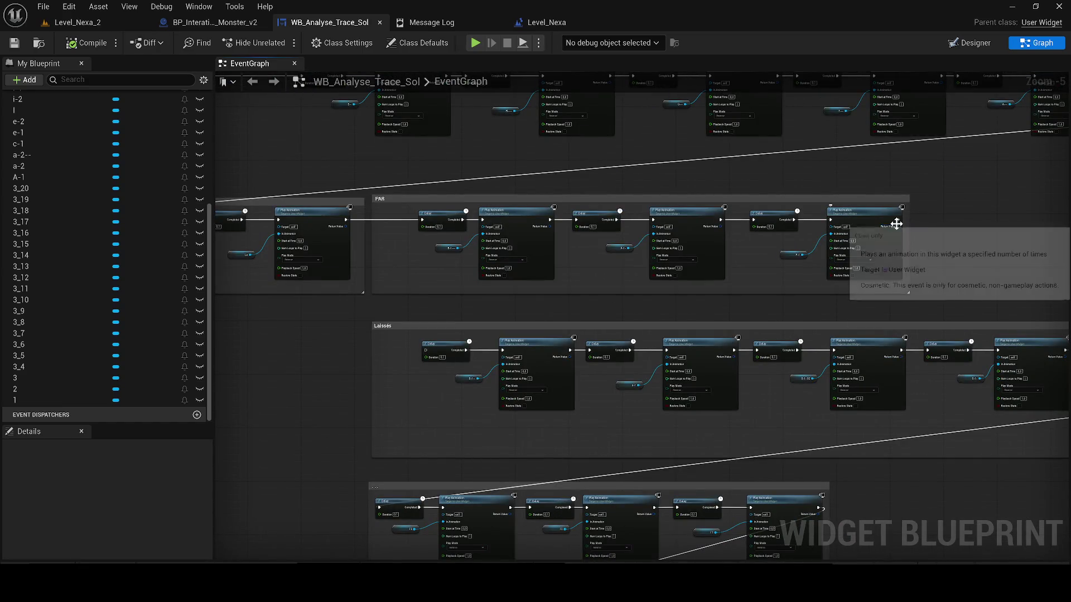
Step: Wire PAR's last Play Animation into Laissés' first Delay and return to Level_Nexa_2
{"action": "left_click_drag", "start_coordinate": [899, 221], "coordinate": [426, 350]}
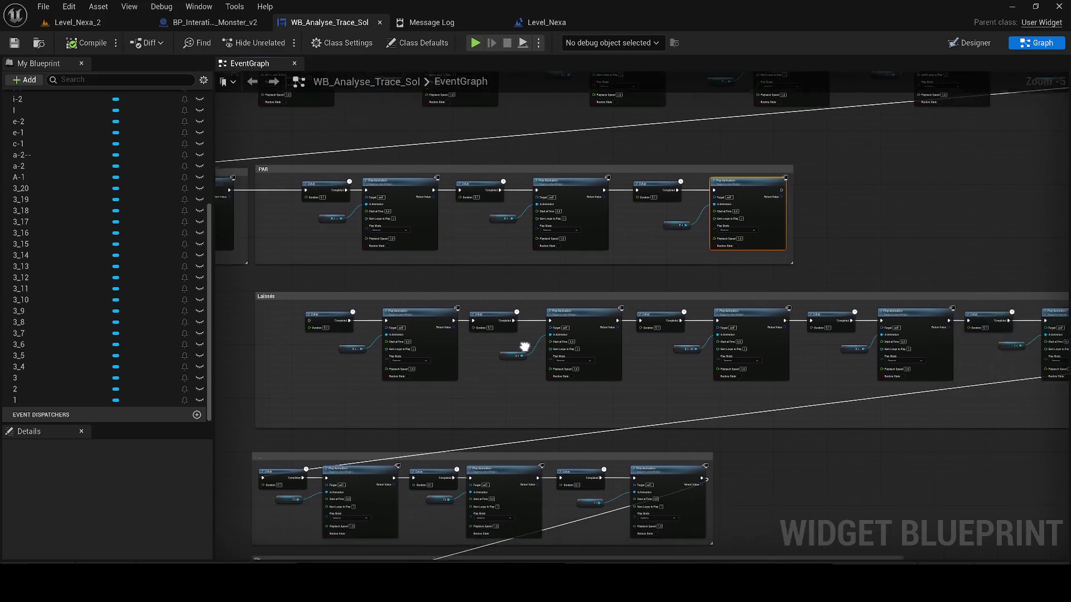
{"action": "scroll", "coordinate": [726, 198], "scroll_direction": "up", "scroll_amount": 1}
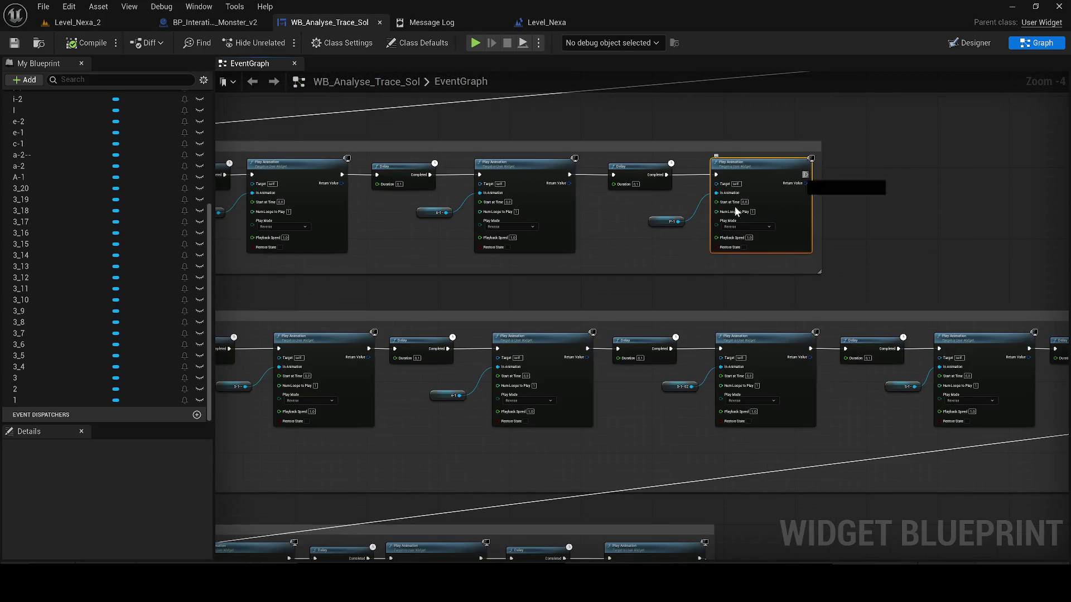
{"action": "left_click_drag", "start_coordinate": [737, 212], "coordinate": [420, 349]}
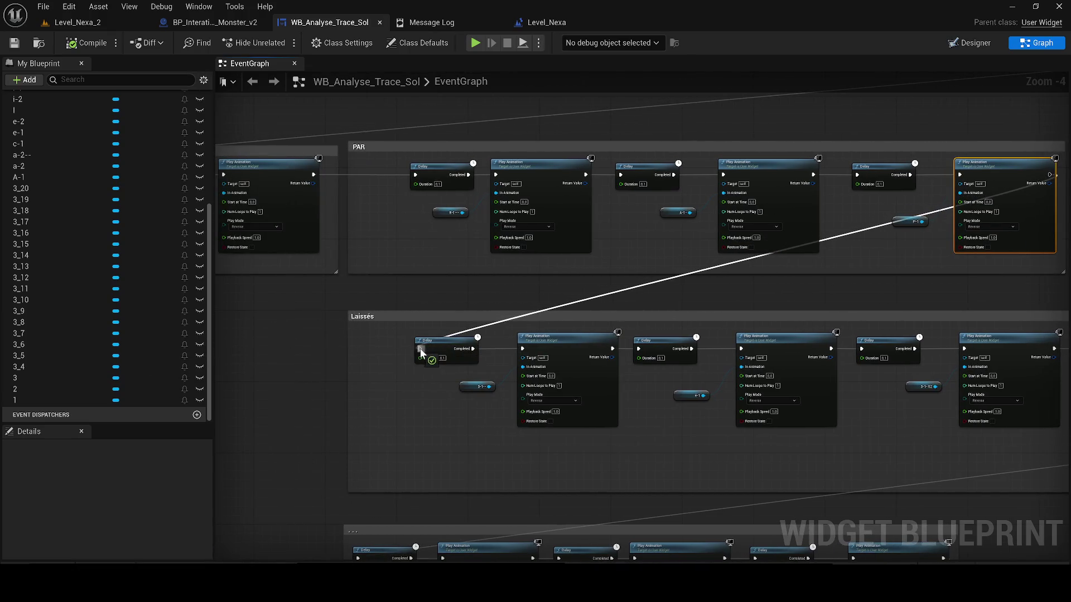
{"action": "scroll", "coordinate": [296, 323], "scroll_direction": "down", "scroll_amount": 1}
{"action": "scroll", "coordinate": [311, 318], "scroll_direction": "down", "scroll_amount": 1}
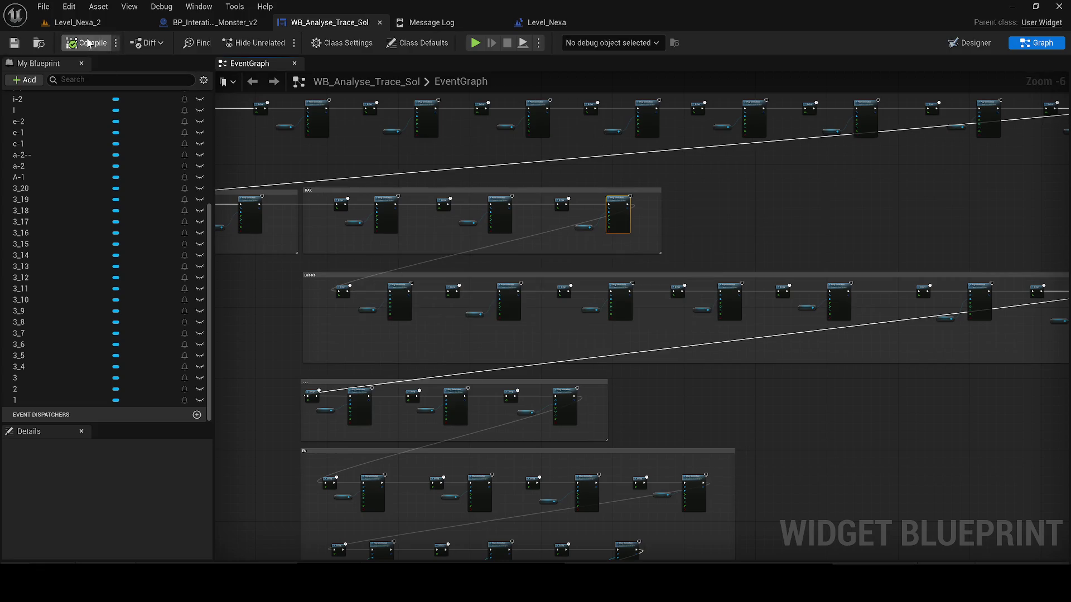
{"action": "left_click", "coordinate": [85, 24]}
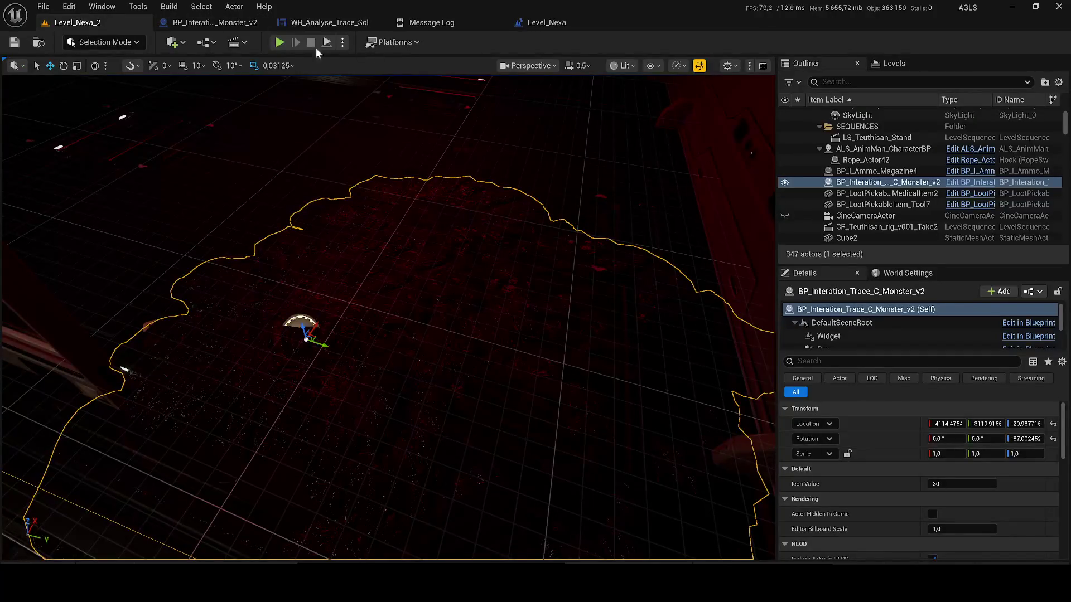
Step: Play-test the level, walking to the doorway and corridor while toggling the gameplay debugger
{"action": "left_click", "coordinate": [279, 44]}
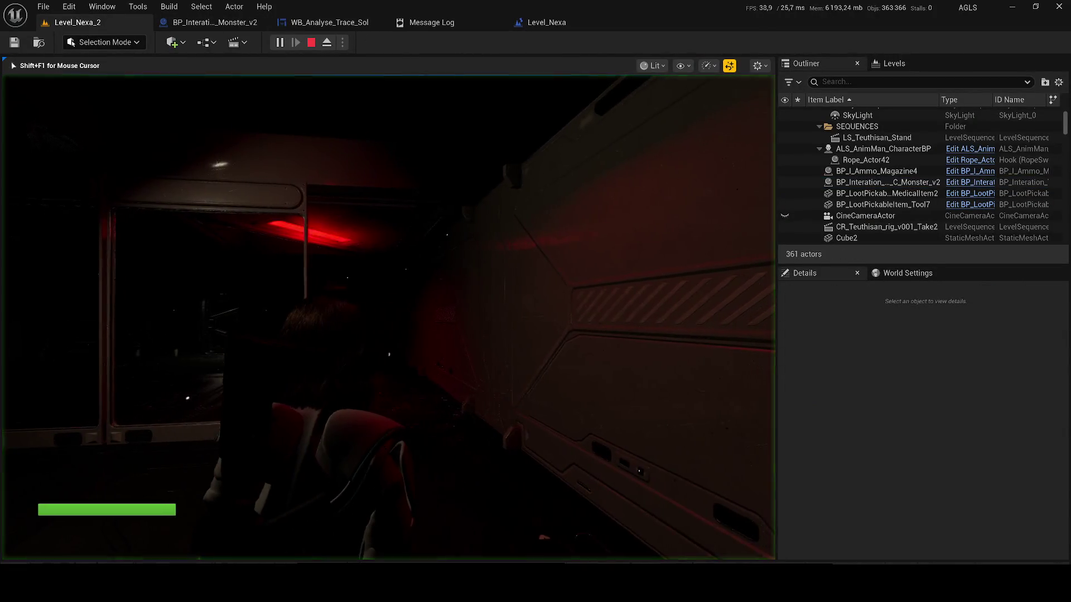
{"action": "key", "text": "w"}
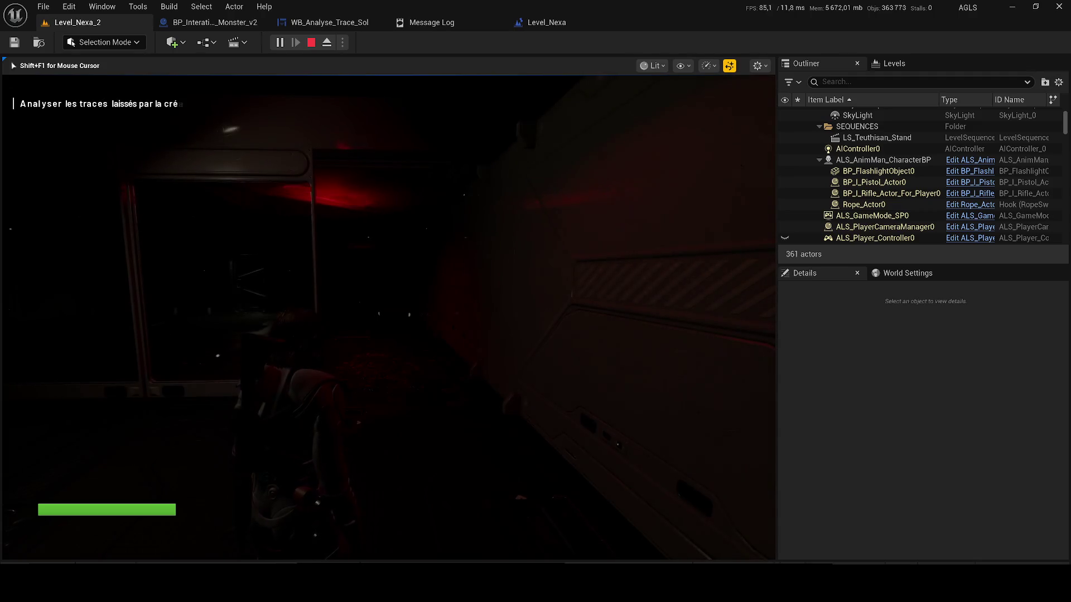
{"action": "key", "text": "w"}
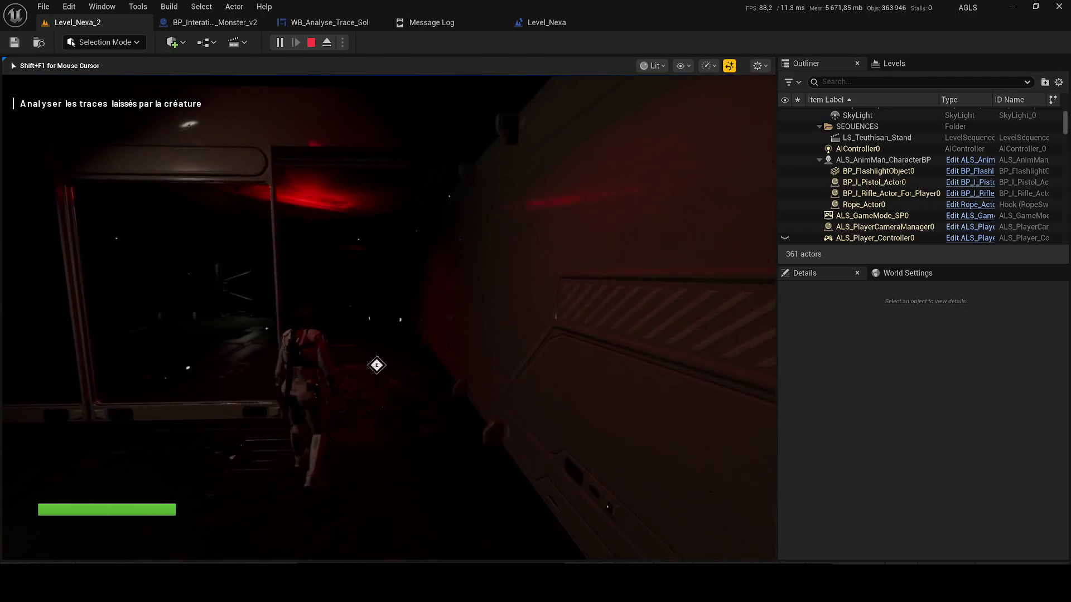
{"action": "key", "text": "w"}
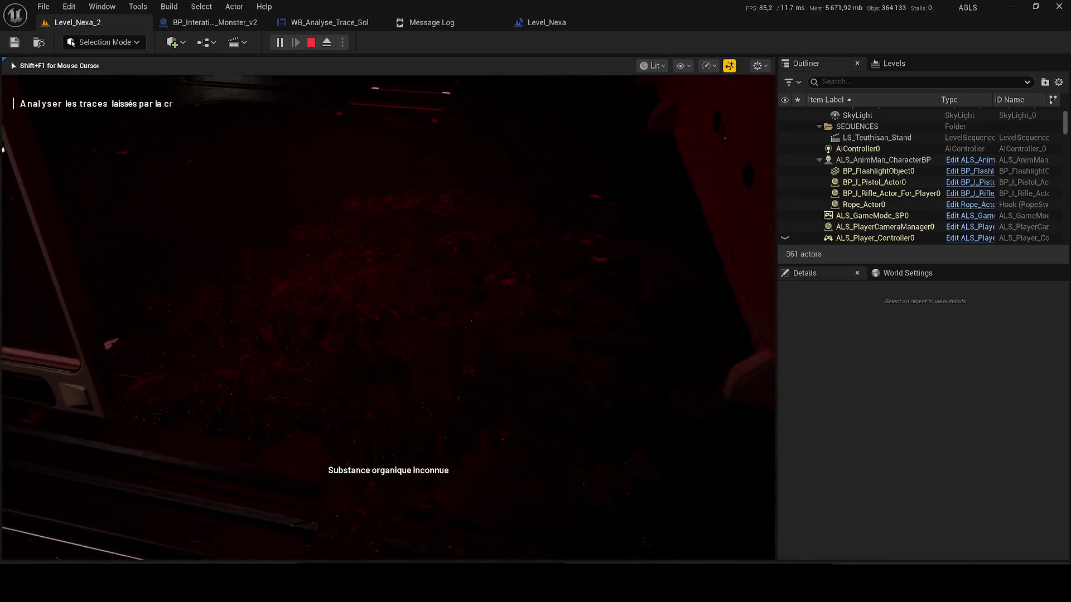
{"action": "key", "text": "w"}
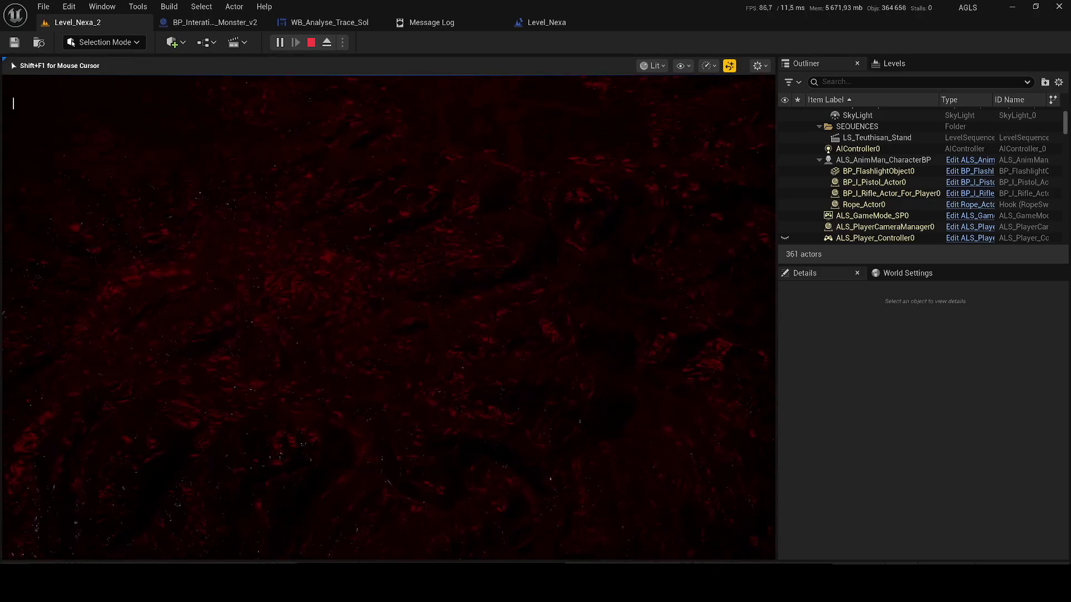
{"action": "key", "text": "w"}
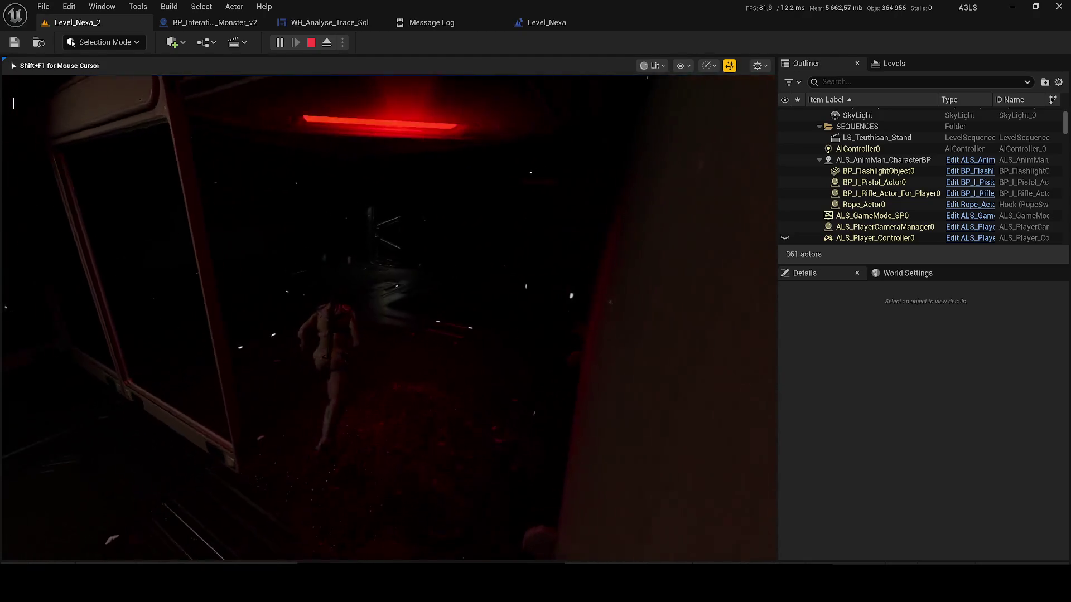
{"action": "key", "text": "apostrophe"}
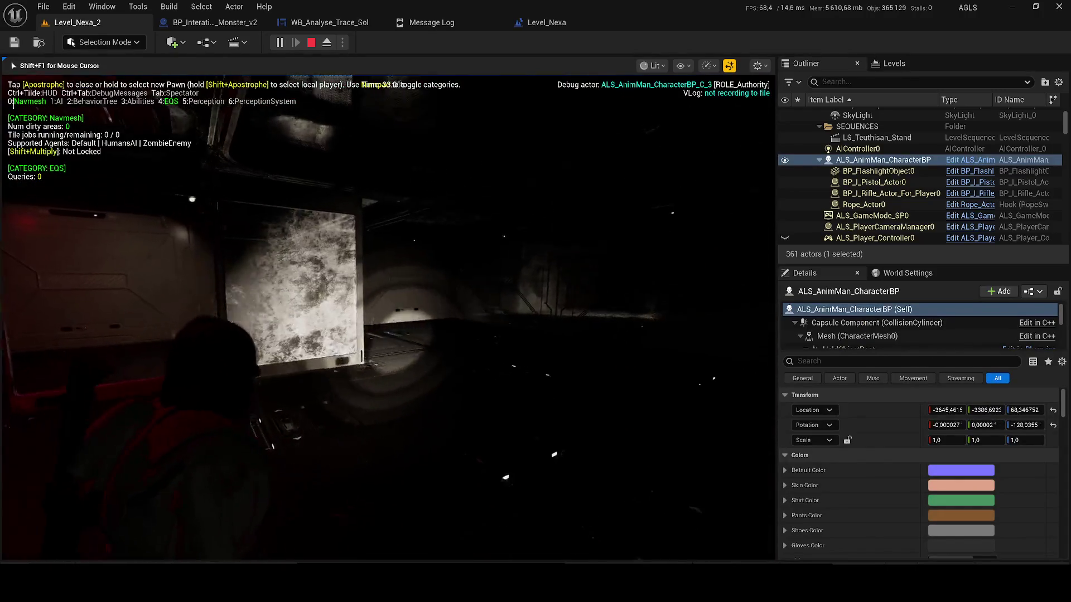
{"action": "key", "text": "w"}
{"action": "key", "text": "w"}
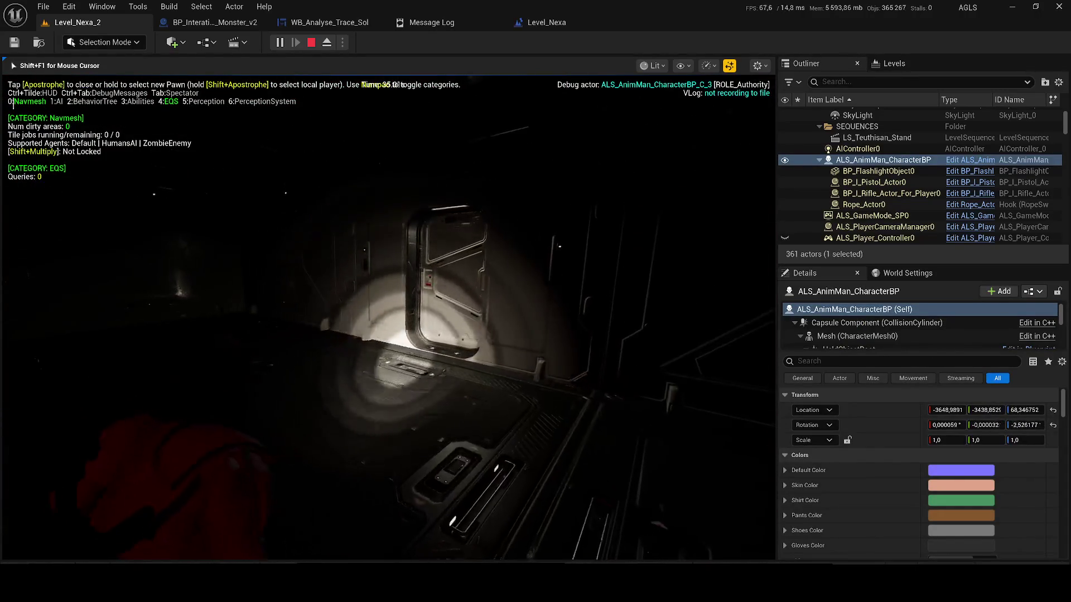
{"action": "key", "text": "apostrophe"}
Step: Walk through the rooms to the red-lit area, toggling the debugger again, then stop the play session
{"action": "key", "text": "a"}
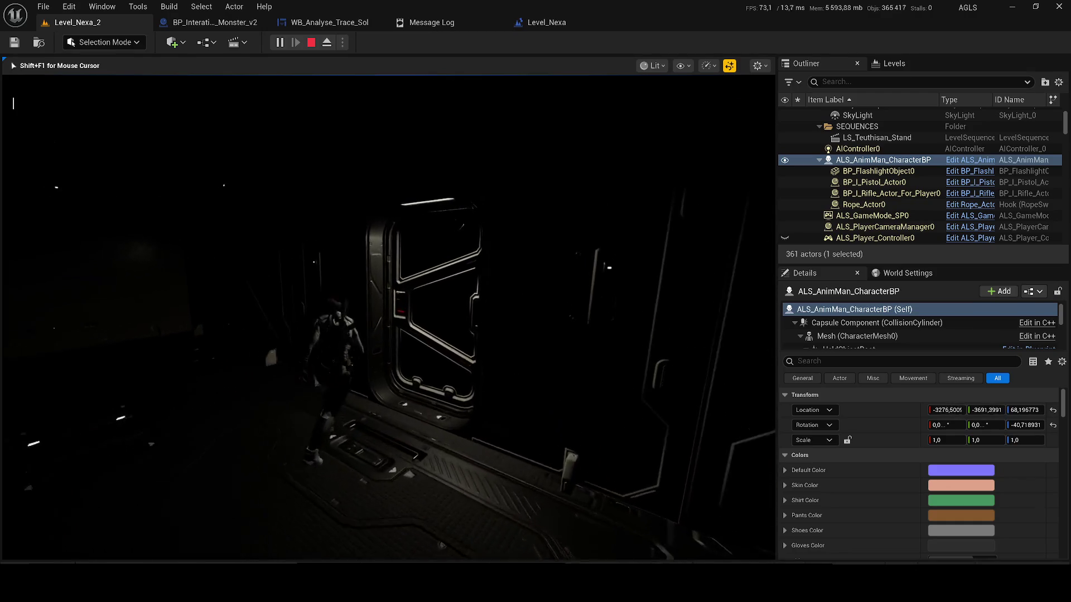
{"action": "key", "text": "w"}
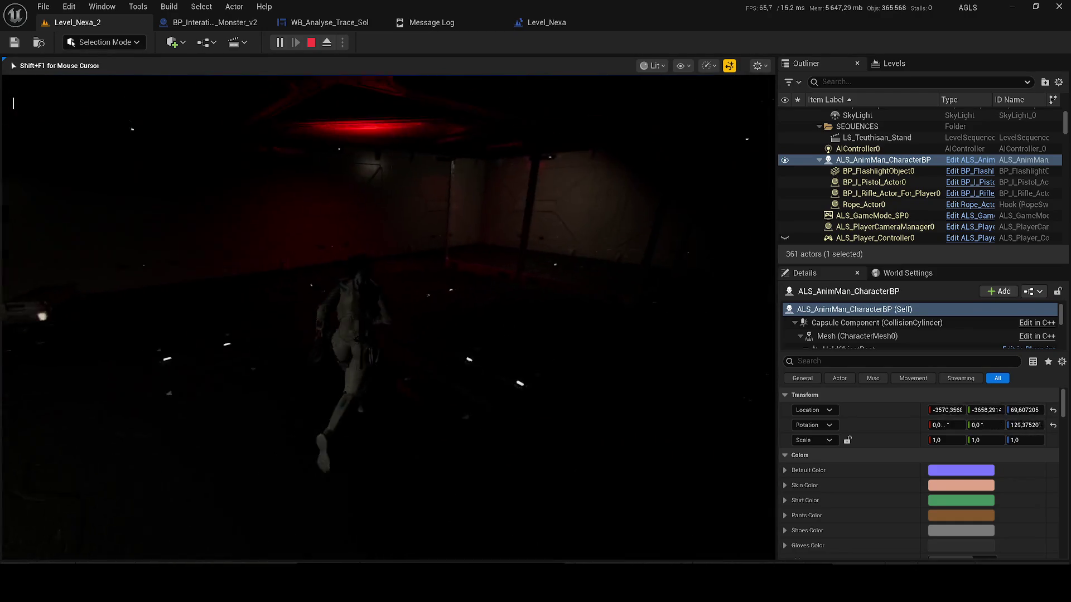
{"action": "key", "text": "w"}
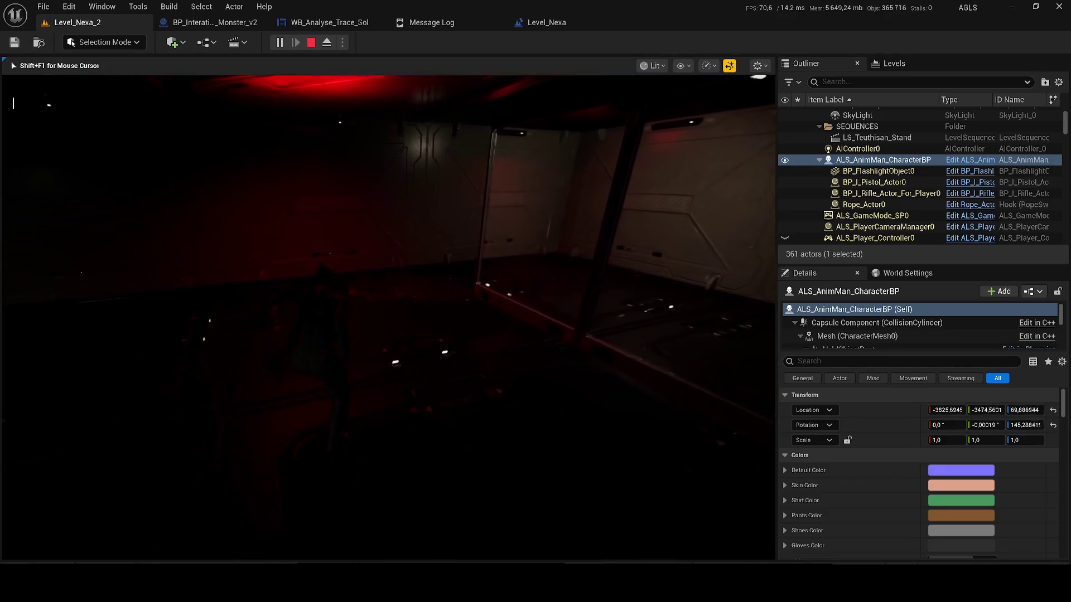
{"action": "key", "text": "w"}
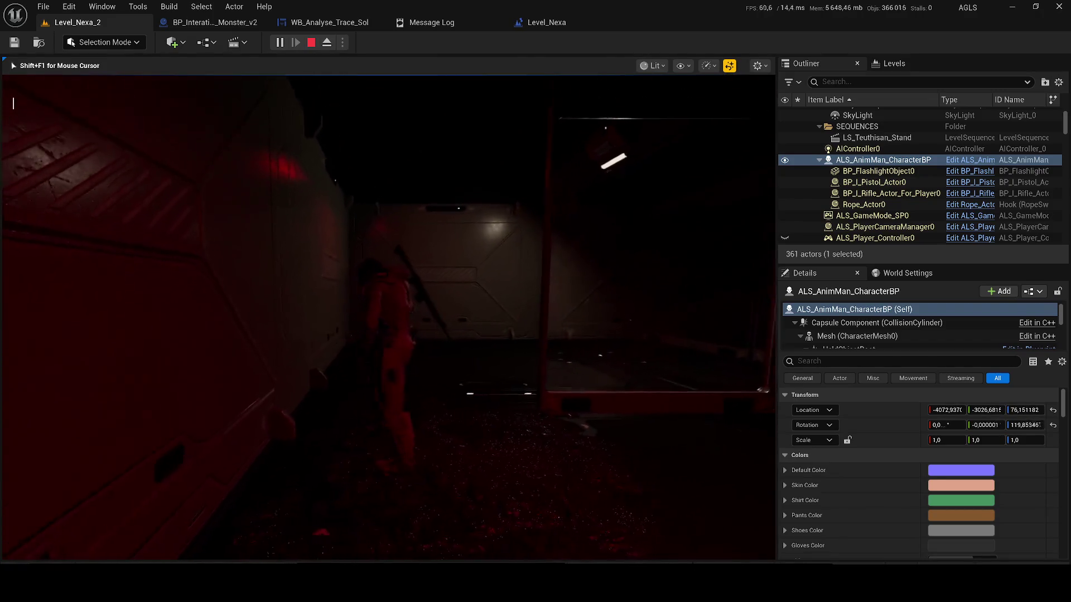
{"action": "key", "text": "w"}
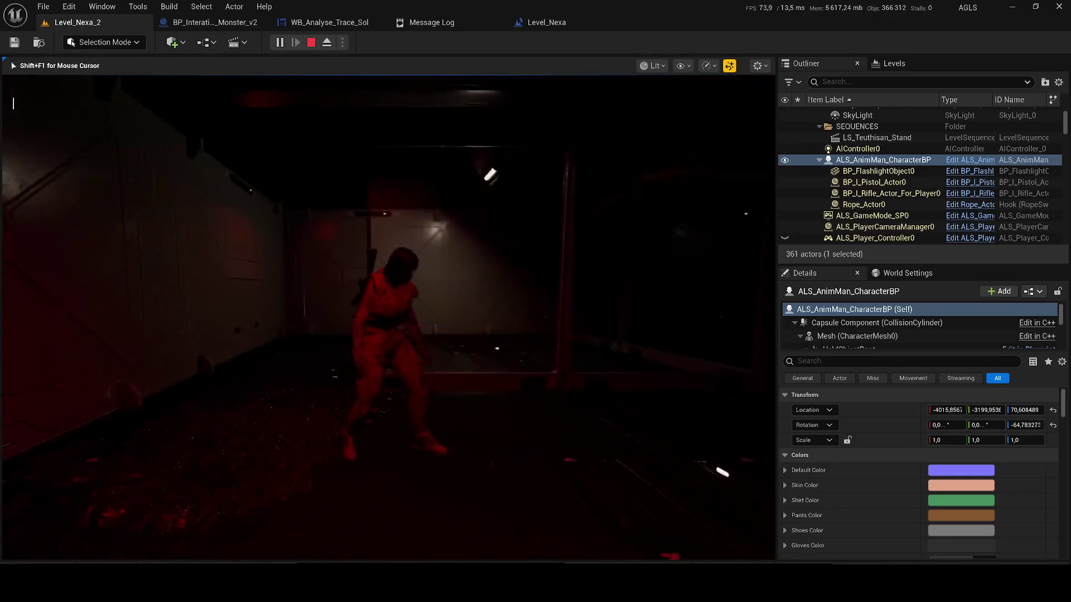
{"action": "key", "text": "w"}
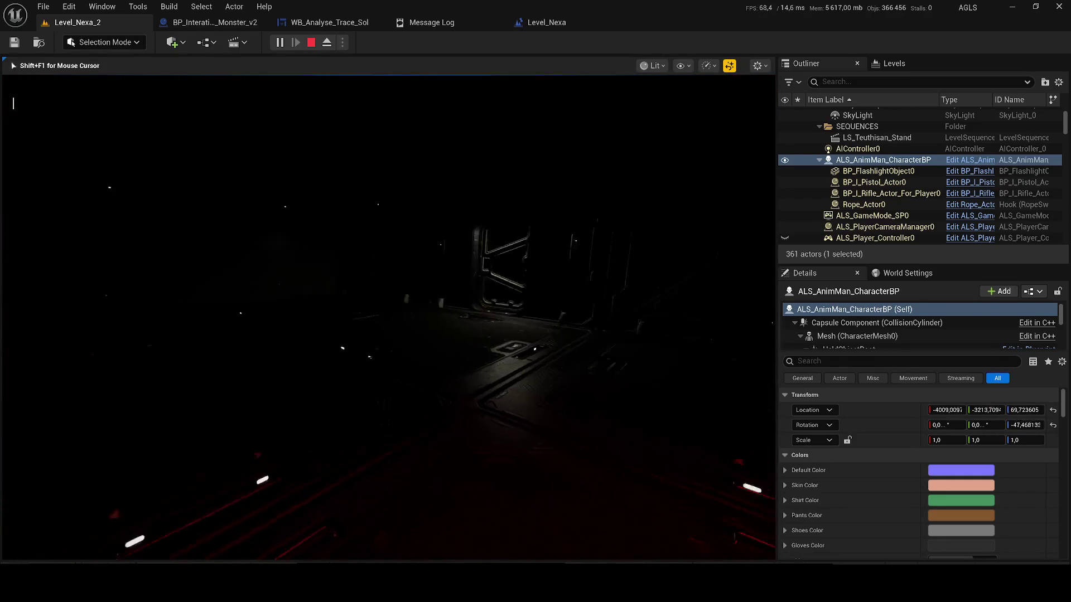
{"action": "key", "text": "apostrophe"}
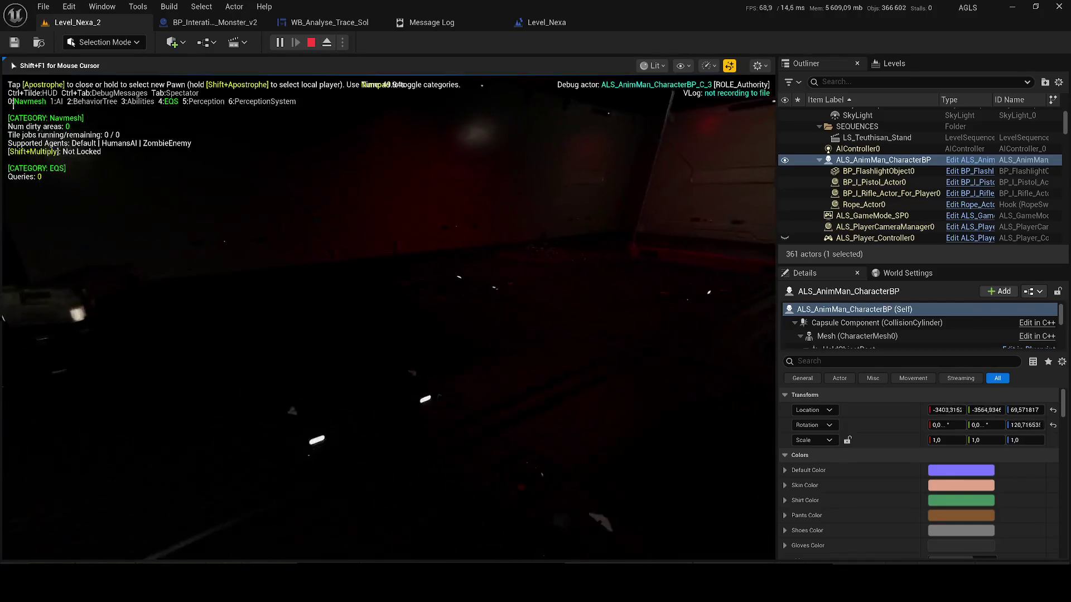
{"action": "key", "text": "w"}
{"action": "key", "text": "w"}
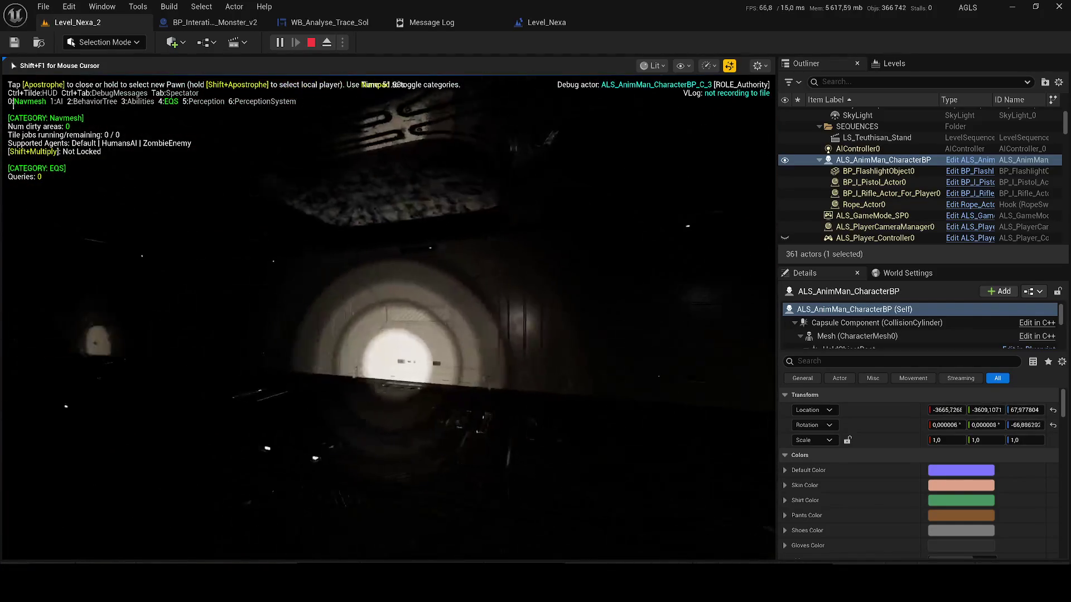
{"action": "key", "text": "apostrophe"}
{"action": "key", "text": "w"}
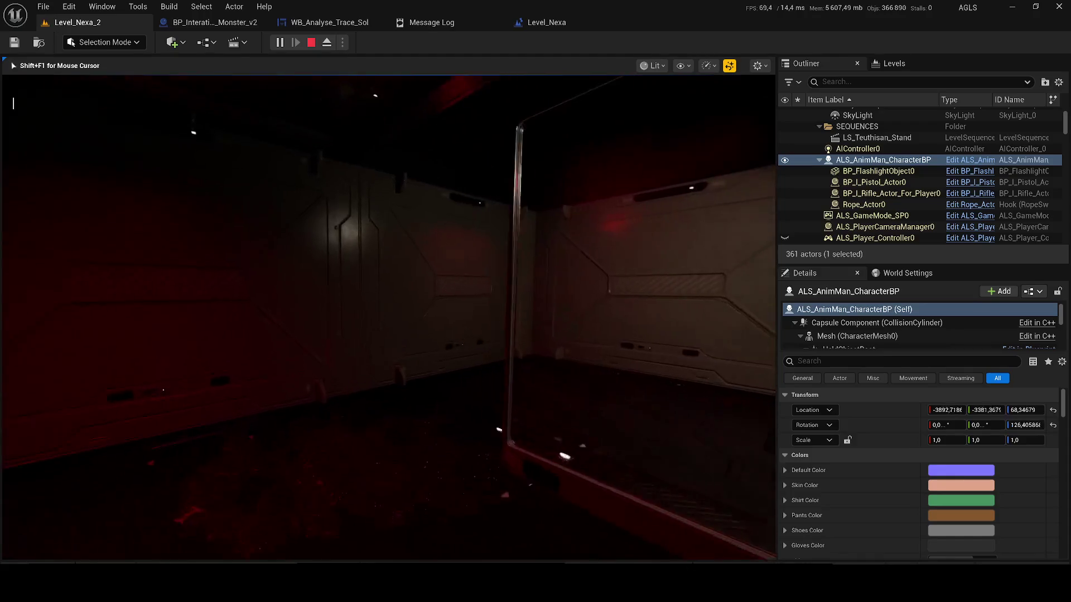
{"action": "key", "text": "w"}
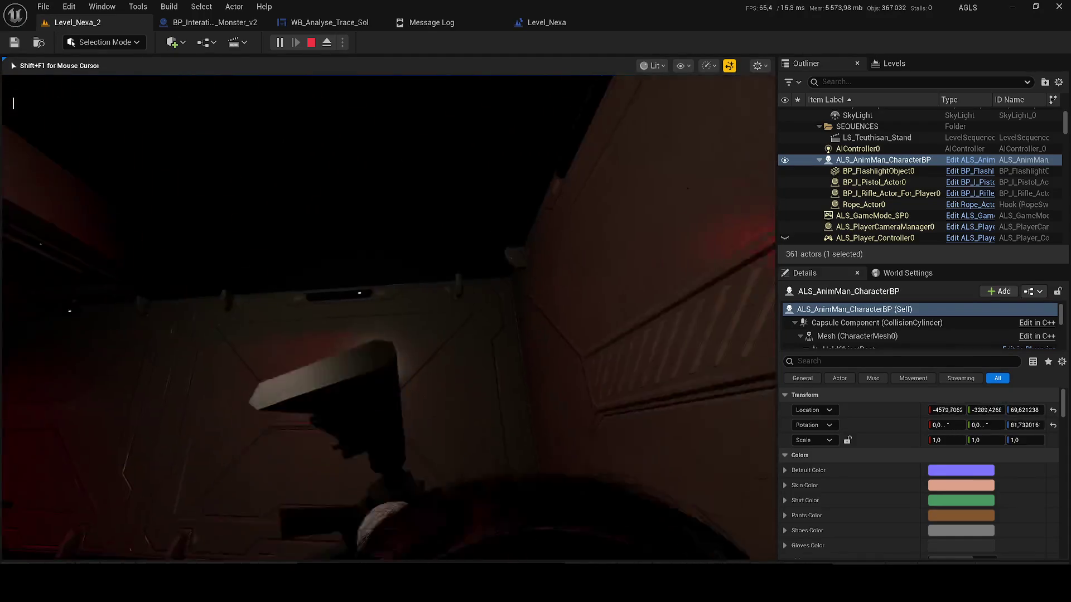
{"action": "key", "text": "w"}
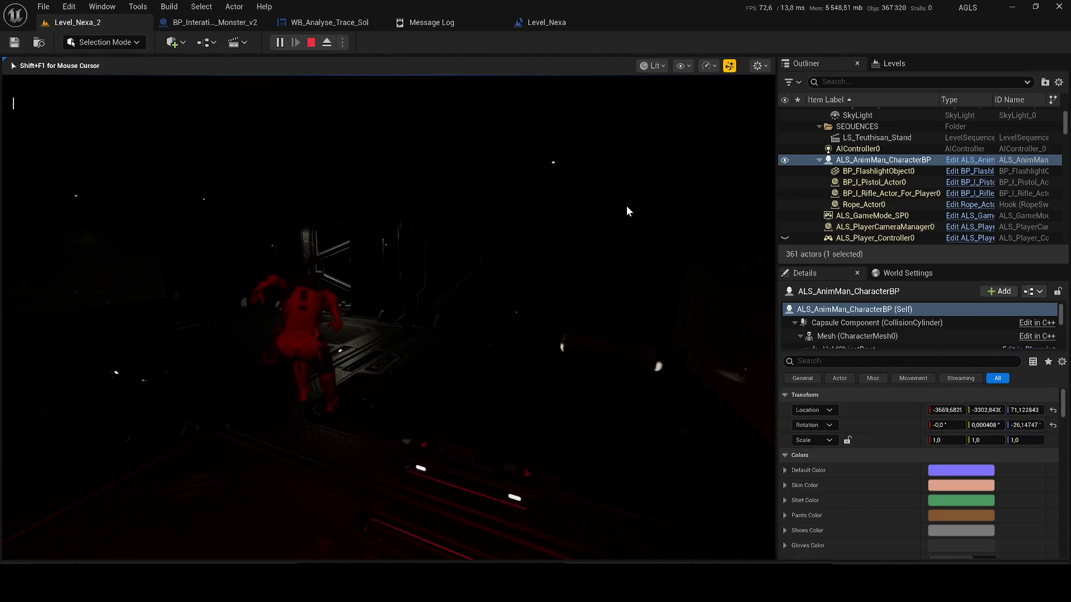
{"action": "key", "text": "Escape"}
{"action": "left_click_drag", "start_coordinate": [513, 186], "coordinate": [505, 191]}
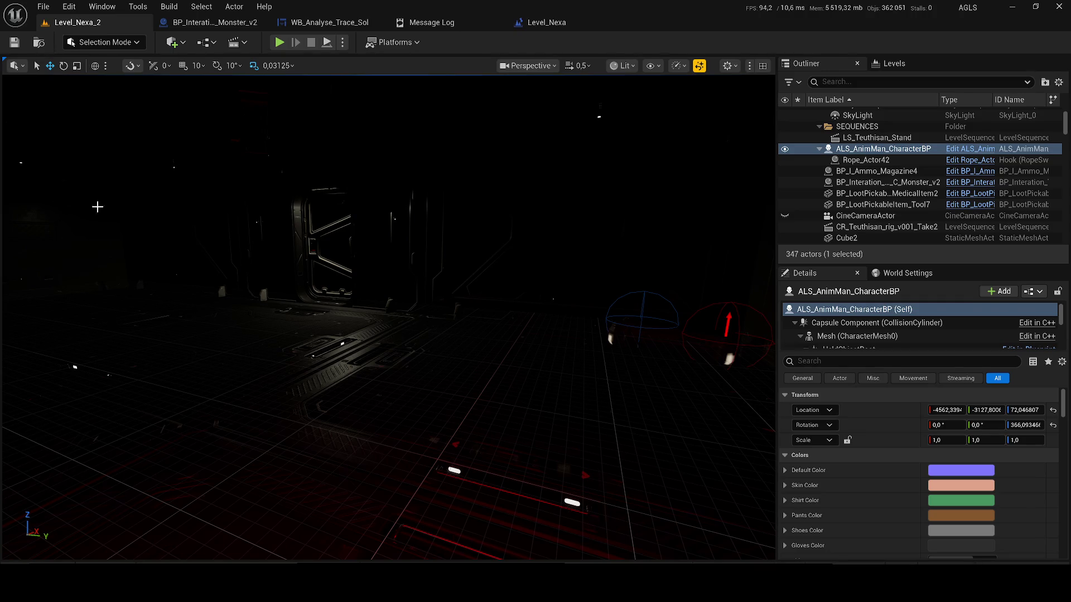
{"action": "scroll", "coordinate": [238, 202], "scroll_direction": "up", "scroll_amount": 5}
Step: Focus on the Merged40 wall, fly through the door and frame the Merged36 door wall
{"action": "right_click", "coordinate": [234, 206]}
{"action": "key", "text": "Escape"}
{"action": "double_click", "coordinate": [832, 215]}
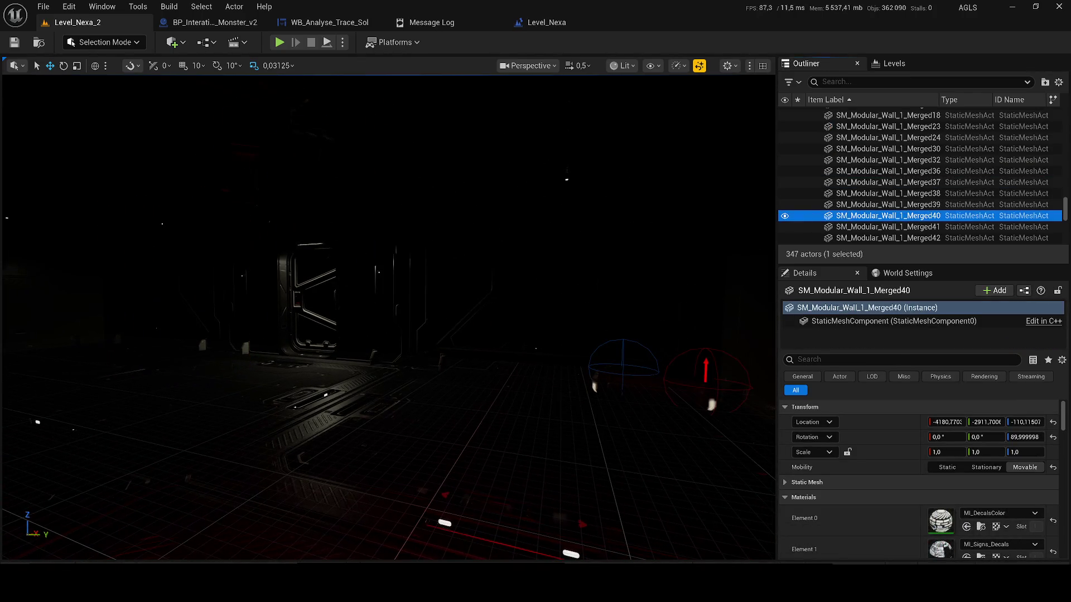
{"action": "scroll", "coordinate": [389, 318], "scroll_direction": "up", "scroll_amount": 8}
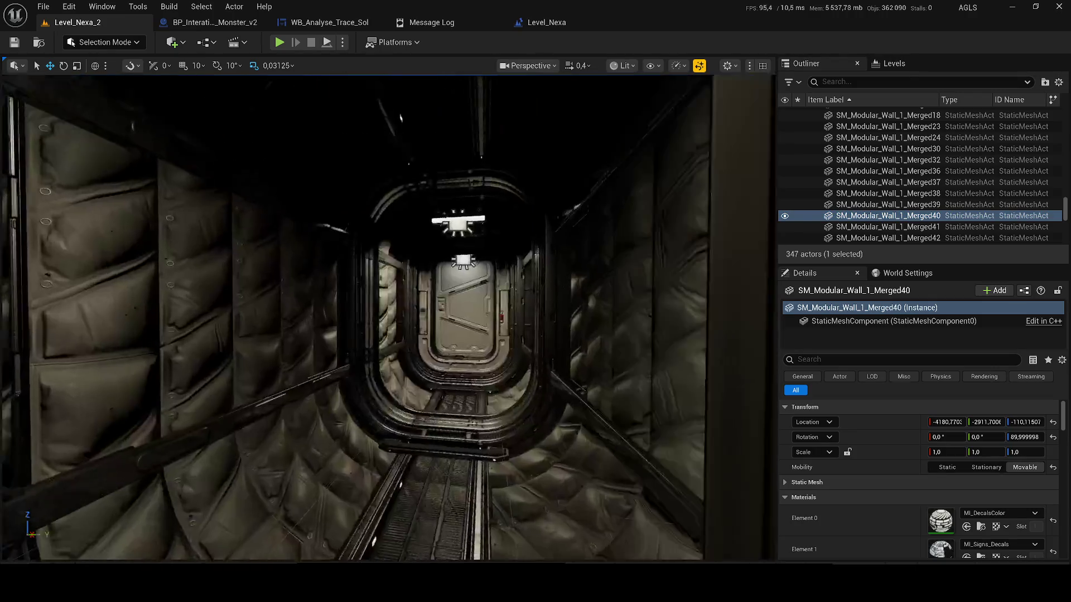
{"action": "scroll", "coordinate": [389, 318], "scroll_direction": "down", "scroll_amount": 1}
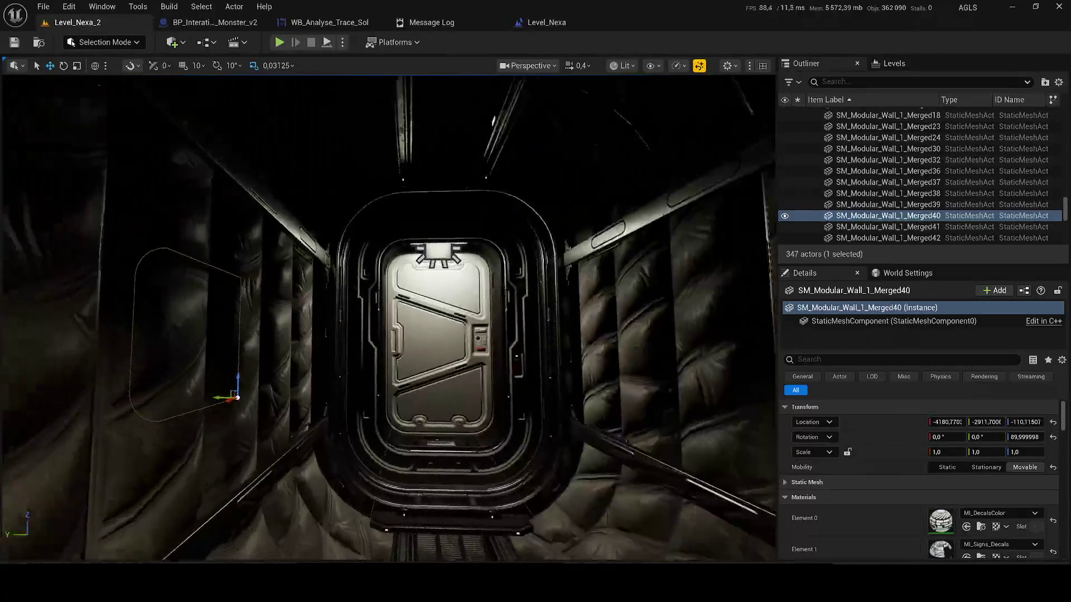
{"action": "key", "text": "f"}
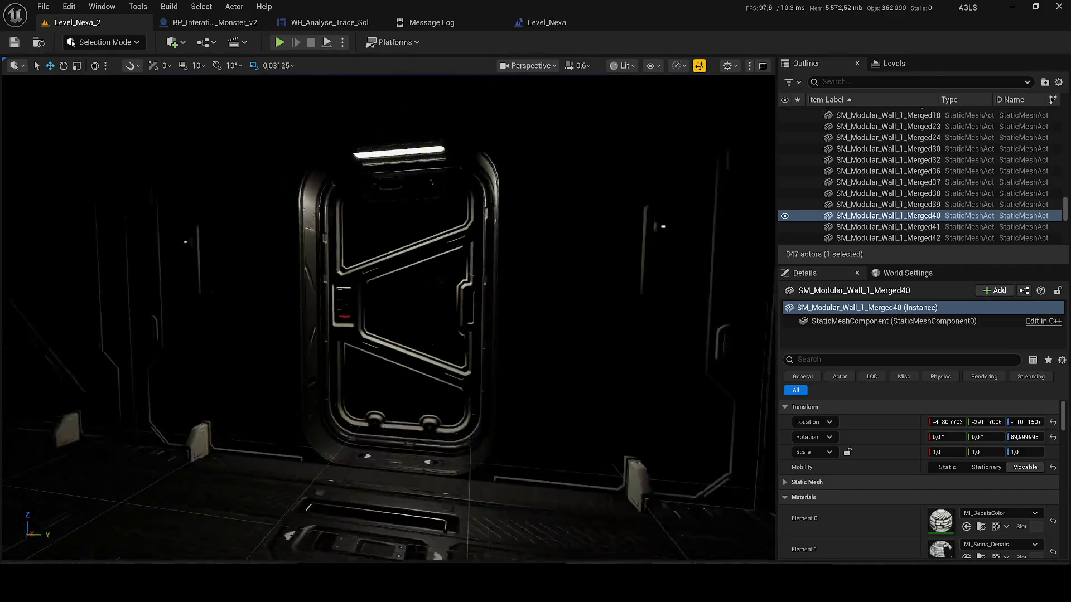
{"action": "left_click", "coordinate": [289, 334]}
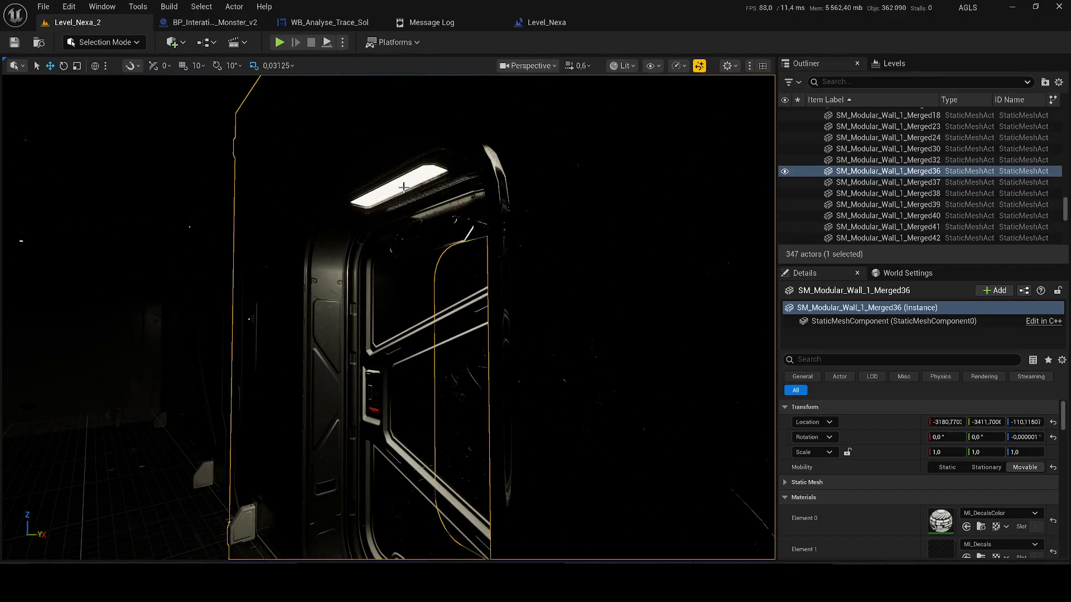
{"action": "key", "text": "f"}
Step: Toggle the door wall's visibility to check it, then open its static mesh for editing
{"action": "left_click", "coordinate": [784, 172]}
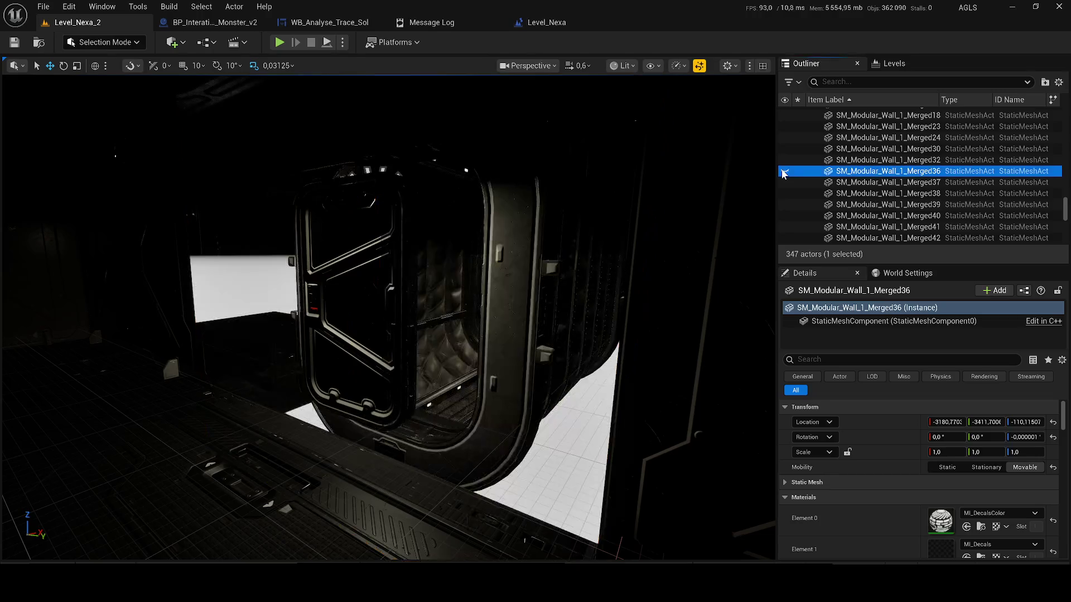
{"action": "left_click", "coordinate": [784, 171]}
{"action": "right_click", "coordinate": [874, 172]}
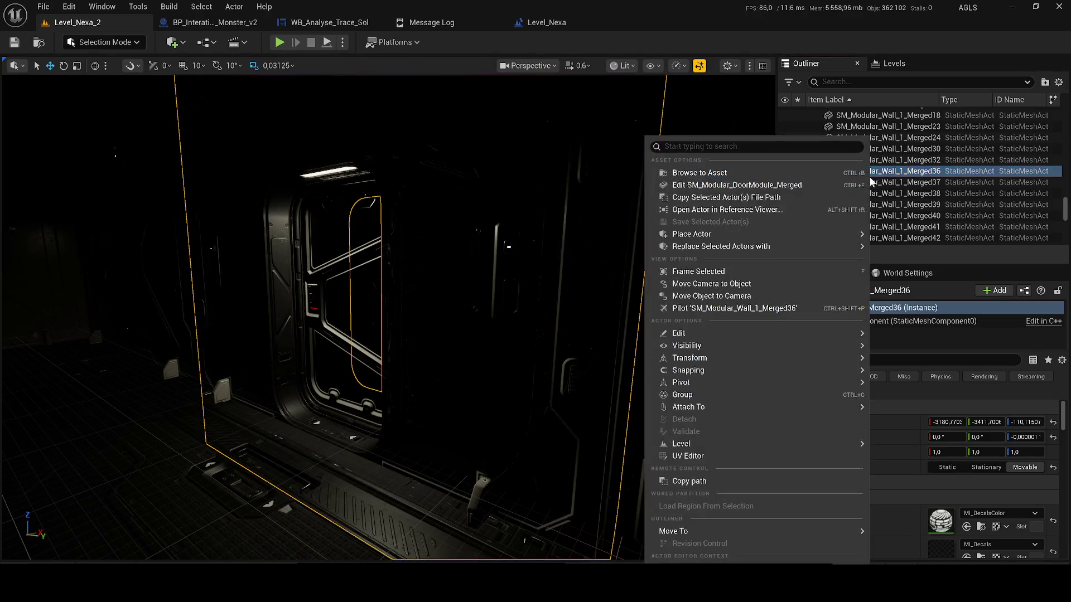
{"action": "left_click", "coordinate": [530, 249]}
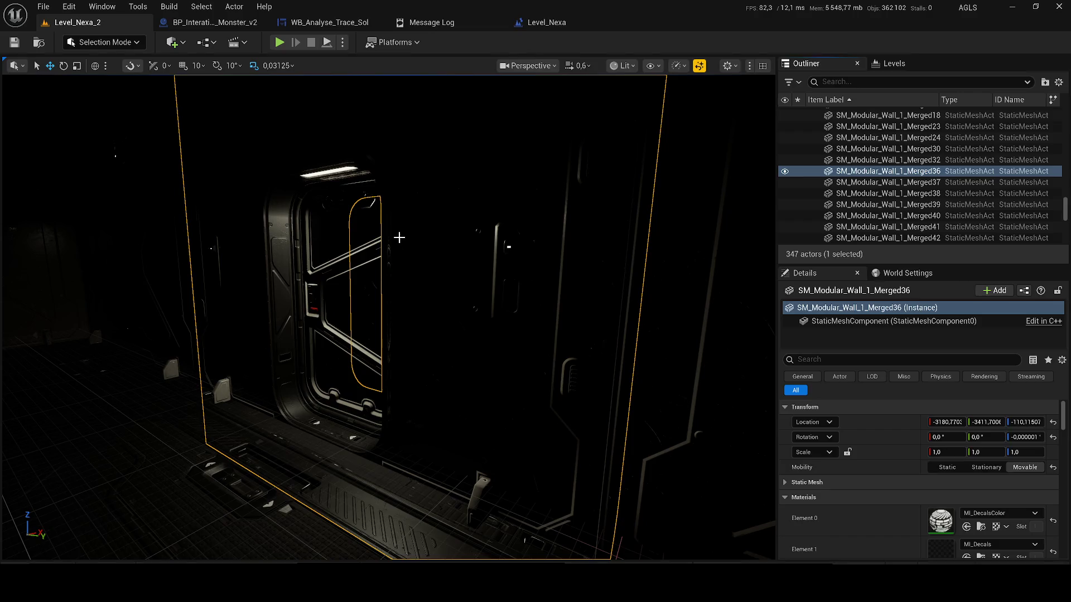
{"action": "double_click", "coordinate": [399, 238]}
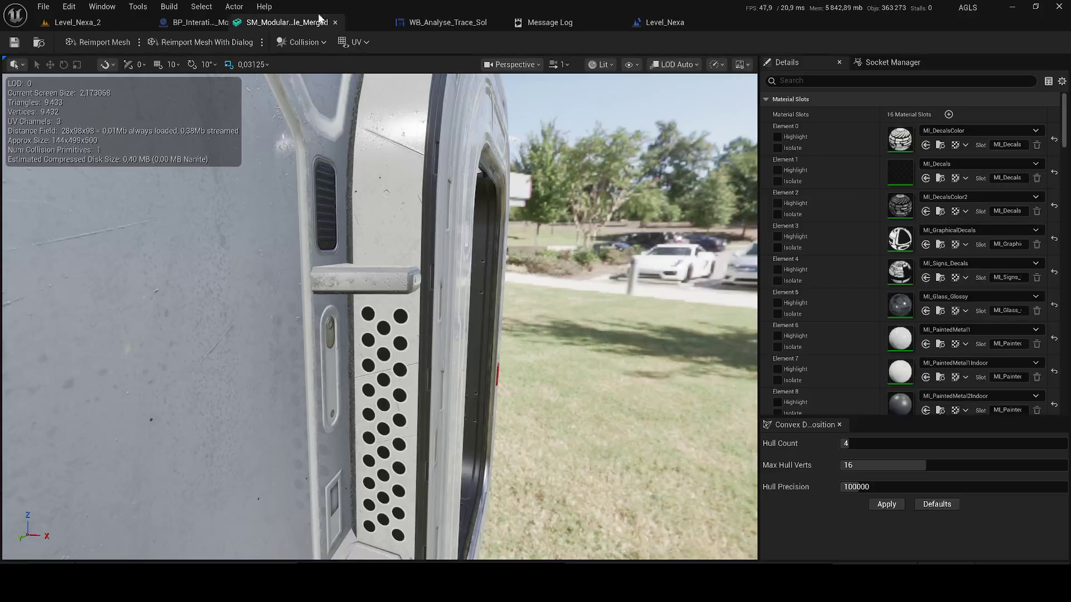
Step: Dock the mesh editor, generate convex collision for the door mesh, then remove its collision
{"action": "left_click_drag", "start_coordinate": [399, 42], "coordinate": [213, 22]}
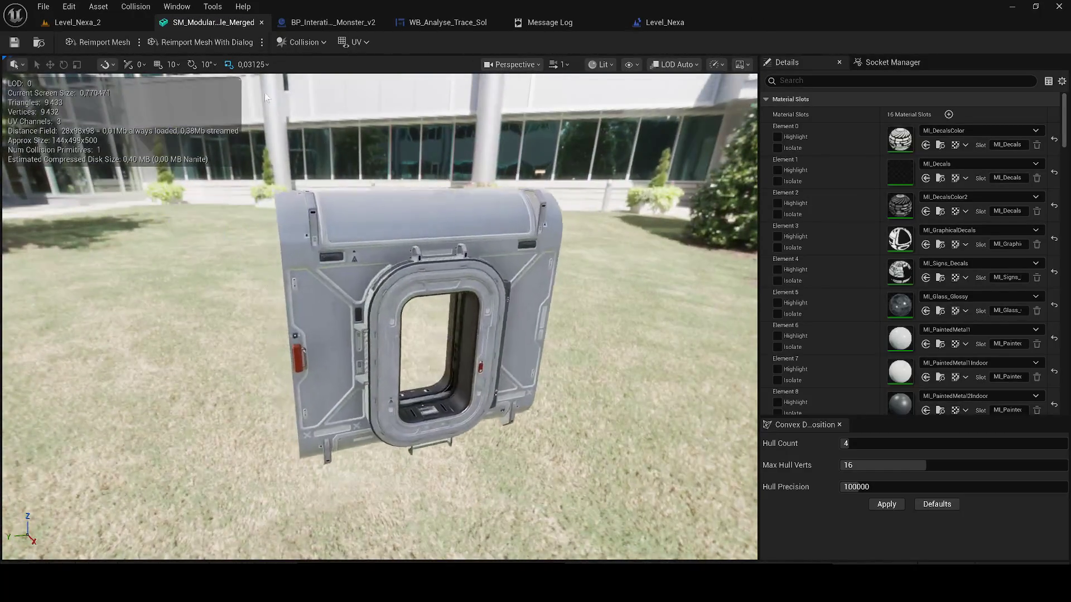
{"action": "left_click", "coordinate": [886, 504]}
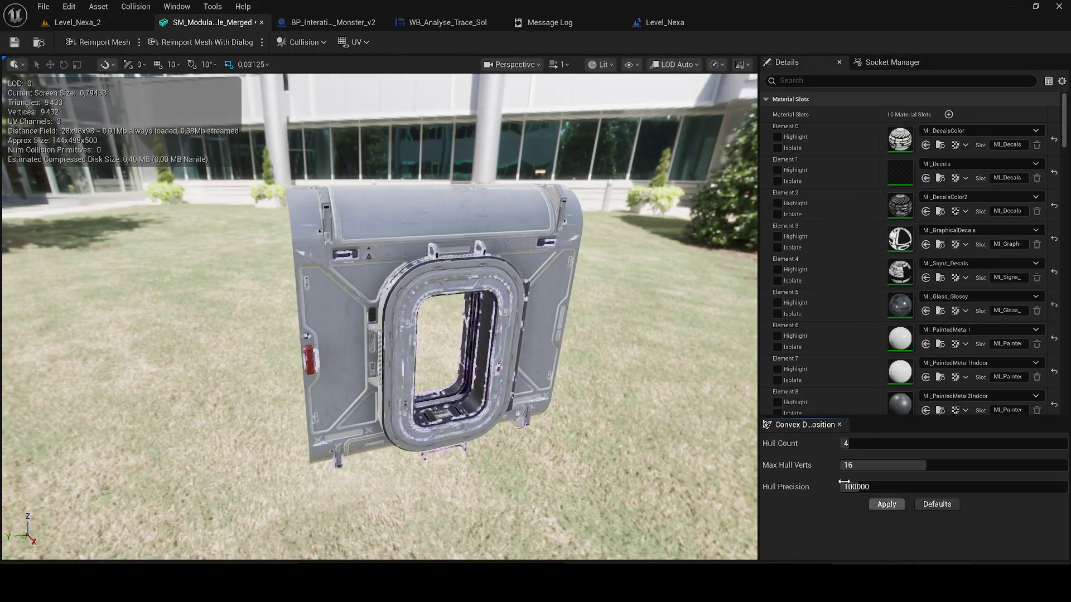
{"action": "scroll", "coordinate": [312, 125], "scroll_direction": "up", "scroll_amount": 3}
{"action": "scroll", "coordinate": [312, 125], "scroll_direction": "up", "scroll_amount": 2}
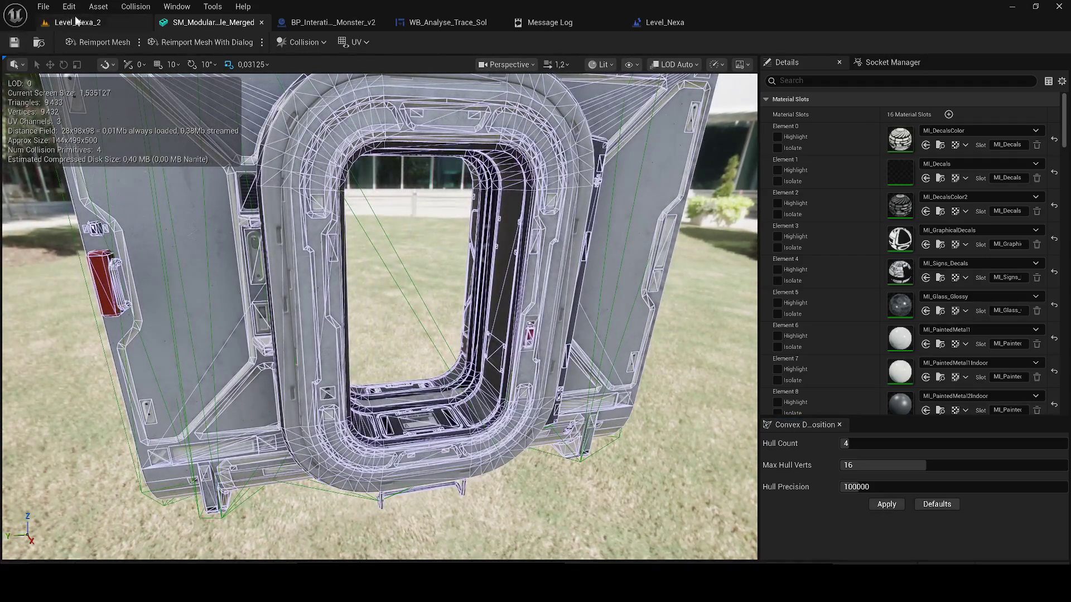
{"action": "left_click", "coordinate": [85, 24]}
{"action": "left_click", "coordinate": [216, 23]}
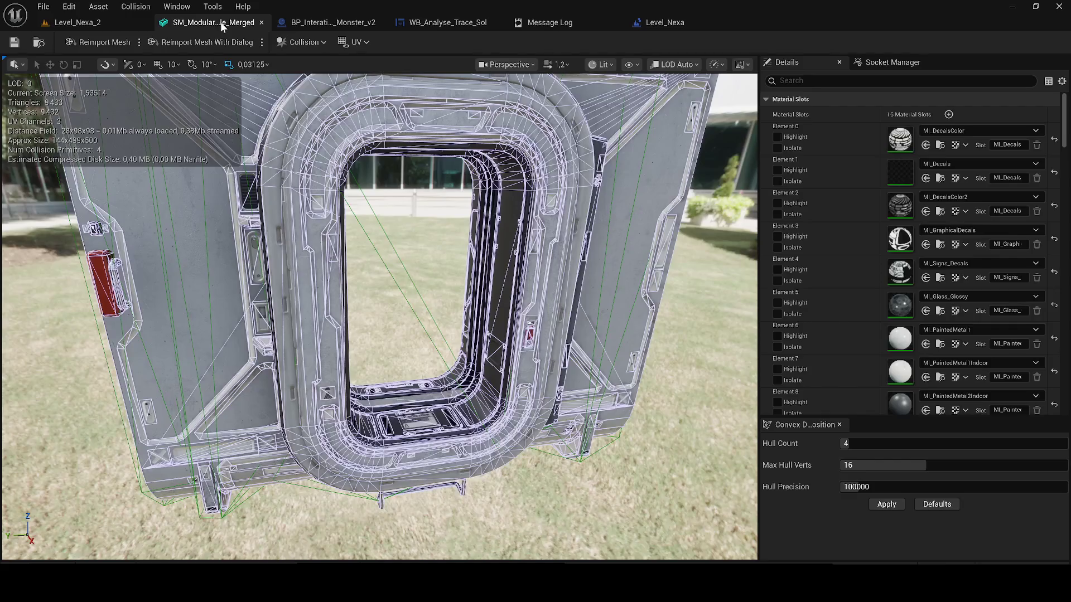
{"action": "left_click", "coordinate": [300, 44]}
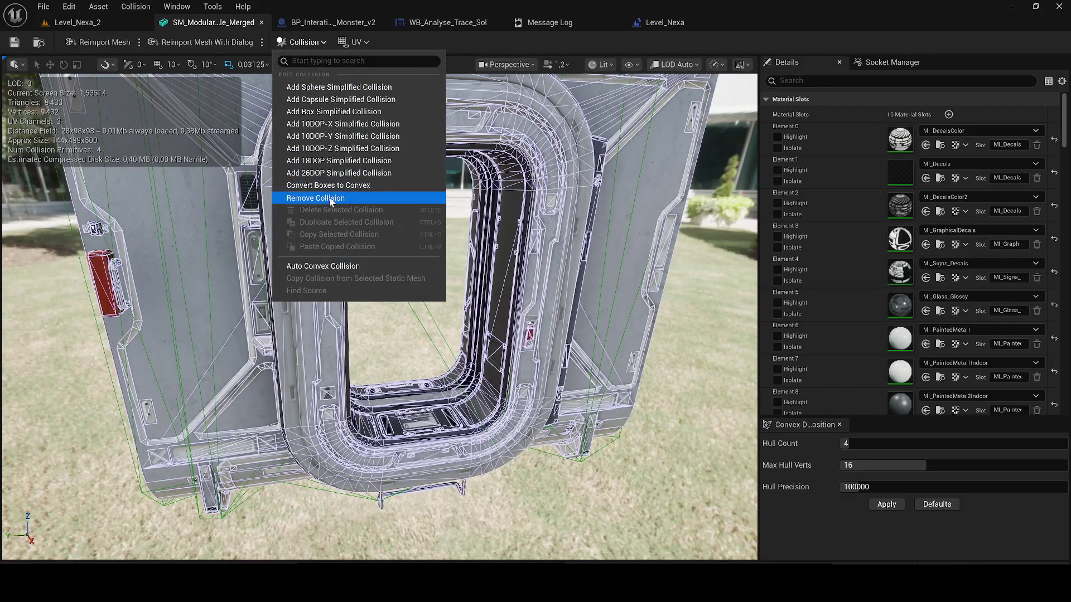
{"action": "left_click", "coordinate": [331, 201]}
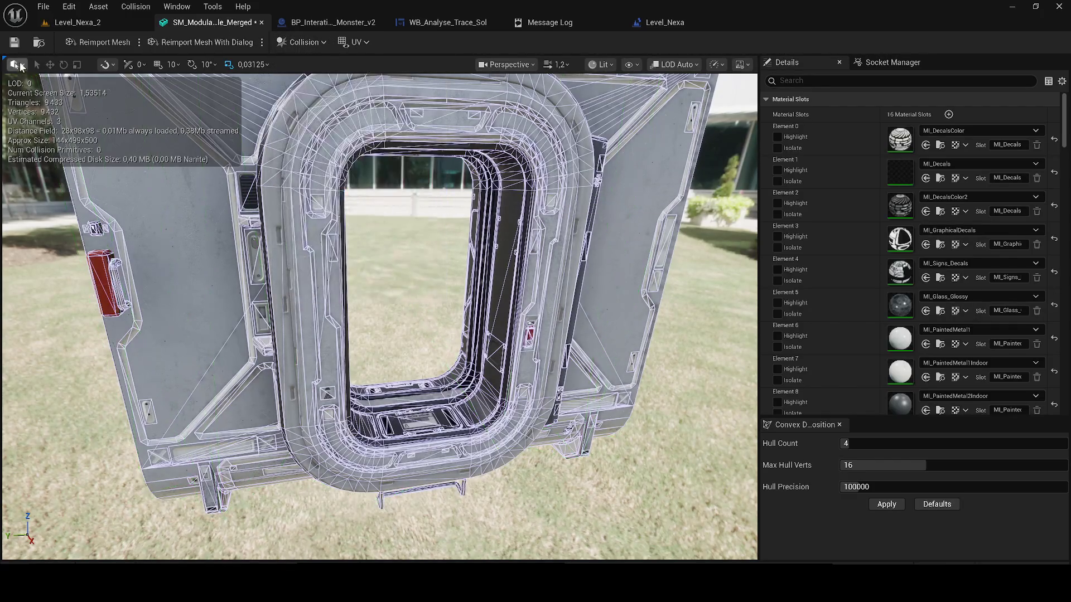
Step: Review the door mesh's remaining collision primitives, save the asset and close its editor
{"action": "left_click", "coordinate": [295, 45]}
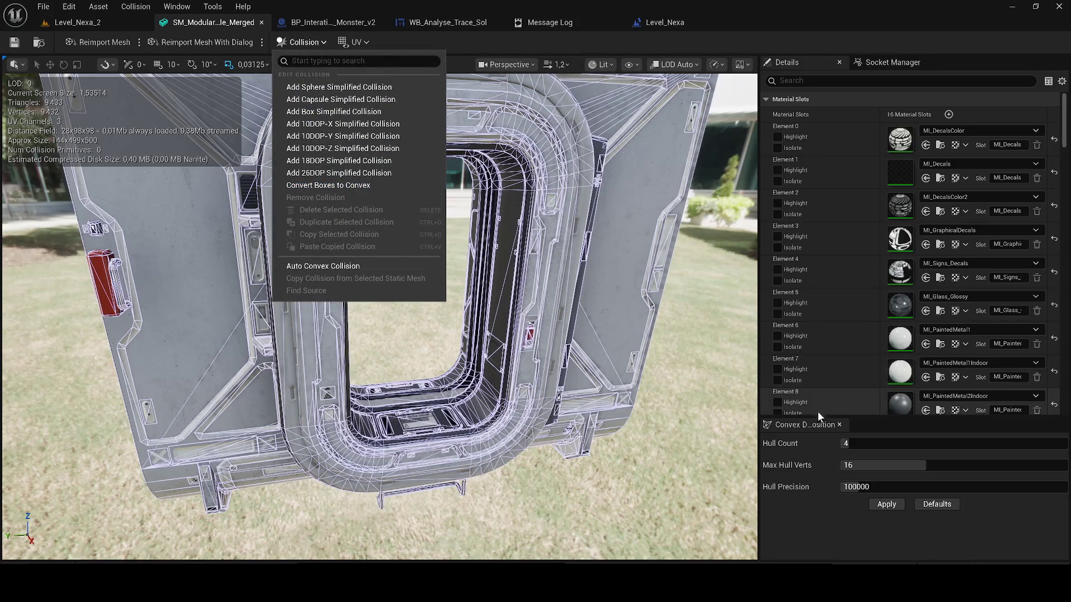
{"action": "left_click", "coordinate": [893, 504]}
{"action": "left_click_drag", "start_coordinate": [302, 139], "coordinate": [252, 151]}
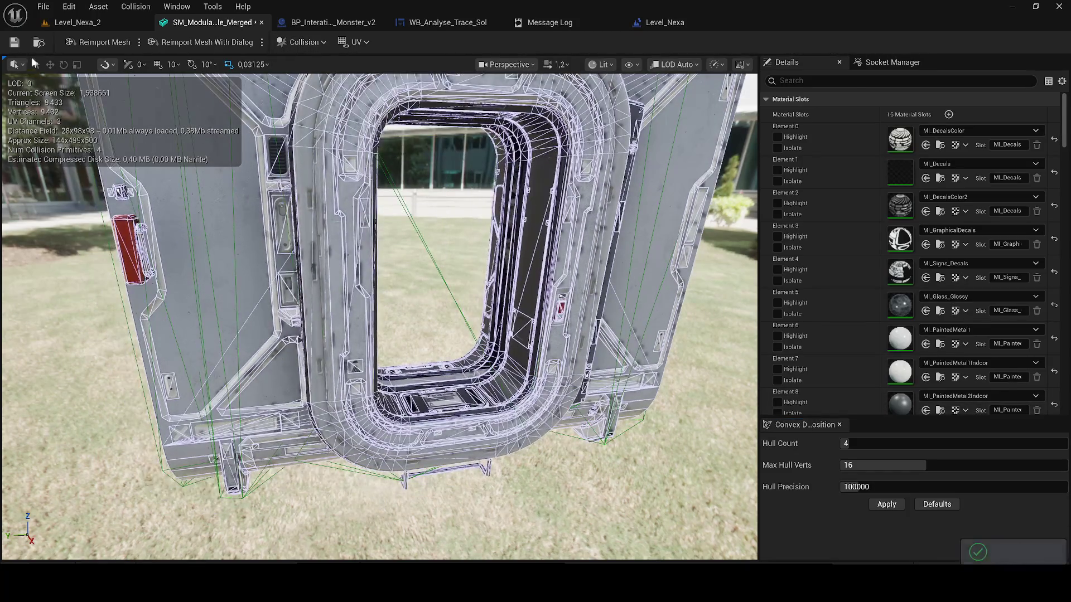
{"action": "mouse_move", "coordinate": [347, 187]}
{"action": "left_mouse_down"}
{"action": "mouse_move", "coordinate": [223, 251]}
{"action": "mouse_move", "coordinate": [167, 251]}
{"action": "left_mouse_up"}
{"action": "left_click", "coordinate": [15, 42]}
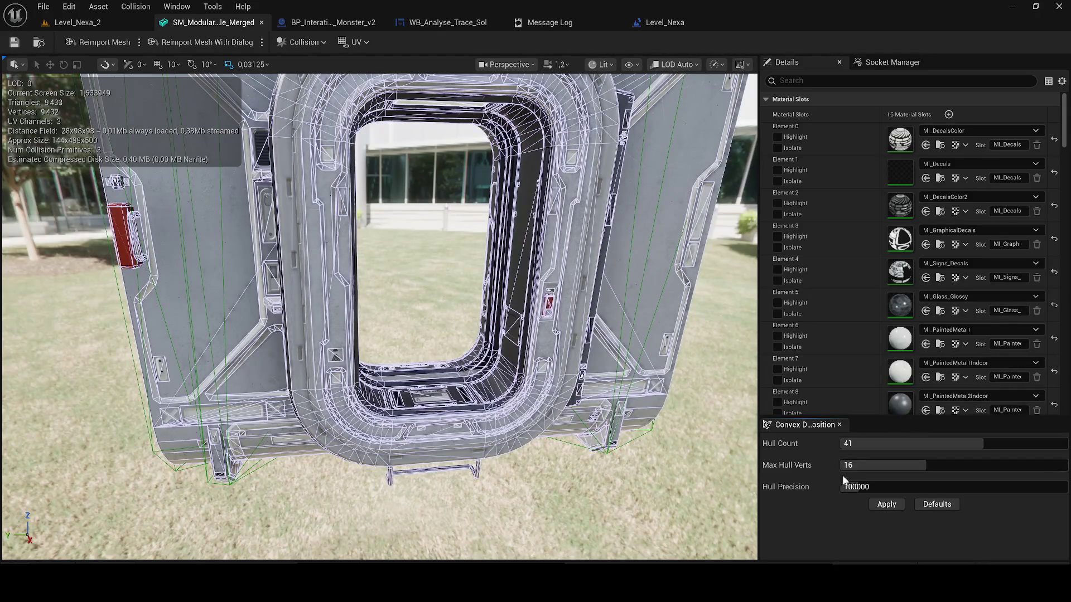
{"action": "left_click", "coordinate": [261, 22]}
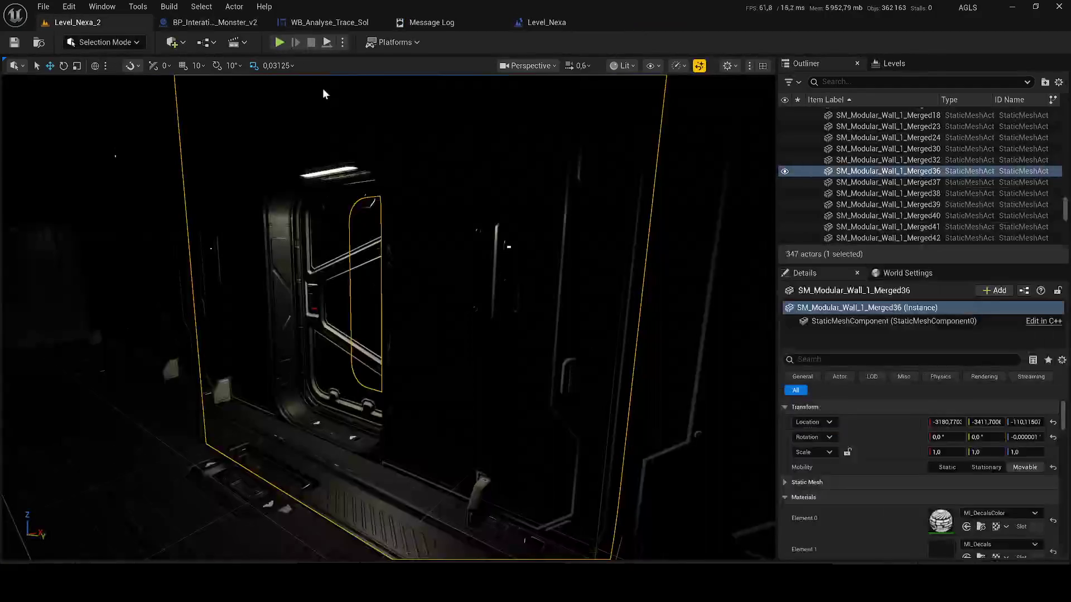
Step: Cycle through the open blueprint tabs back to Level_Nexa_2 and reopen the door wall's mesh
{"action": "left_click", "coordinate": [248, 25]}
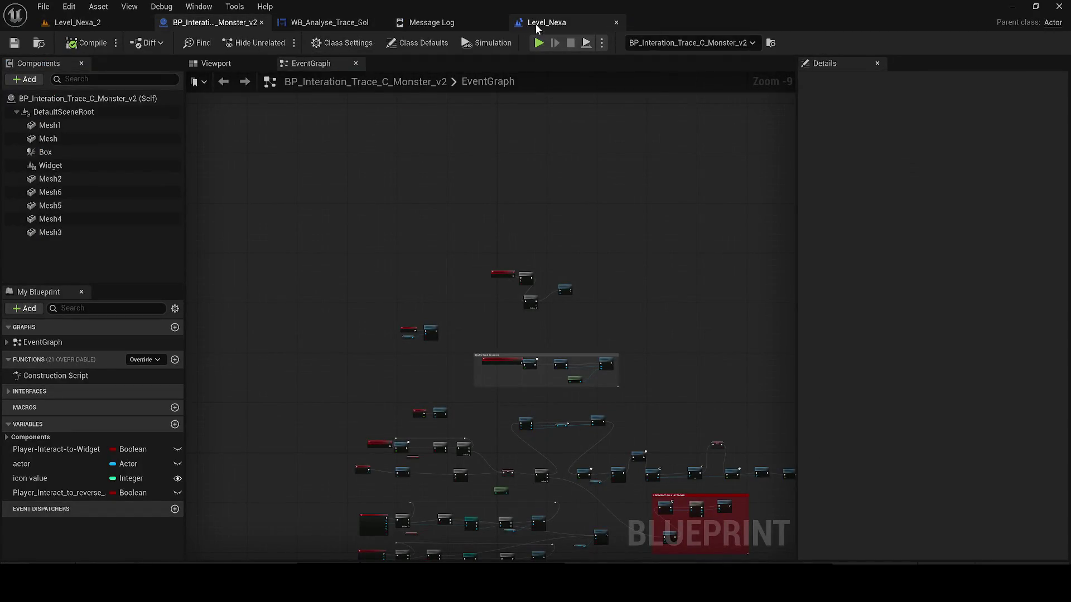
{"action": "left_click", "coordinate": [536, 25]}
{"action": "left_click", "coordinate": [357, 25]}
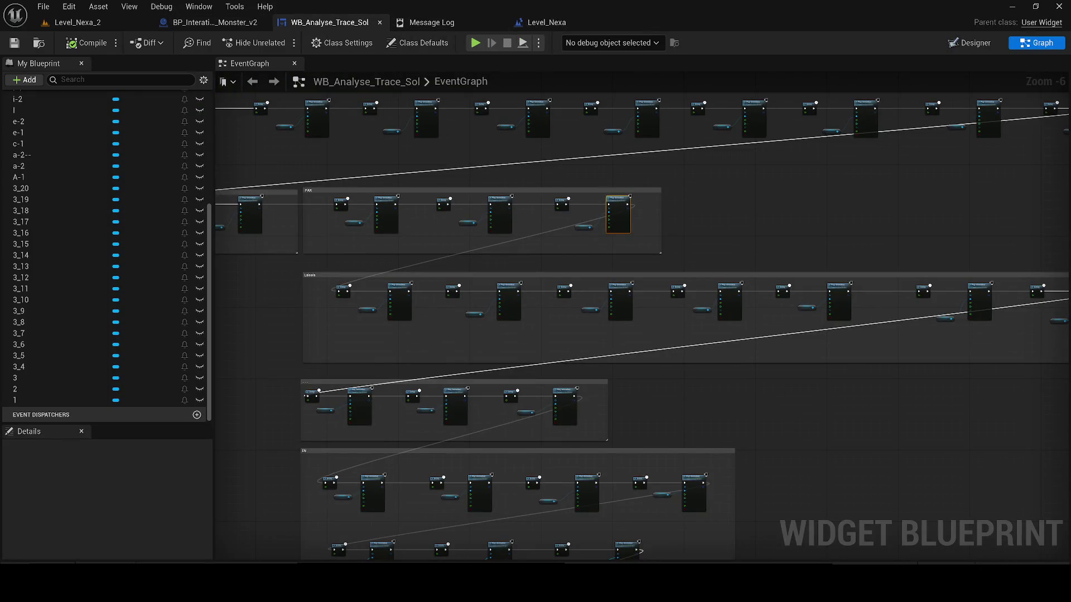
{"action": "left_click", "coordinate": [70, 24]}
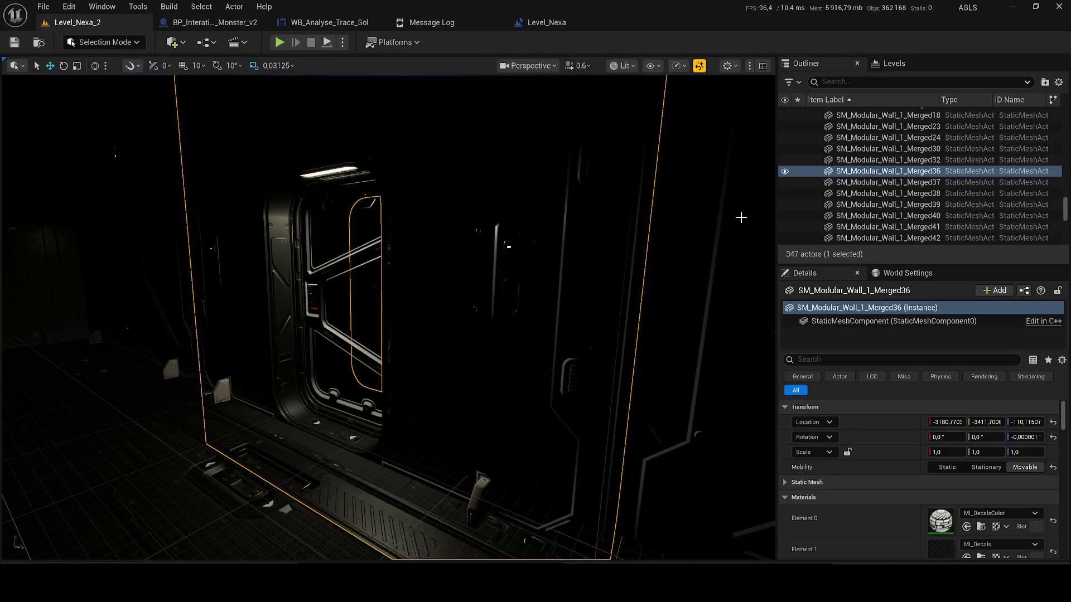
{"action": "right_click", "coordinate": [832, 174]}
{"action": "left_click", "coordinate": [847, 192]}
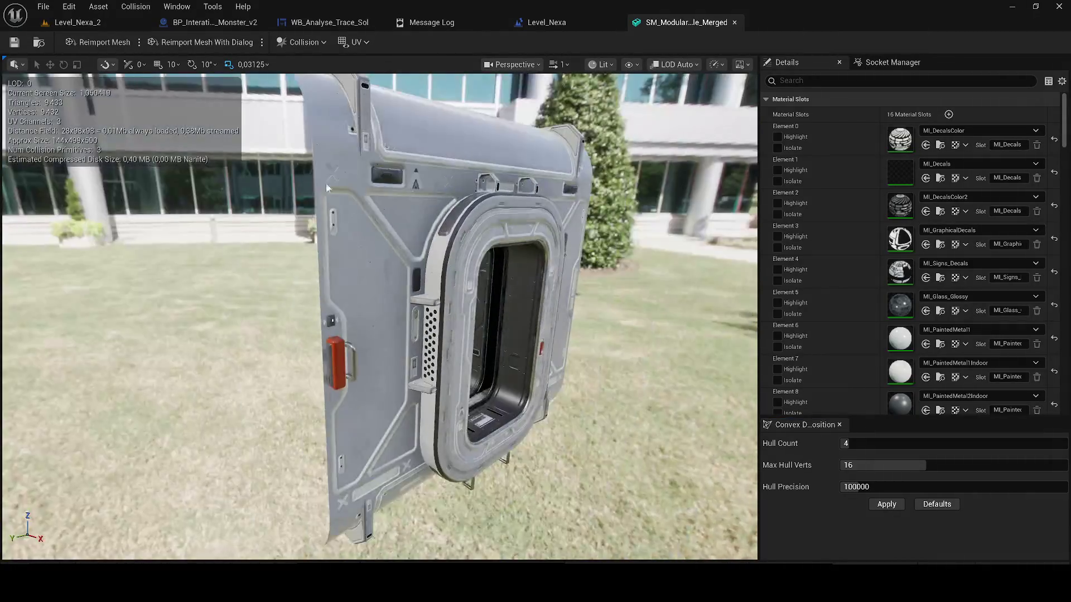
Step: Remove the existing collision and apply Convex Decomposition (hulls 35, verts 25, precision 420000)
{"action": "left_click", "coordinate": [289, 45]}
{"action": "left_click", "coordinate": [334, 200]}
{"action": "left_click_drag", "start_coordinate": [334, 200], "coordinate": [856, 392]}
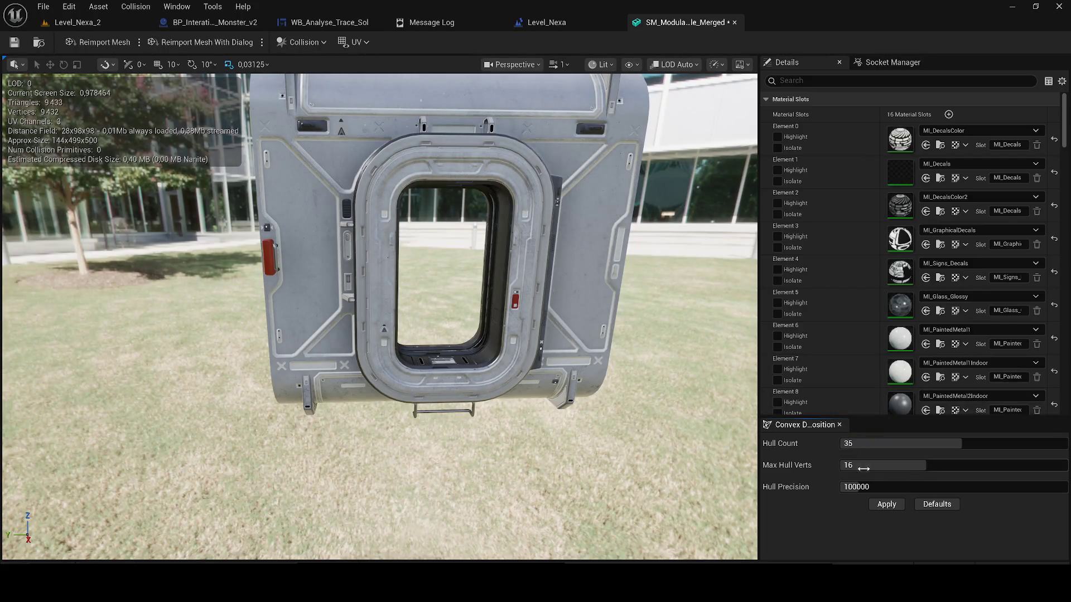
{"action": "left_click", "coordinate": [879, 507]}
{"action": "scroll", "coordinate": [469, 308], "scroll_direction": "up", "scroll_amount": 5}
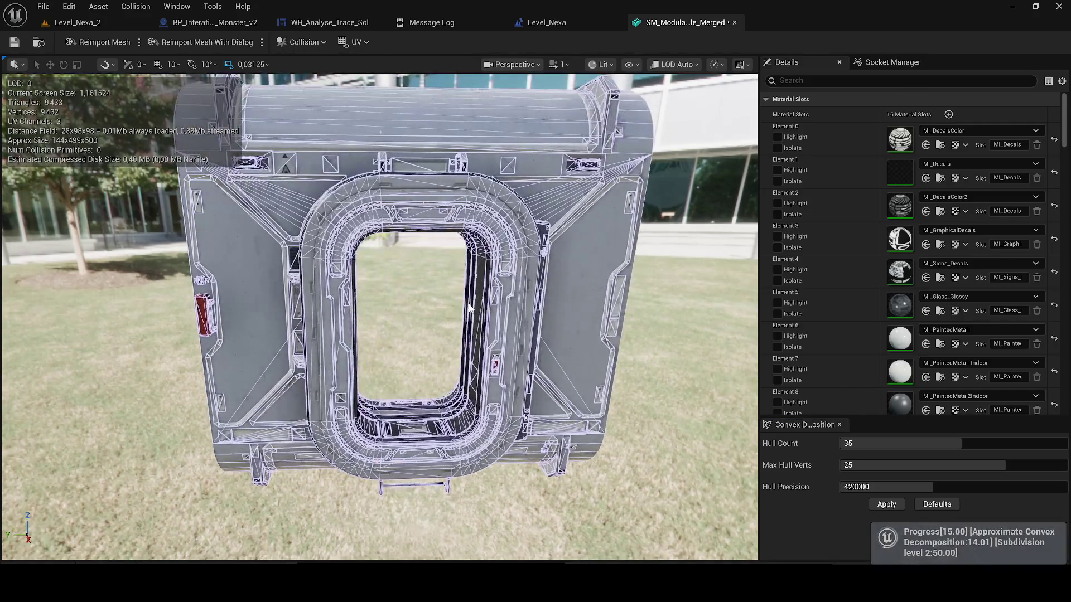
{"action": "scroll", "coordinate": [470, 308], "scroll_direction": "up", "scroll_amount": 2}
{"action": "scroll", "coordinate": [468, 297], "scroll_direction": "up", "scroll_amount": 3}
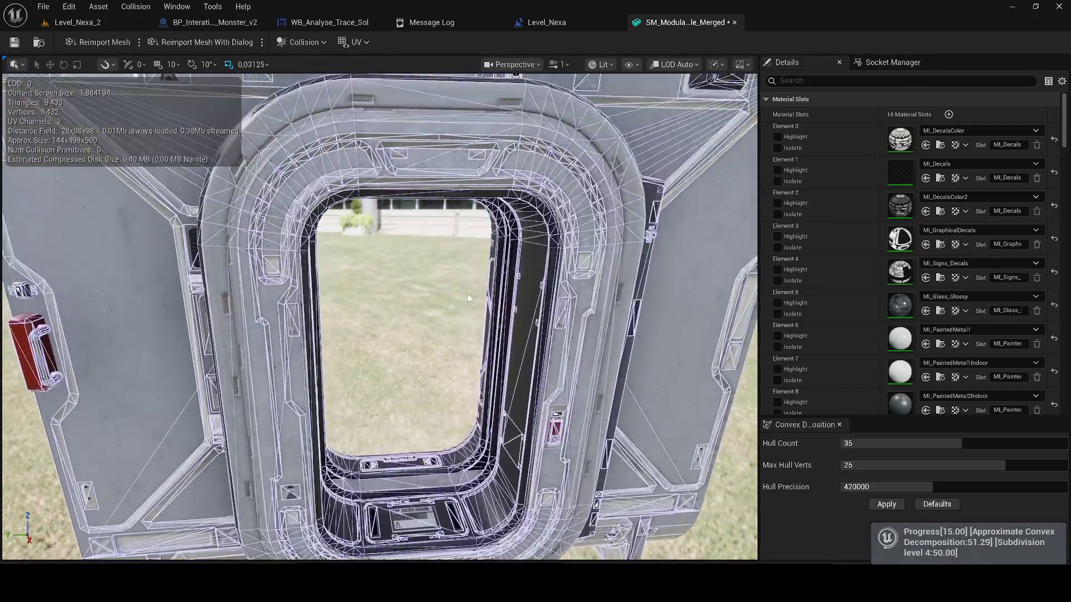
{"action": "scroll", "coordinate": [468, 294], "scroll_direction": "down", "scroll_amount": 5}
{"action": "mouse_move", "coordinate": [468, 294]}
{"action": "left_mouse_down"}
{"action": "mouse_move", "coordinate": [472, 302]}
{"action": "mouse_move", "coordinate": [465, 291]}
{"action": "left_mouse_up"}
{"action": "scroll", "coordinate": [472, 302], "scroll_direction": "up", "scroll_amount": 2}
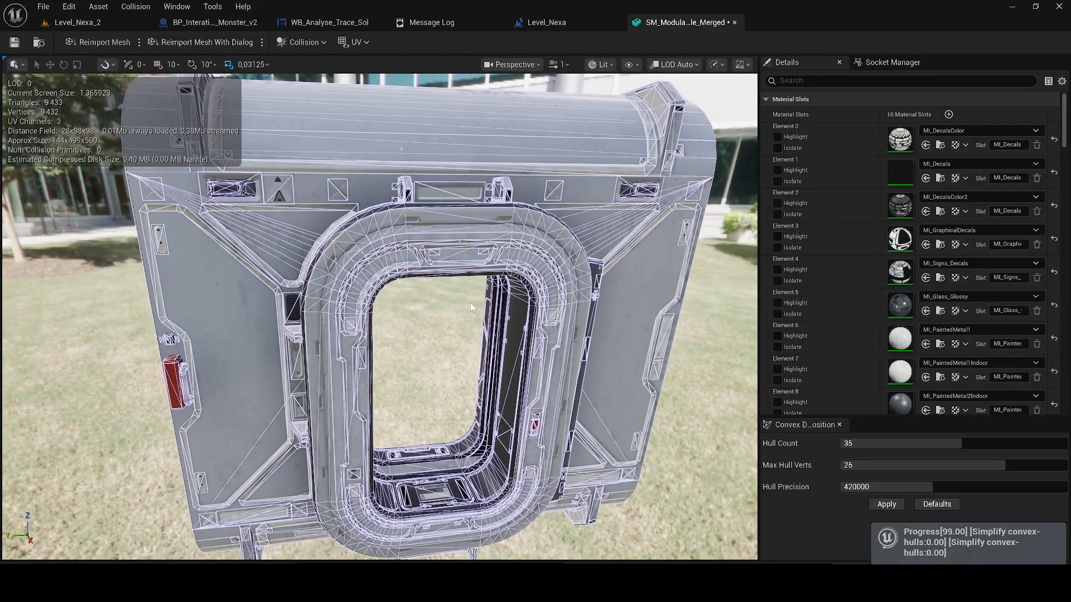
{"action": "left_click_drag", "start_coordinate": [465, 302], "coordinate": [494, 311]}
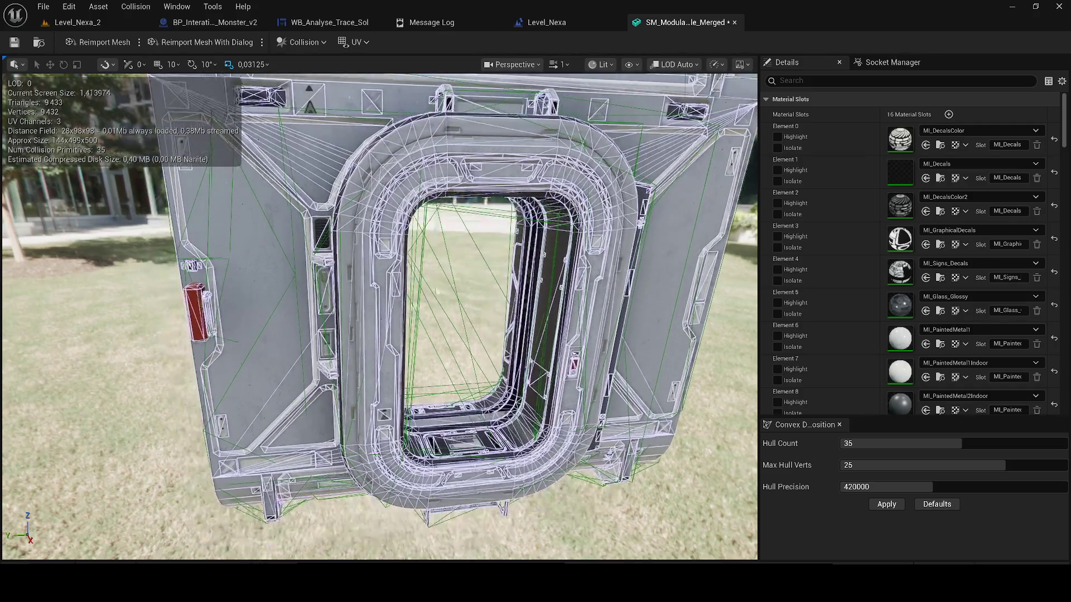
Step: Delete the collision hull filling the door's window opening and save the mesh
{"action": "left_click", "coordinate": [96, 22]}
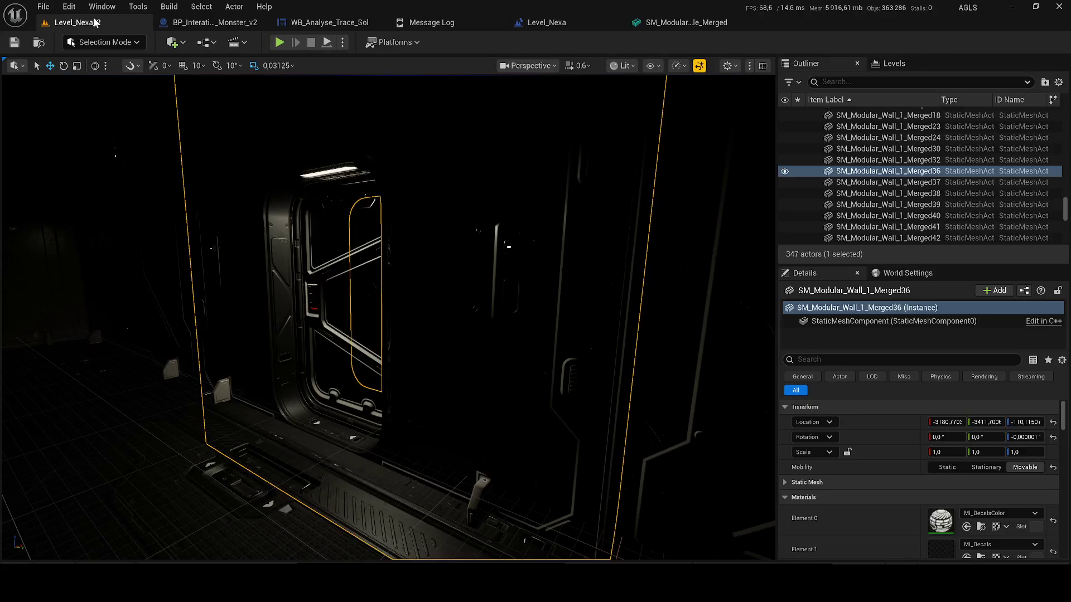
{"action": "left_click", "coordinate": [684, 23]}
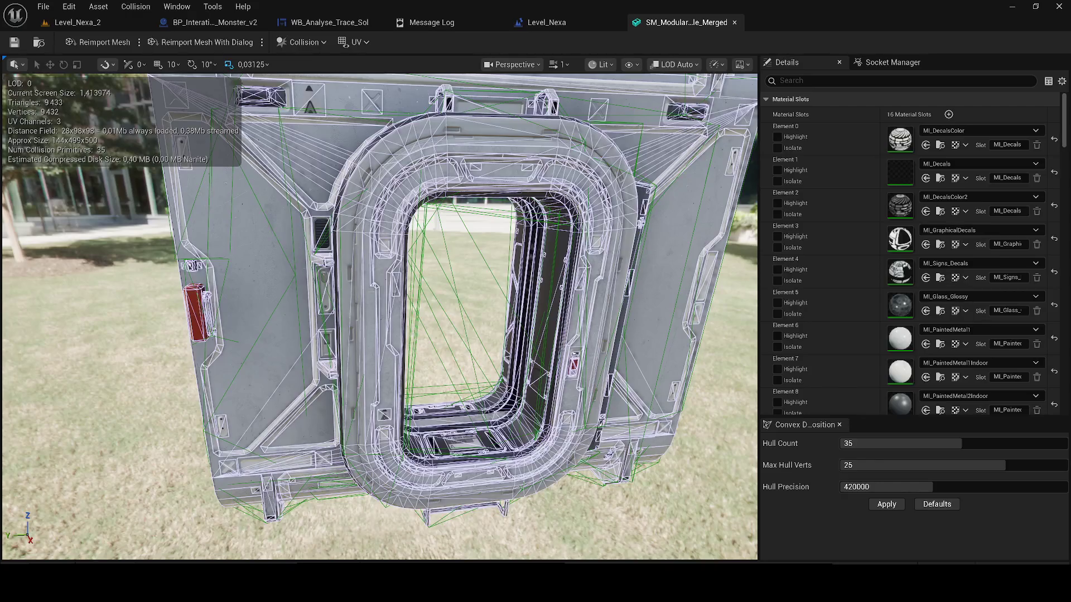
{"action": "left_click_drag", "start_coordinate": [329, 267], "coordinate": [359, 270]}
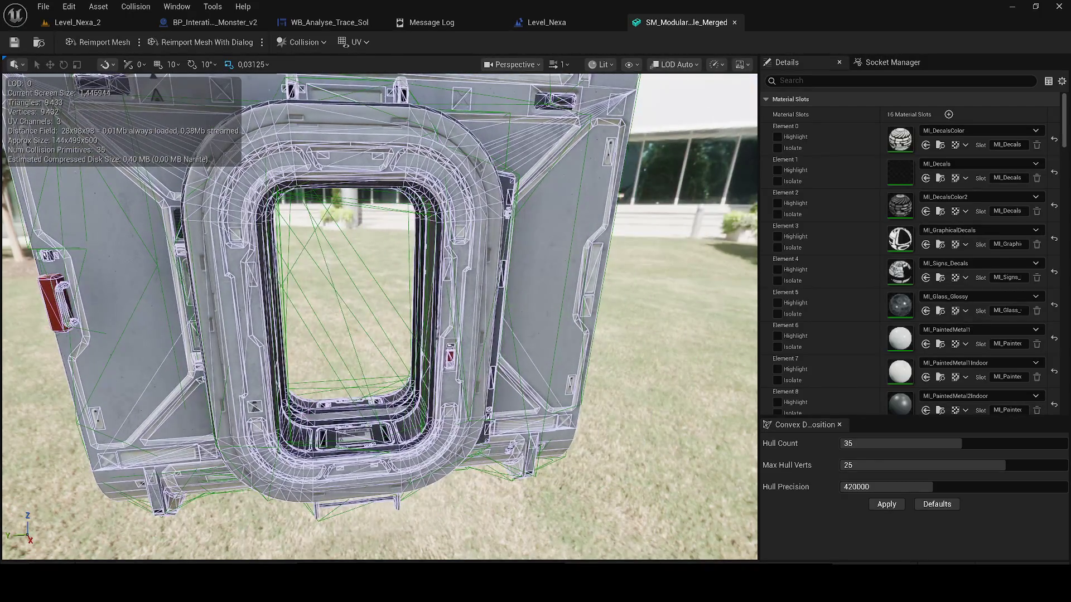
{"action": "left_click", "coordinate": [350, 245]}
{"action": "key", "text": "Delete"}
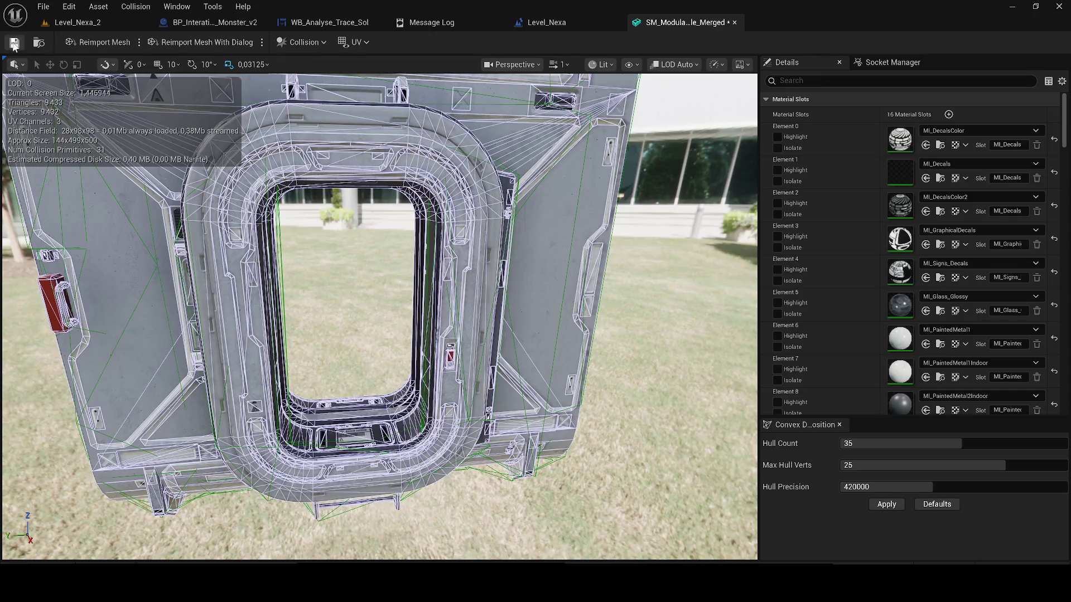
{"action": "left_click", "coordinate": [734, 22]}
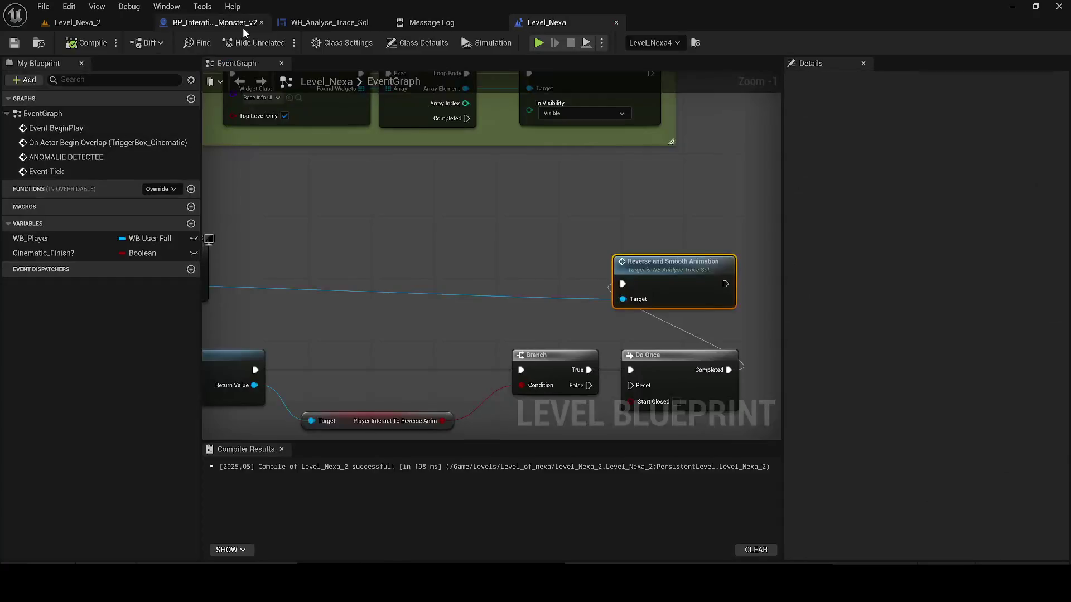
Step: Close the mesh editor, dismiss the Build menu, and show material choices for the door's Element 13
{"action": "left_click", "coordinate": [130, 25]}
{"action": "left_click", "coordinate": [201, 6]}
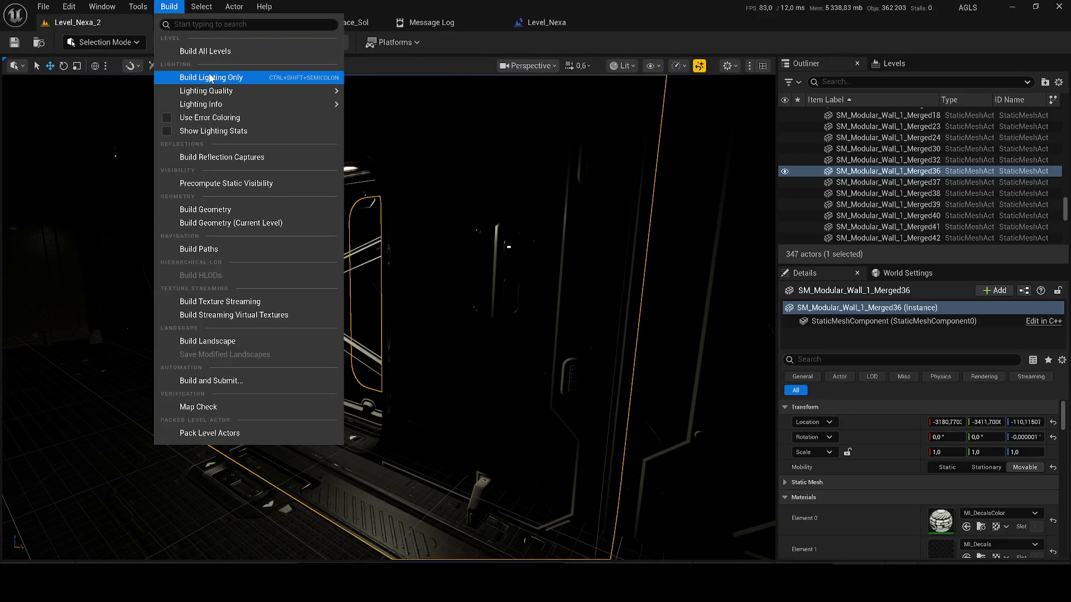
{"action": "left_click", "coordinate": [268, 152]}
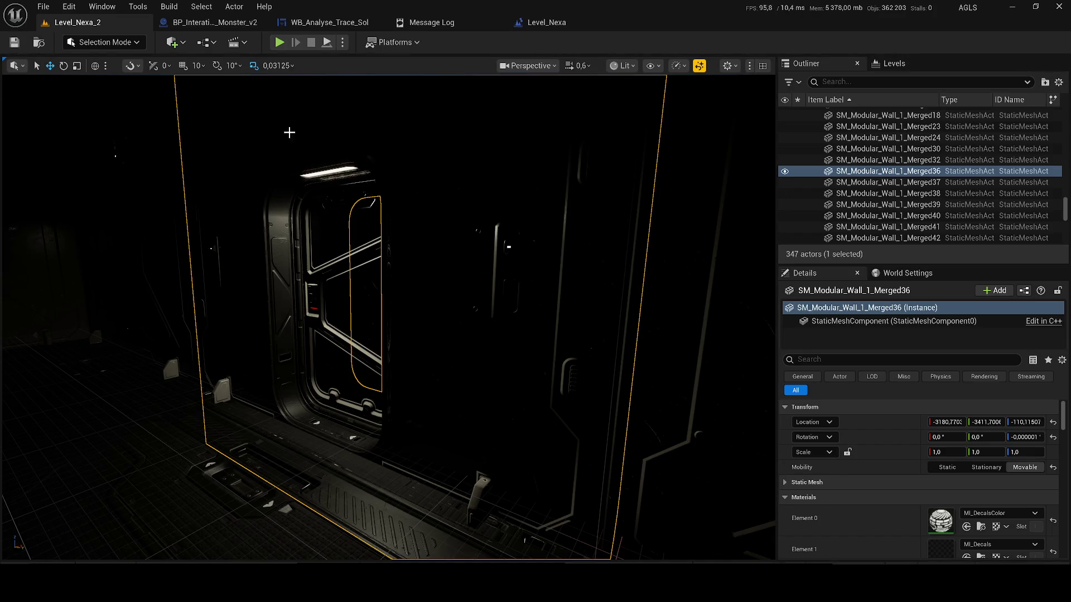
{"action": "scroll", "coordinate": [867, 442], "scroll_direction": "down", "scroll_amount": 3}
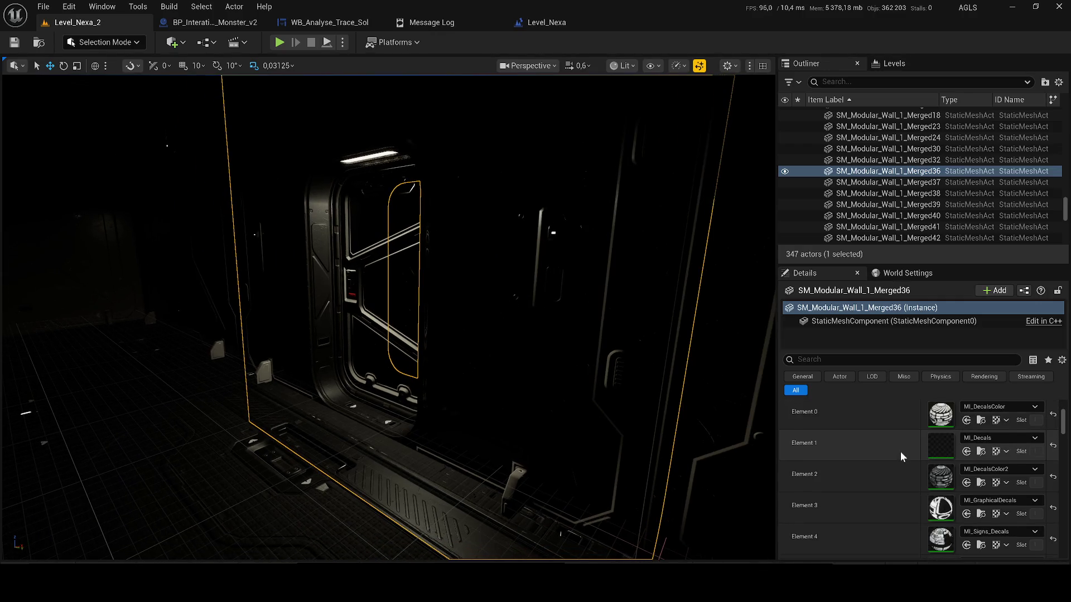
{"action": "scroll", "coordinate": [933, 454], "scroll_direction": "down", "scroll_amount": 3}
{"action": "scroll", "coordinate": [985, 471], "scroll_direction": "down", "scroll_amount": 2}
{"action": "scroll", "coordinate": [985, 470], "scroll_direction": "down", "scroll_amount": 2}
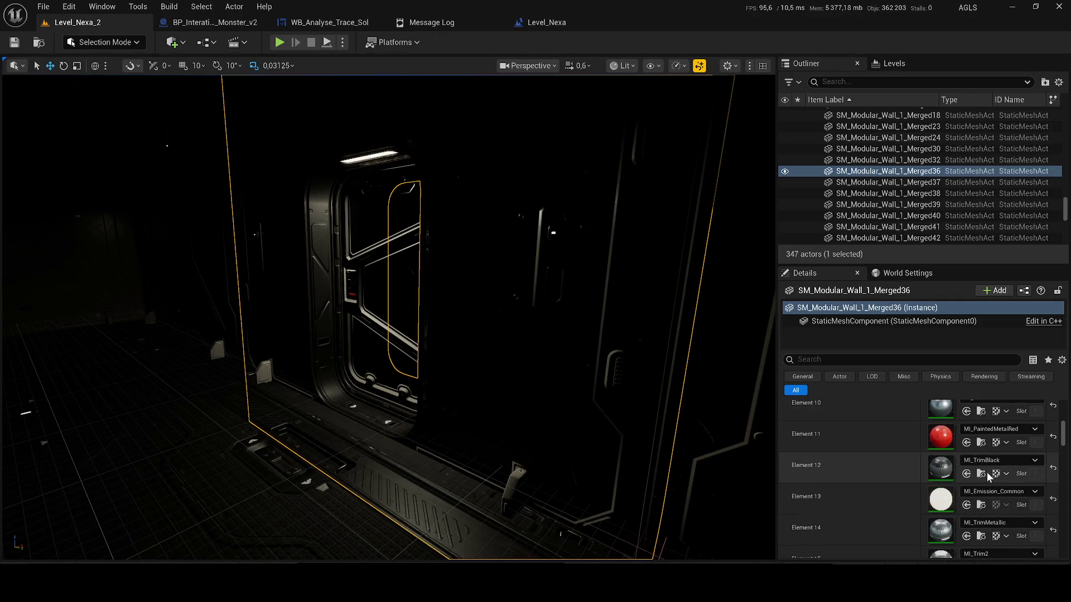
{"action": "left_click", "coordinate": [995, 491]}
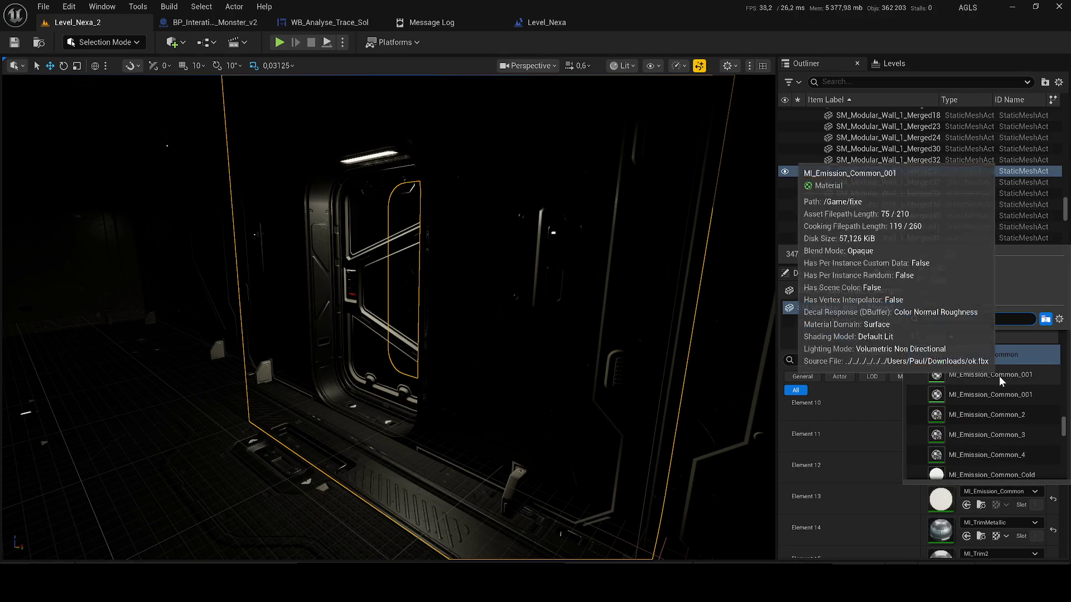
Step: Assign MI_Emission_Common_3, then a red emission instance, to the door's Element 13 slot
{"action": "left_click", "coordinate": [1004, 439]}
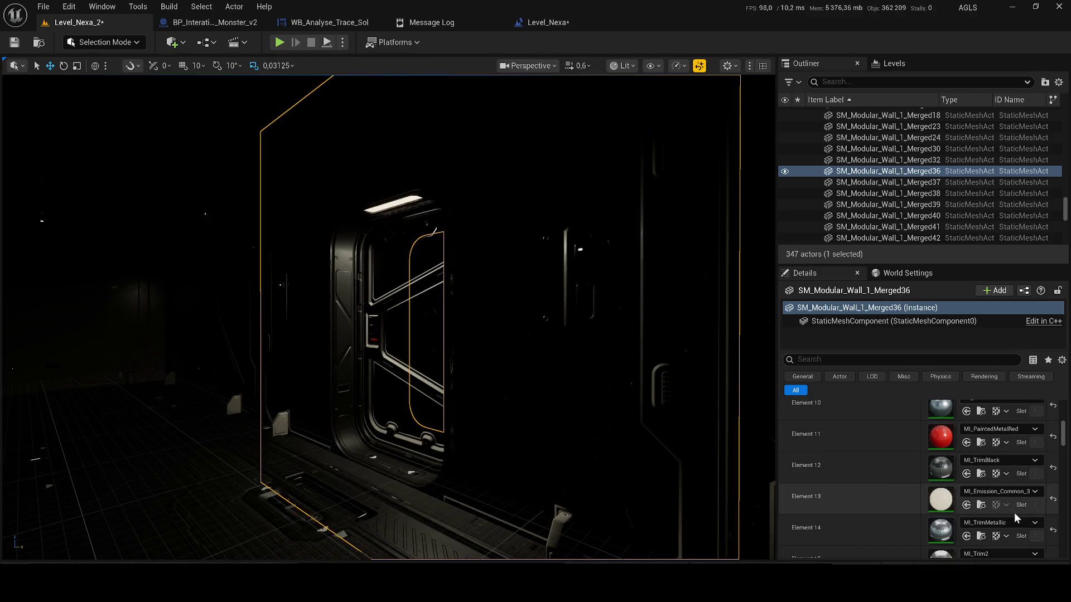
{"action": "left_click", "coordinate": [1005, 492]}
{"action": "left_click", "coordinate": [1007, 446]}
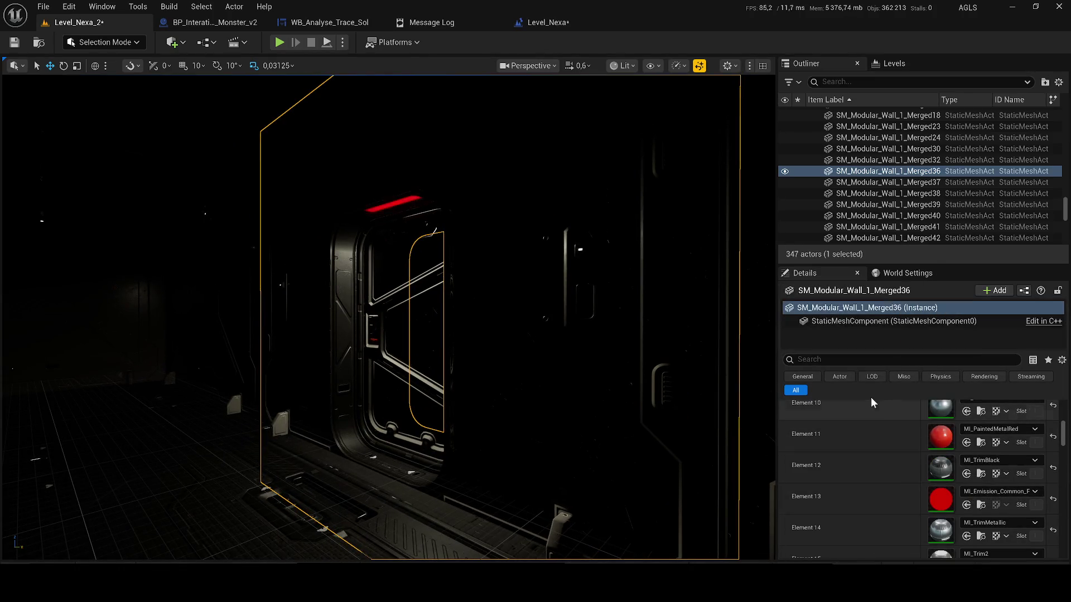
Step: Fly up to the door and select RectLight4 above it
{"action": "left_click_drag", "start_coordinate": [621, 319], "coordinate": [564, 299]}
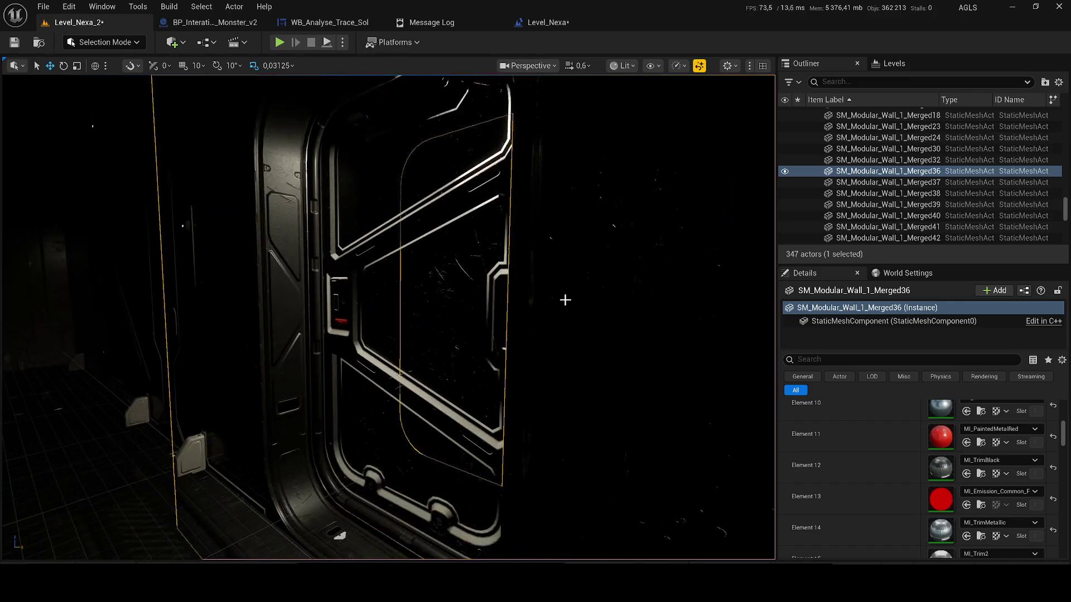
{"action": "mouse_move", "coordinate": [560, 298]}
{"action": "left_mouse_down"}
{"action": "mouse_move", "coordinate": [502, 265]}
{"action": "mouse_move", "coordinate": [222, 244]}
{"action": "left_mouse_up"}
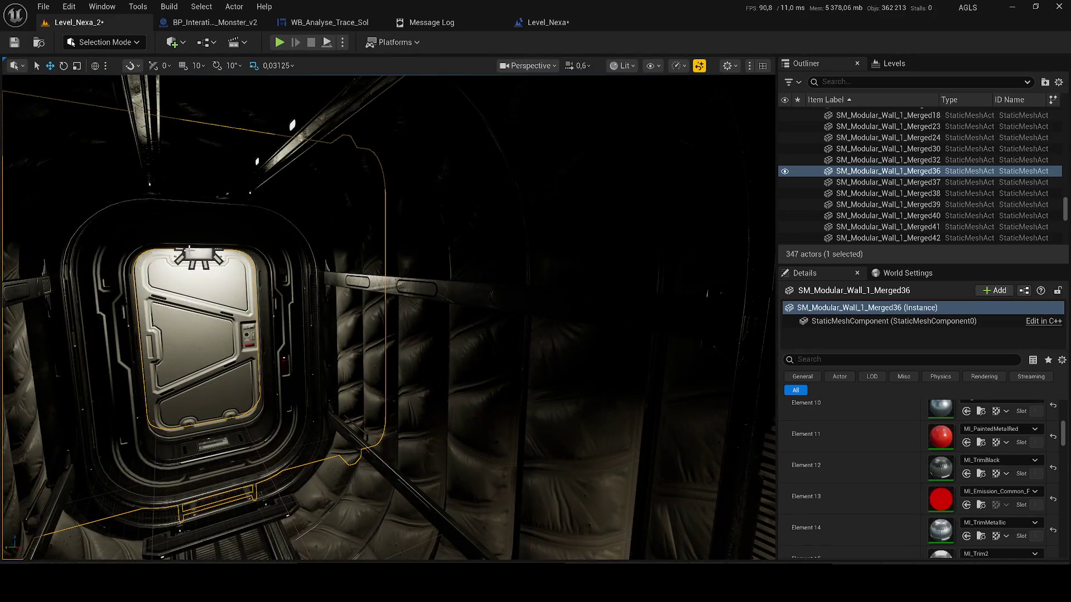
{"action": "left_click", "coordinate": [198, 255]}
{"action": "mouse_move", "coordinate": [203, 246]}
{"action": "left_mouse_down"}
{"action": "mouse_move", "coordinate": [354, 251]}
{"action": "mouse_move", "coordinate": [289, 323]}
{"action": "mouse_move", "coordinate": [335, 351]}
{"action": "left_mouse_up"}
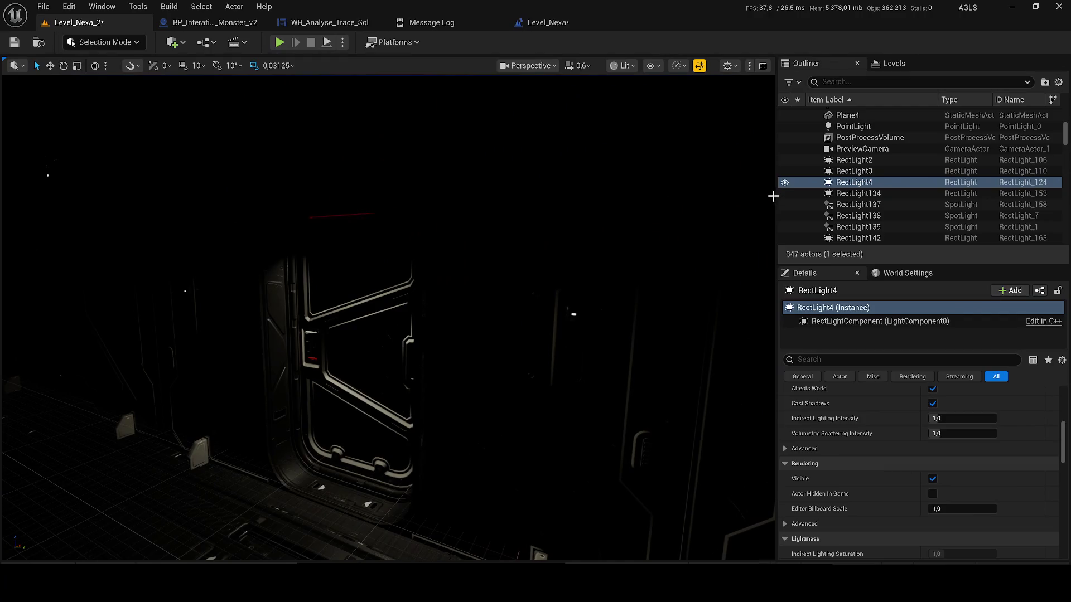
Step: Toggle RectLight4 to compare lighting, undo its rotation and reselect it
{"action": "left_click", "coordinate": [785, 182]}
{"action": "left_click", "coordinate": [786, 183]}
{"action": "mouse_move", "coordinate": [388, 318]}
{"action": "left_mouse_down"}
{"action": "mouse_move", "coordinate": [436, 318]}
{"action": "mouse_move", "coordinate": [442, 343]}
{"action": "left_mouse_up"}
{"action": "key", "text": "ctrl+z"}
{"action": "key", "text": "ctrl+z"}
{"action": "key", "text": "ctrl+z"}
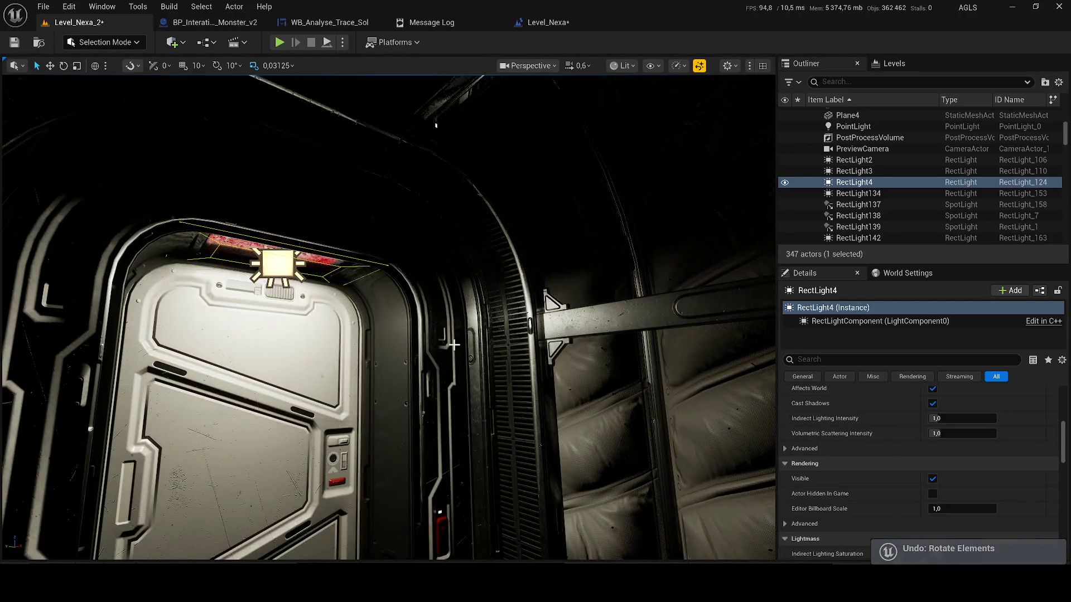
{"action": "key", "text": "ctrl+z"}
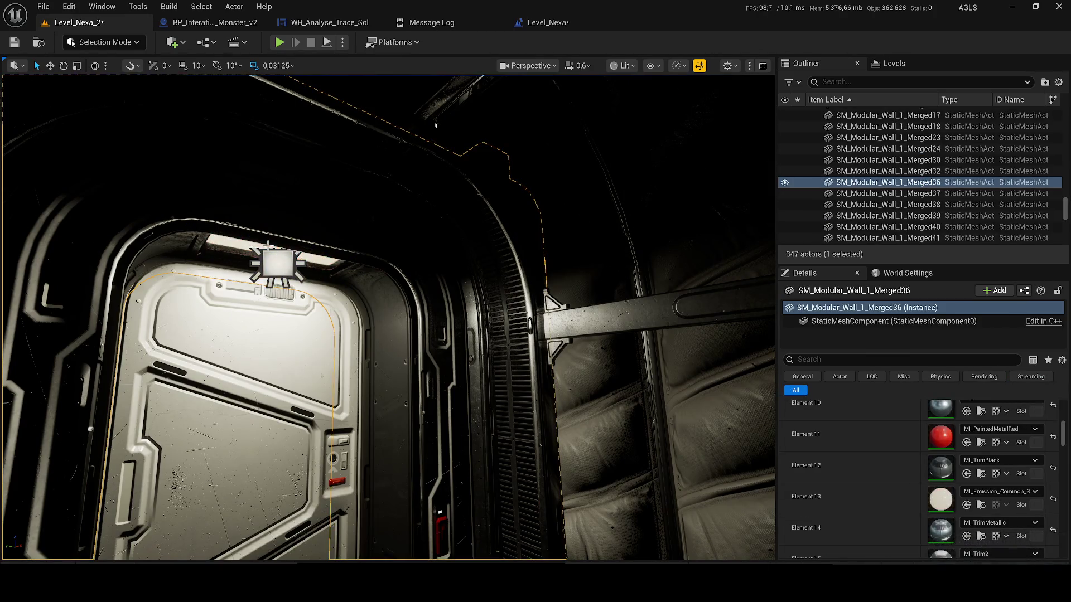
{"action": "key", "text": "ctrl+y"}
{"action": "key", "text": "ctrl+y"}
{"action": "key", "text": "ctrl+y"}
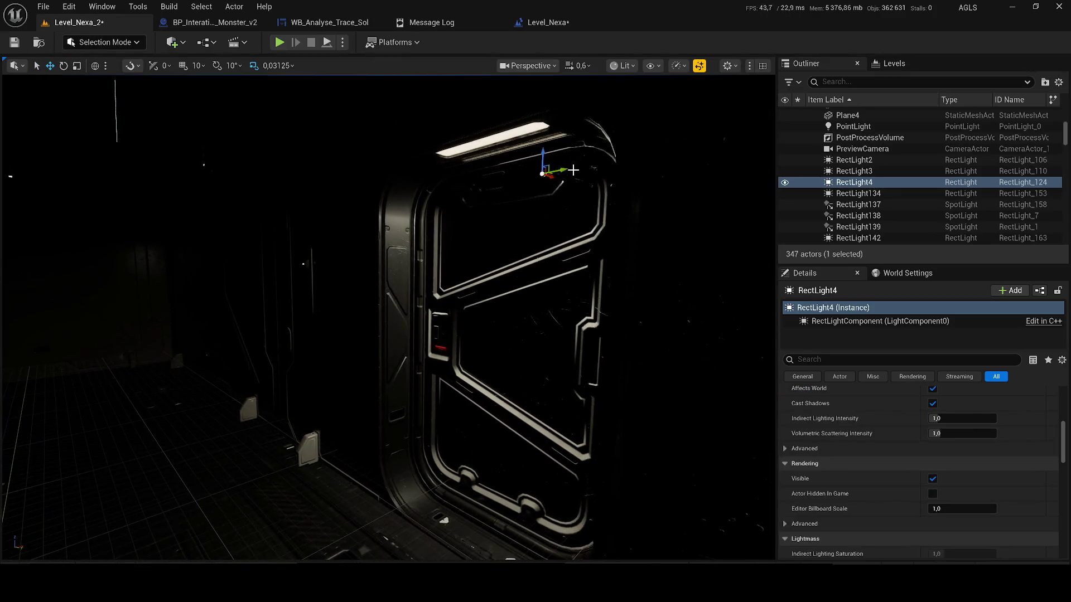
Step: Duplicate the light as RectLight5 above the door and tilt it down toward the door
{"action": "key", "text": "ctrl+d"}
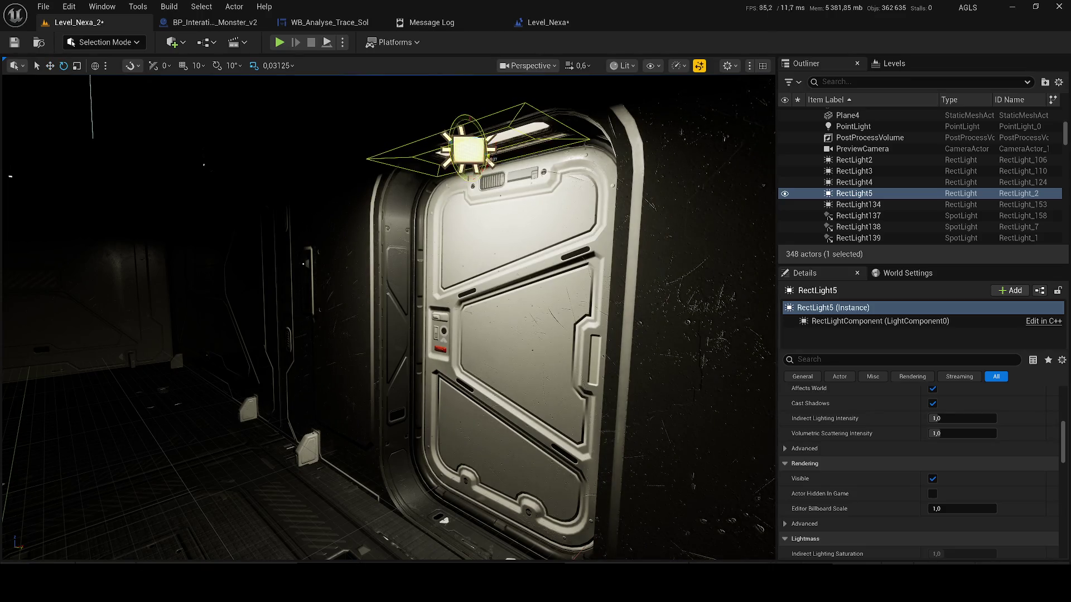
{"action": "left_click_drag", "start_coordinate": [491, 158], "coordinate": [489, 164]}
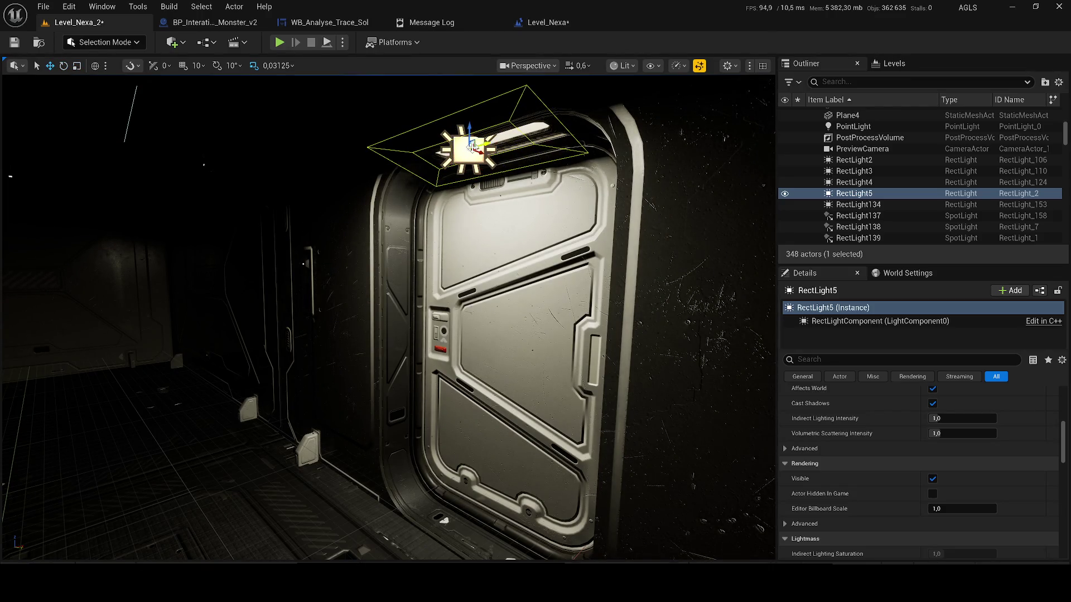
Step: Dim RectLight5 above the corridor door to 1 cd and save the level
{"action": "key", "text": "ctrl+s"}
{"action": "key", "text": "Down"}
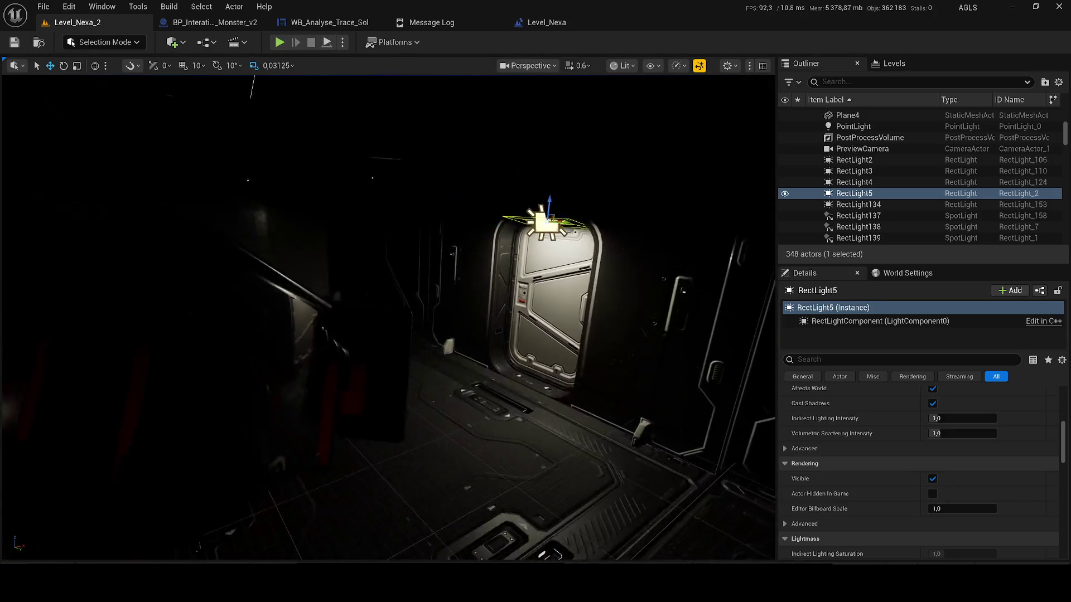
{"action": "scroll", "coordinate": [882, 408], "scroll_direction": "up", "scroll_amount": 3}
{"action": "scroll", "coordinate": [911, 439], "scroll_direction": "up", "scroll_amount": 3}
{"action": "scroll", "coordinate": [911, 439], "scroll_direction": "up", "scroll_amount": 2}
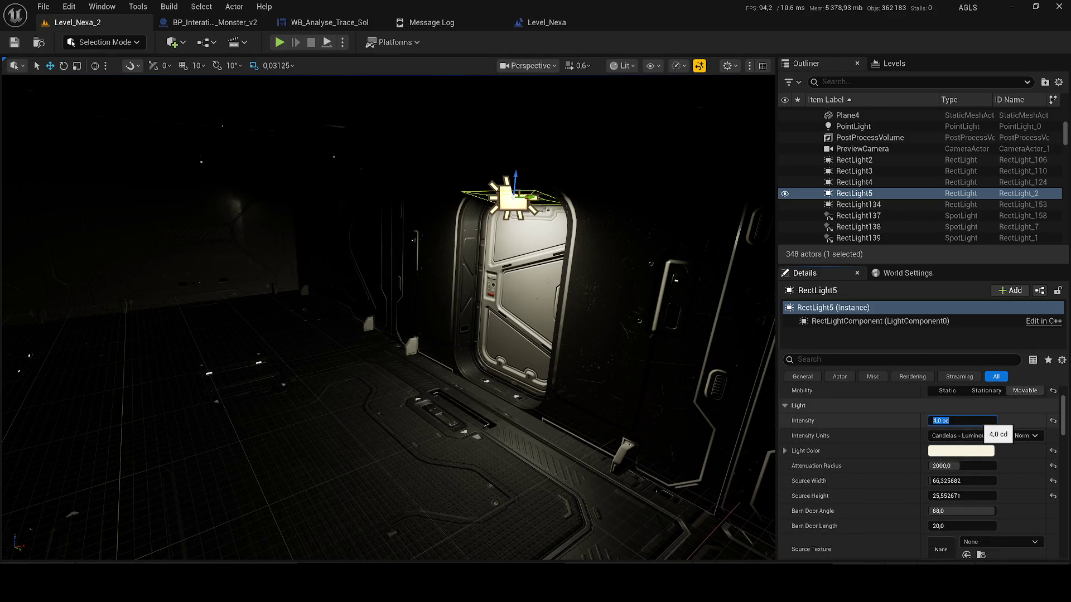
{"action": "type", "text": "1"}
{"action": "key", "text": "Return"}
{"action": "key", "text": "ctrl+s"}
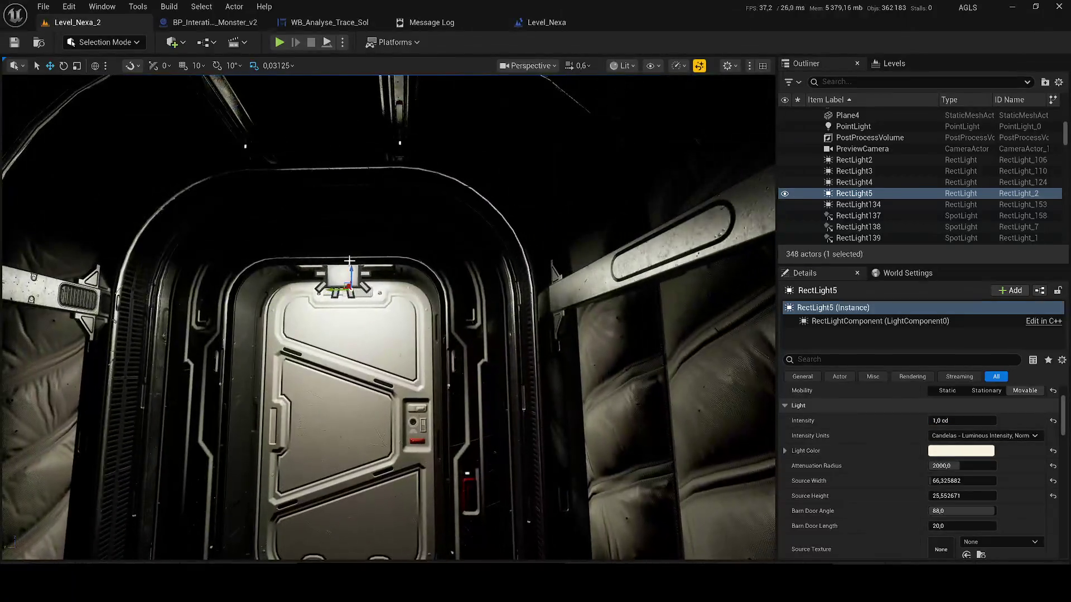
Step: Dim RectLight4 above the other door to 1 cd, then select ceiling light RectLight2
{"action": "left_click", "coordinate": [343, 270]}
{"action": "left_click", "coordinate": [962, 421]}
{"action": "type", "text": "2"}
{"action": "key", "text": "Return"}
{"action": "mouse_move", "coordinate": [386, 360]}
{"action": "left_mouse_down"}
{"action": "mouse_move", "coordinate": [436, 371]}
{"action": "mouse_move", "coordinate": [469, 335]}
{"action": "left_mouse_up"}
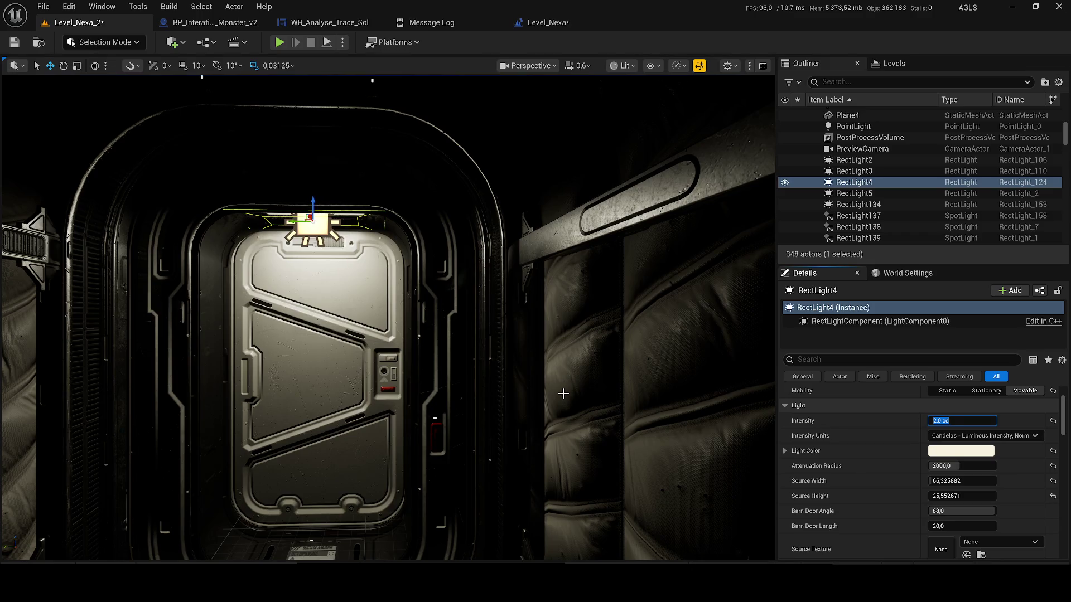
{"action": "type", "text": "1"}
{"action": "key", "text": "Return"}
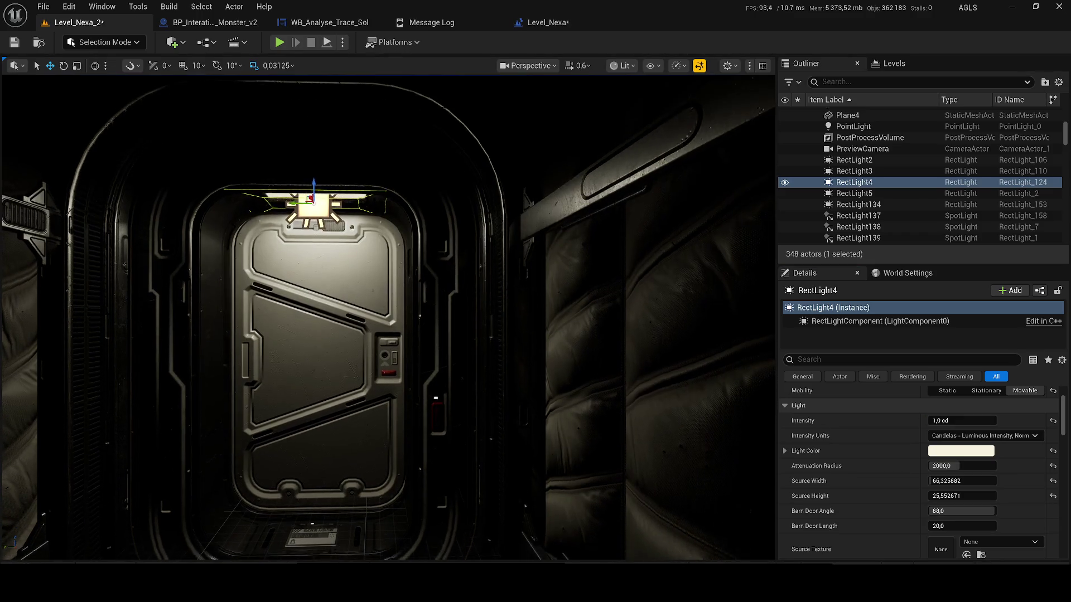
{"action": "left_click_drag", "start_coordinate": [410, 368], "coordinate": [410, 435]}
{"action": "left_click", "coordinate": [357, 272]}
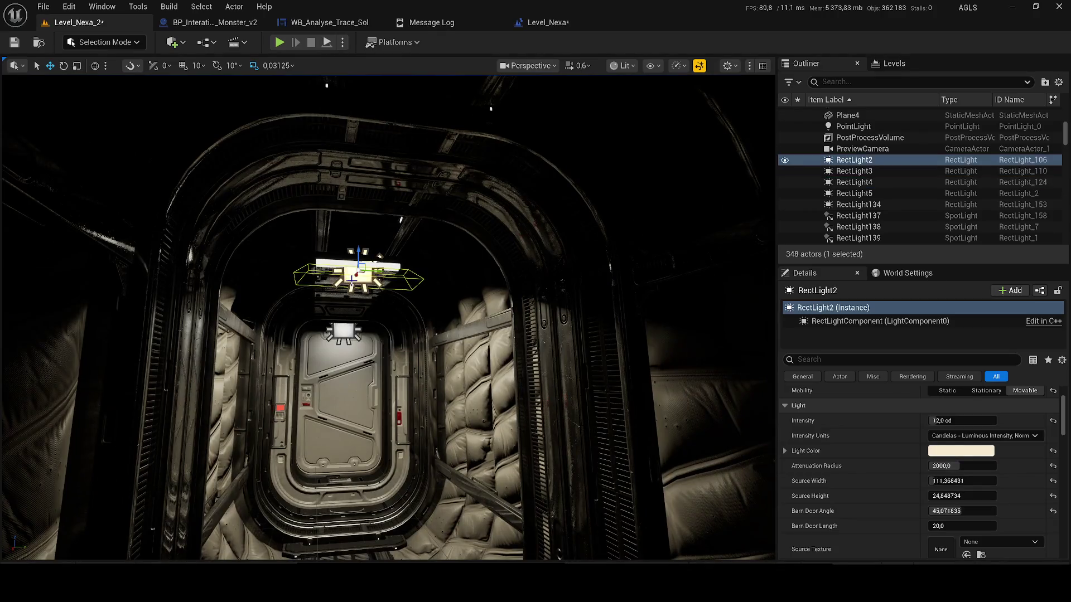
Step: Duplicate the far door's light as RectLight6 and lower it just above the next corridor door
{"action": "left_click", "coordinate": [343, 332]}
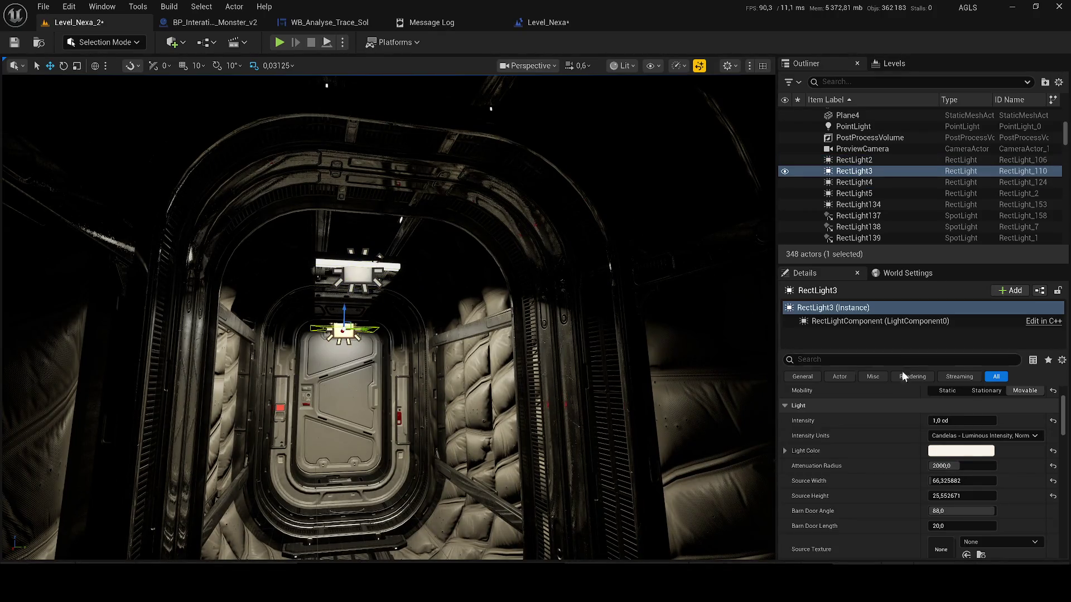
{"action": "left_click", "coordinate": [938, 407]}
{"action": "left_click_drag", "start_coordinate": [337, 335], "coordinate": [351, 251]}
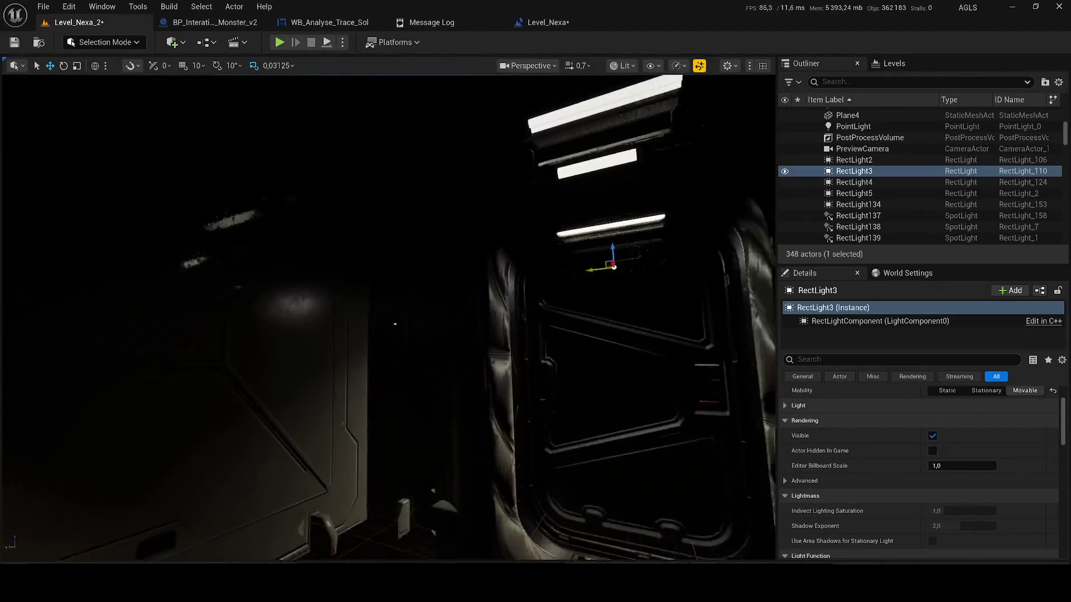
{"action": "mouse_move", "coordinate": [352, 252]}
{"action": "left_mouse_down"}
{"action": "mouse_move", "coordinate": [574, 250]}
{"action": "mouse_move", "coordinate": [492, 226]}
{"action": "left_mouse_up"}
{"action": "key", "text": "ctrl+d"}
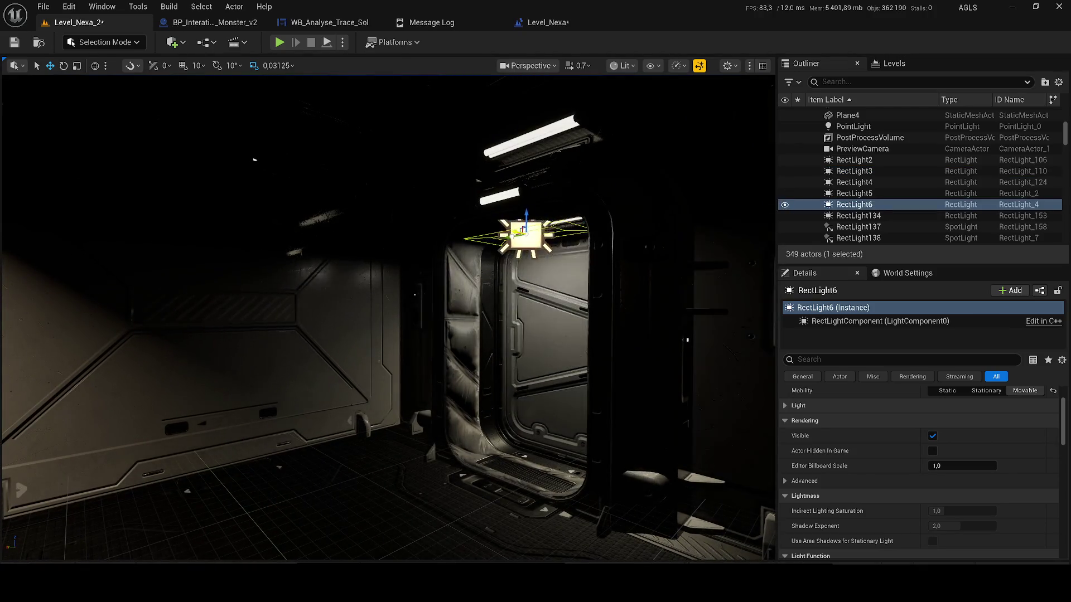
{"action": "scroll", "coordinate": [539, 248], "scroll_direction": "up", "scroll_amount": 2}
{"action": "scroll", "coordinate": [538, 248], "scroll_direction": "up", "scroll_amount": 2}
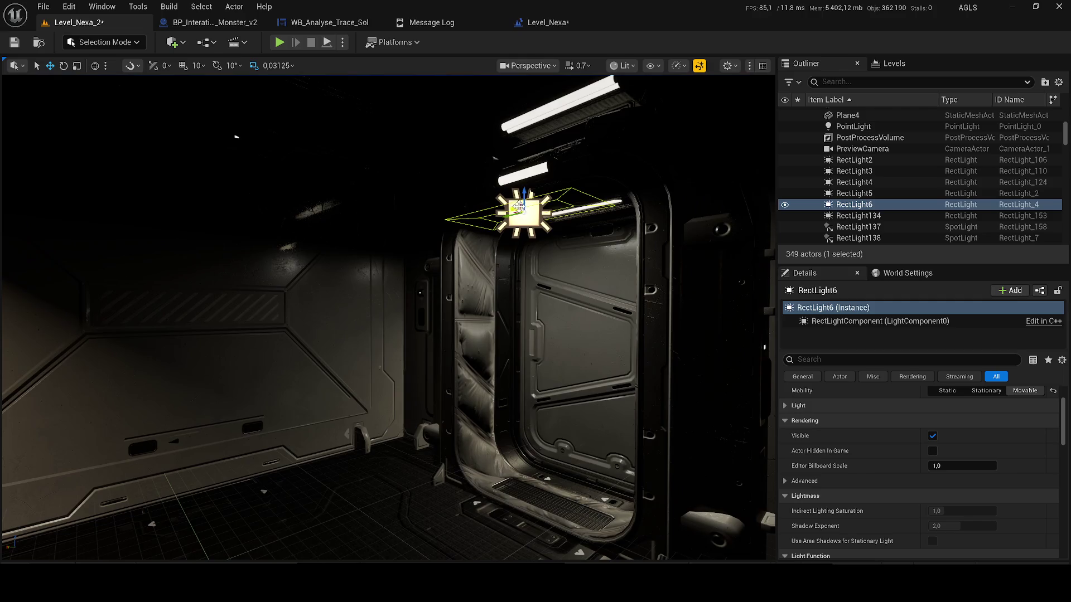
{"action": "scroll", "coordinate": [539, 248], "scroll_direction": "up", "scroll_amount": 2}
{"action": "scroll", "coordinate": [538, 249], "scroll_direction": "up", "scroll_amount": 2}
{"action": "scroll", "coordinate": [540, 249], "scroll_direction": "down", "scroll_amount": 2}
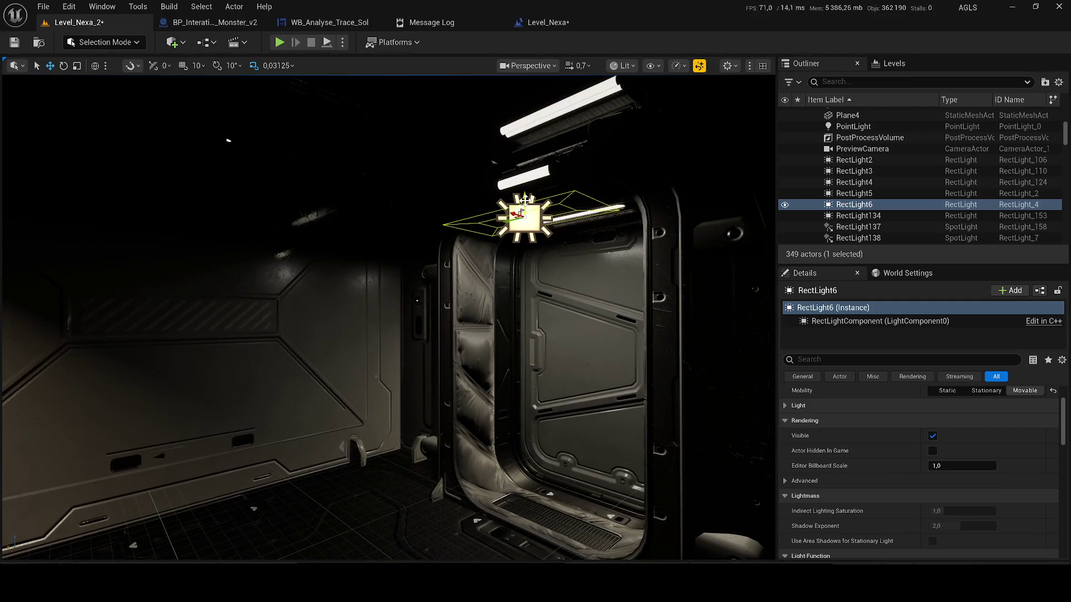
{"action": "scroll", "coordinate": [538, 249], "scroll_direction": "down", "scroll_amount": 2}
{"action": "left_click_drag", "start_coordinate": [517, 168], "coordinate": [513, 172]}
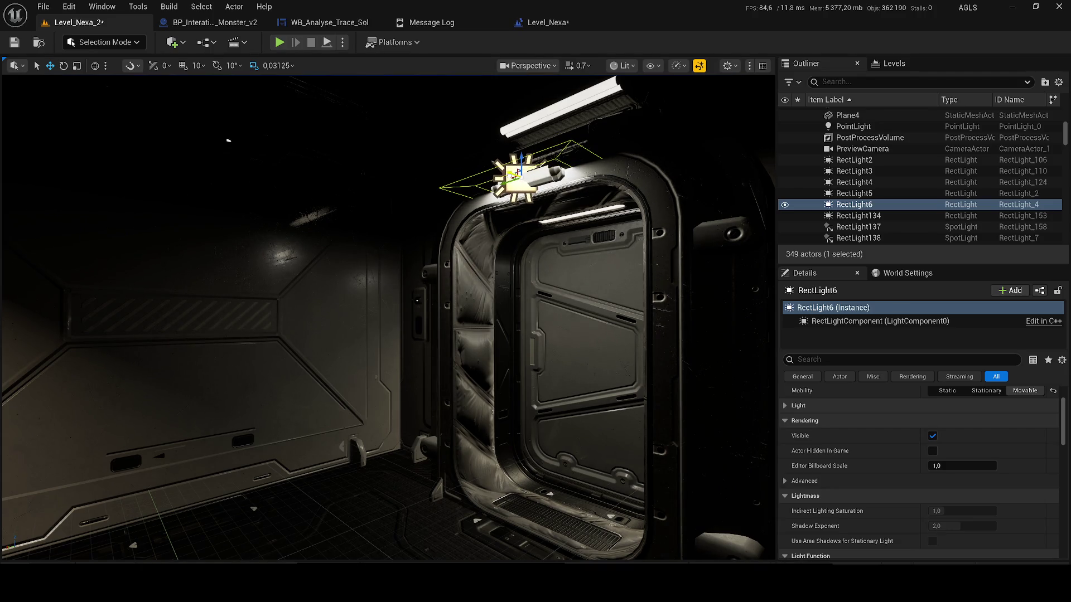
Step: Select the door mesh SM_Door_2_Merged10 to list its material slots
{"action": "left_click_drag", "start_coordinate": [228, 140], "coordinate": [500, 277]}
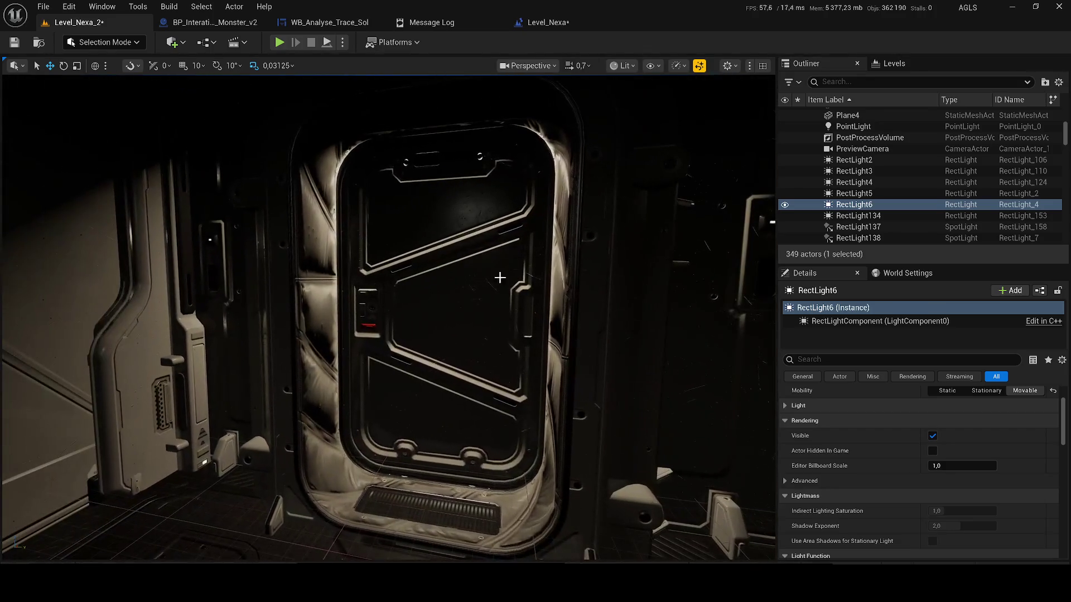
{"action": "left_click", "coordinate": [478, 323]}
{"action": "mouse_move", "coordinate": [478, 323]}
{"action": "left_mouse_down"}
{"action": "mouse_move", "coordinate": [478, 252]}
{"action": "mouse_move", "coordinate": [479, 315]}
{"action": "left_mouse_up"}
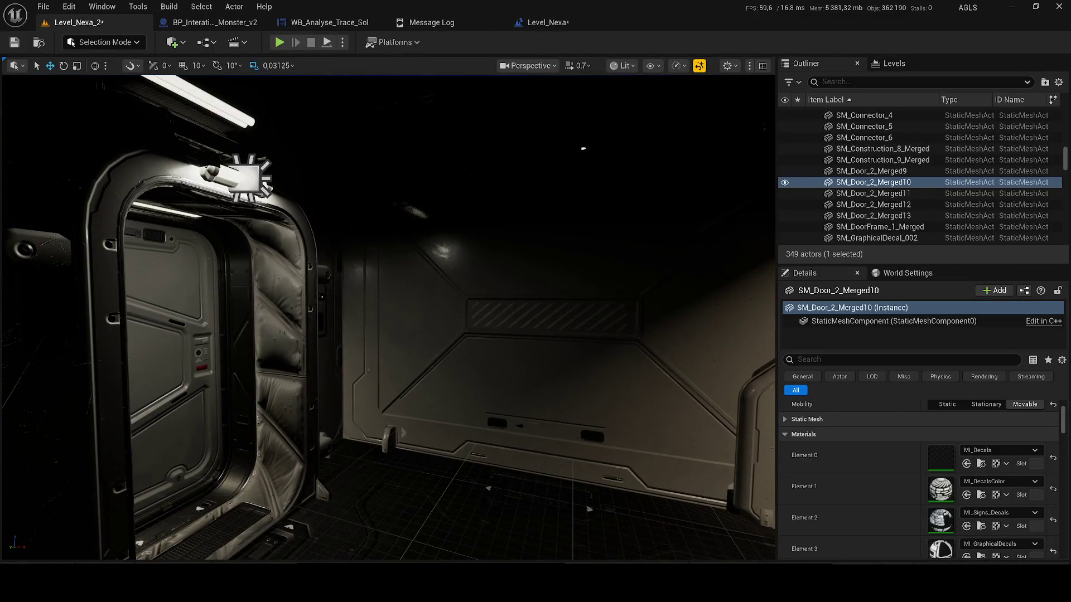
{"action": "left_click", "coordinate": [243, 178]}
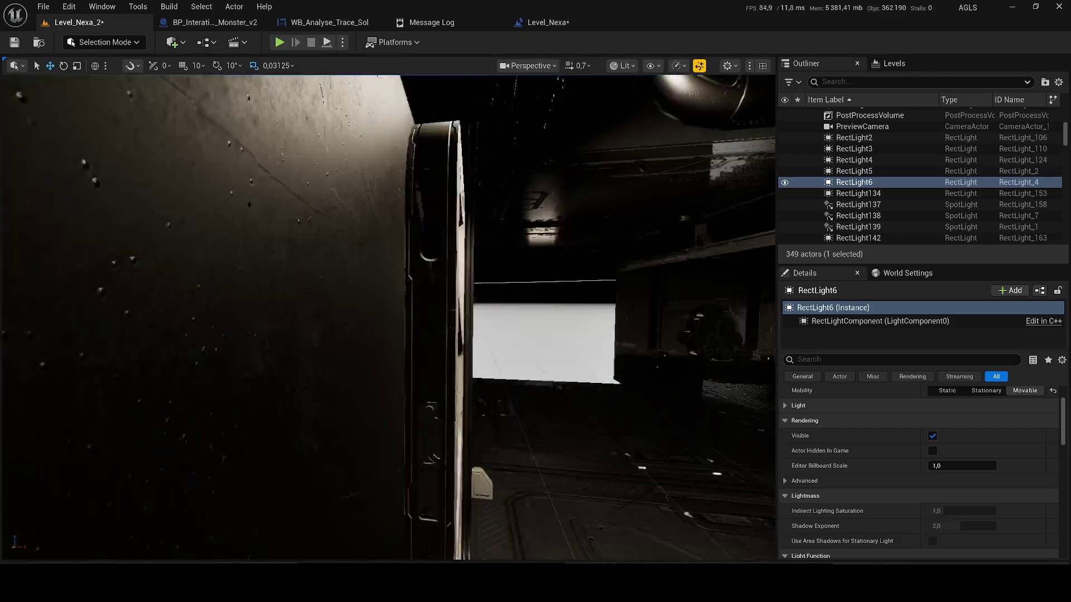
{"action": "left_click_drag", "start_coordinate": [480, 315], "coordinate": [484, 247]}
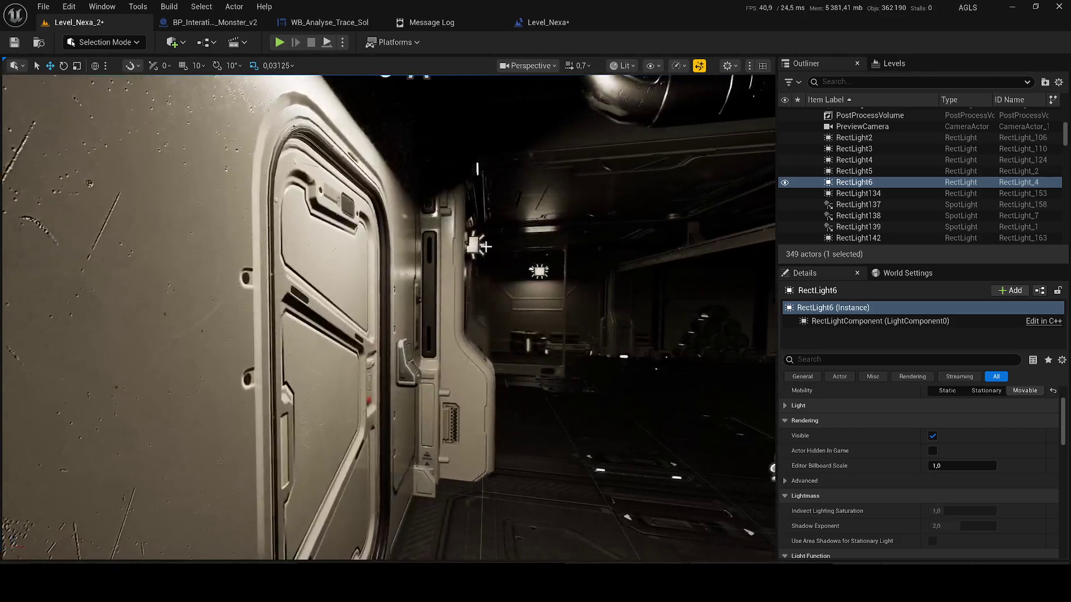
{"action": "left_click", "coordinate": [442, 180]}
{"action": "mouse_move", "coordinate": [442, 179]}
{"action": "left_mouse_down"}
{"action": "mouse_move", "coordinate": [702, 163]}
{"action": "mouse_move", "coordinate": [393, 197]}
{"action": "left_mouse_up"}
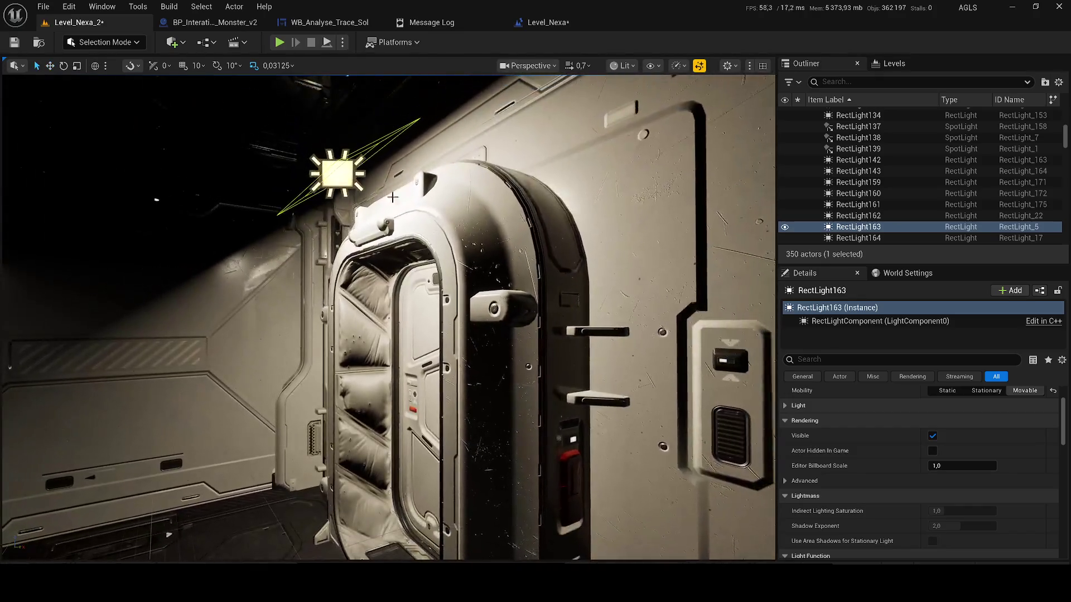
{"action": "left_click_drag", "start_coordinate": [313, 176], "coordinate": [118, 66]}
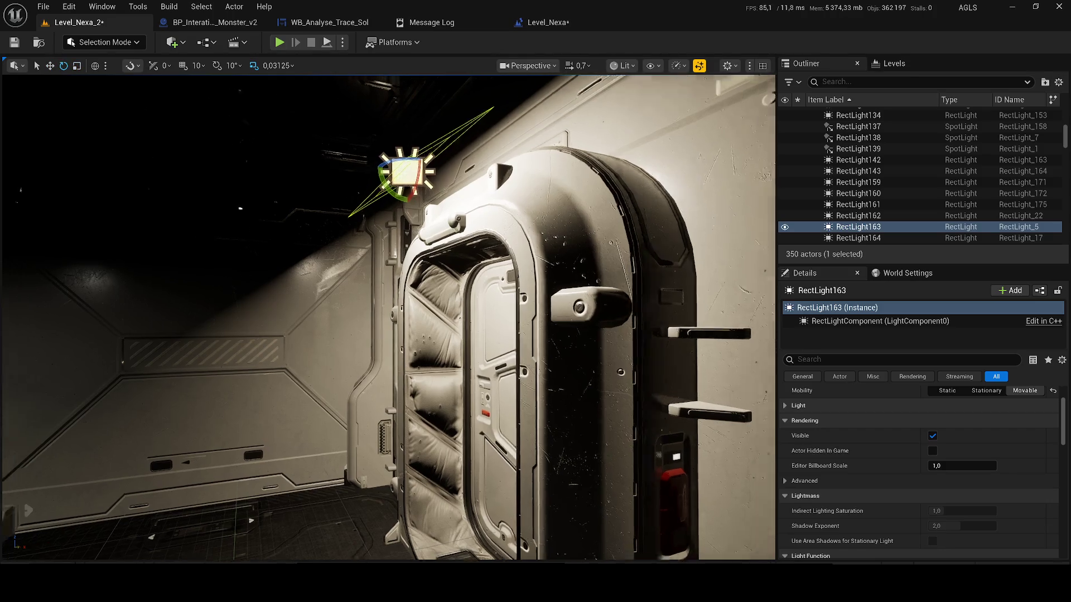
{"action": "key", "text": "e"}
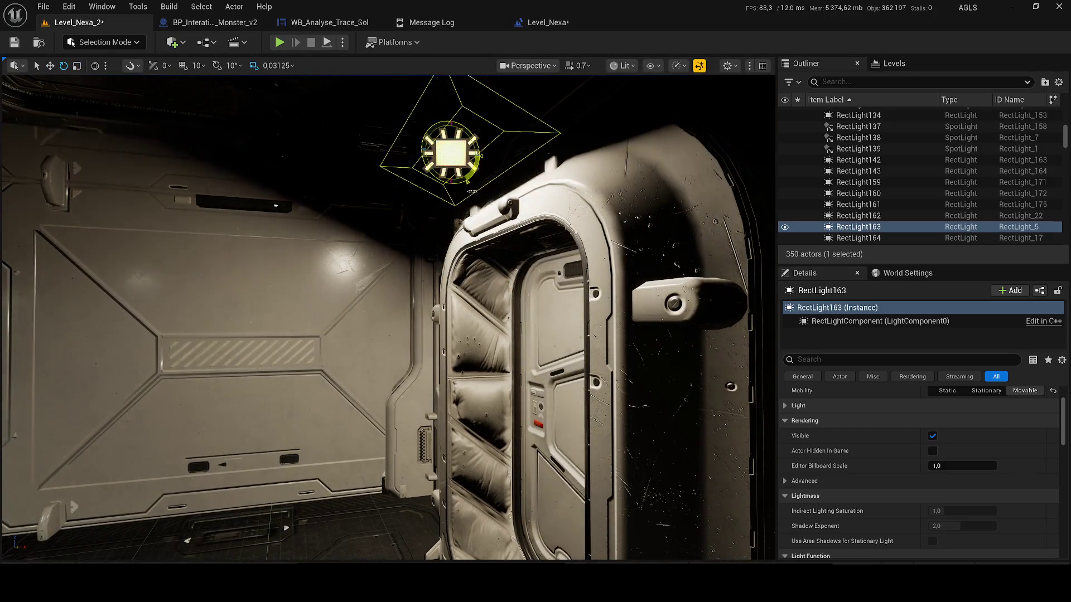
{"action": "key", "text": "r"}
{"action": "scroll", "coordinate": [932, 443], "scroll_direction": "up", "scroll_amount": 3}
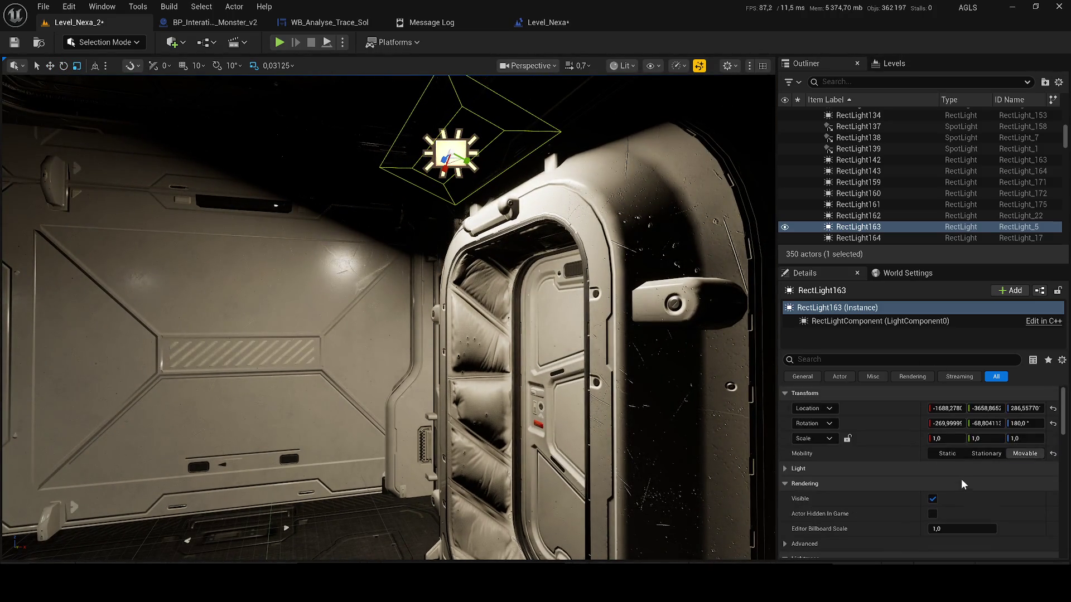
{"action": "left_click", "coordinate": [847, 474]}
{"action": "type", "text": "0"}
{"action": "key", "text": "Return"}
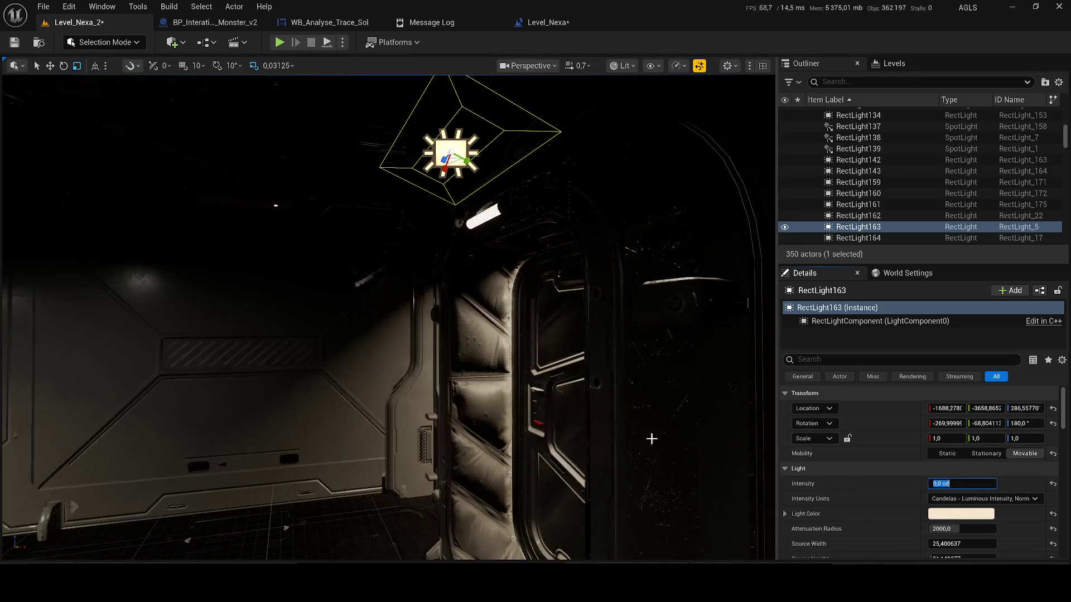
{"action": "type", "text": "1"}
{"action": "key", "text": "Return"}
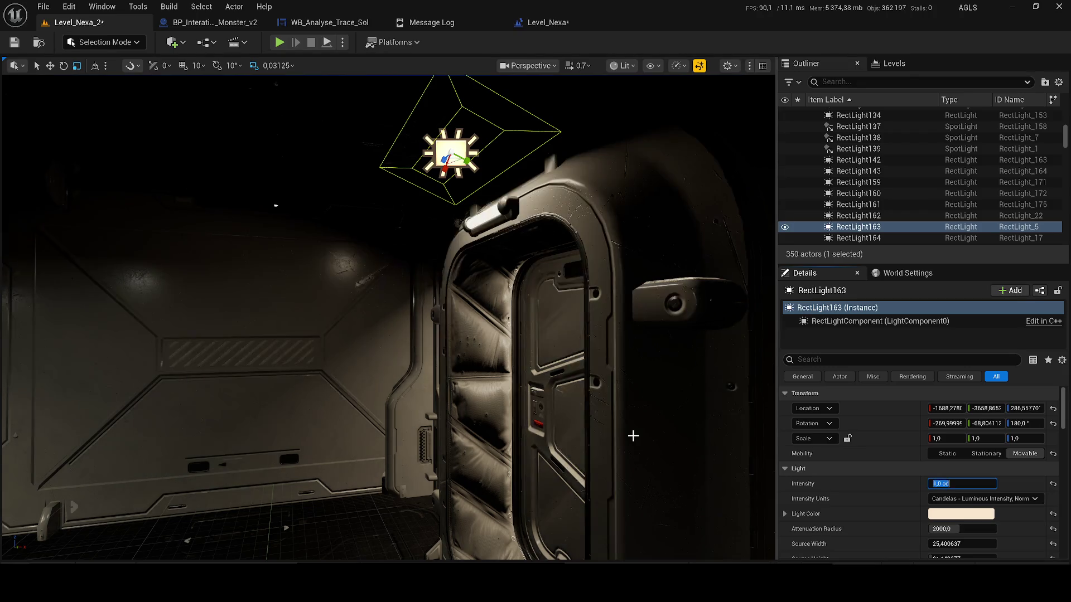
{"action": "left_click_drag", "start_coordinate": [565, 436], "coordinate": [503, 401]}
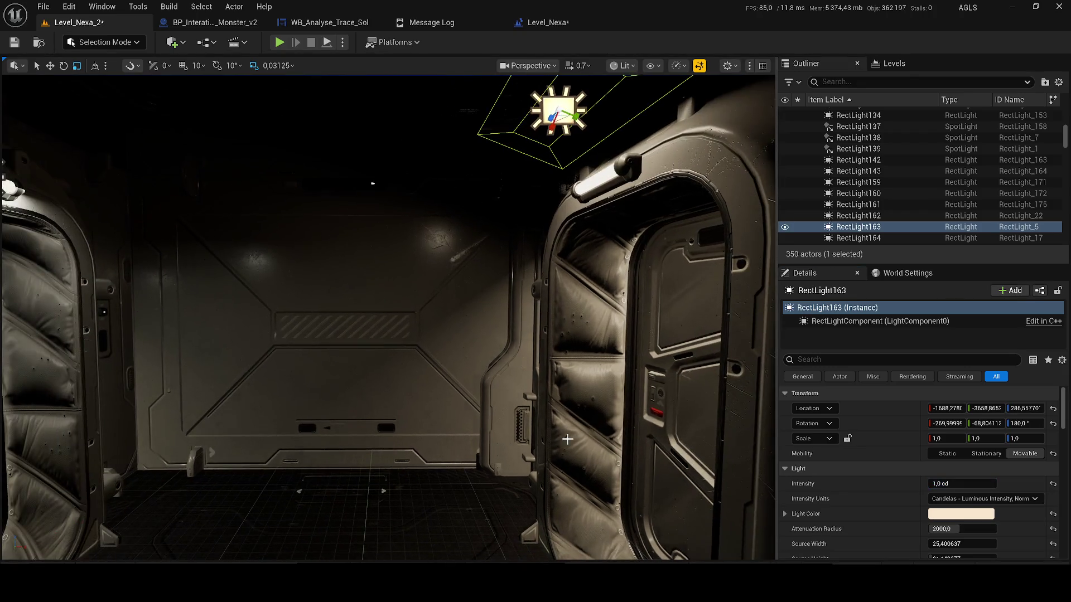
{"action": "key", "text": "Delete"}
{"action": "left_click_drag", "start_coordinate": [567, 438], "coordinate": [502, 418]}
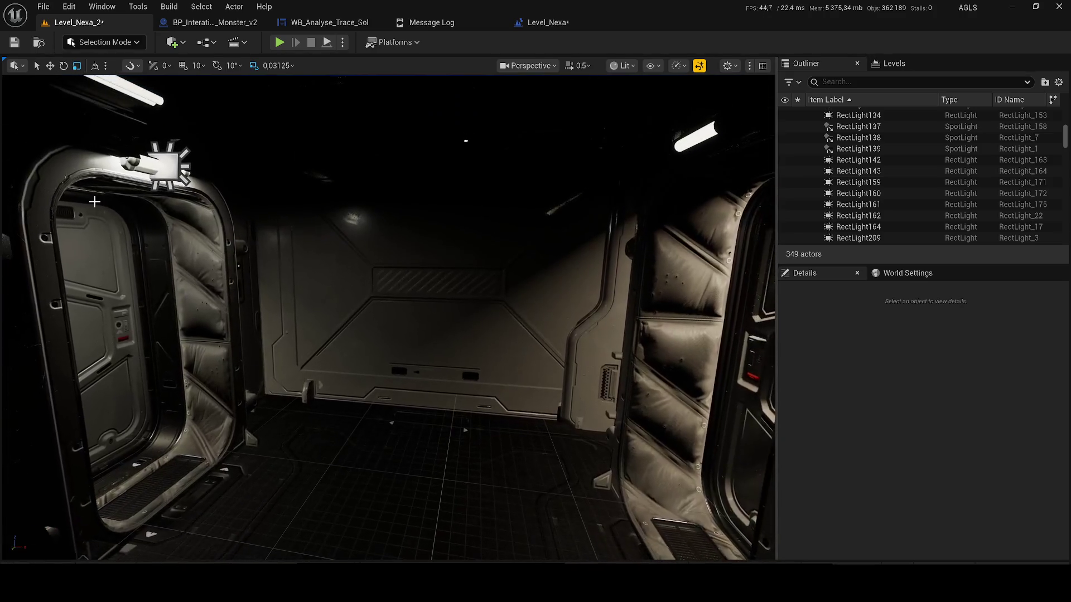
Step: Duplicate RectLight6 as RectLight7 and move it along X above the right-hand door
{"action": "left_click", "coordinate": [163, 165]}
{"action": "key", "text": "ctrl+d"}
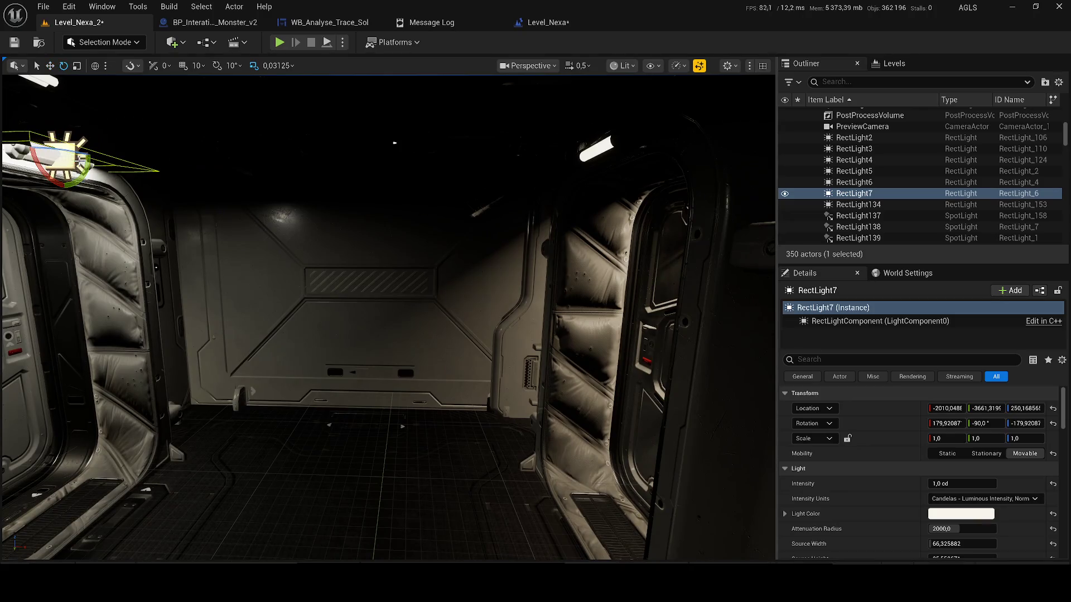
{"action": "left_click_drag", "start_coordinate": [385, 318], "coordinate": [401, 319]}
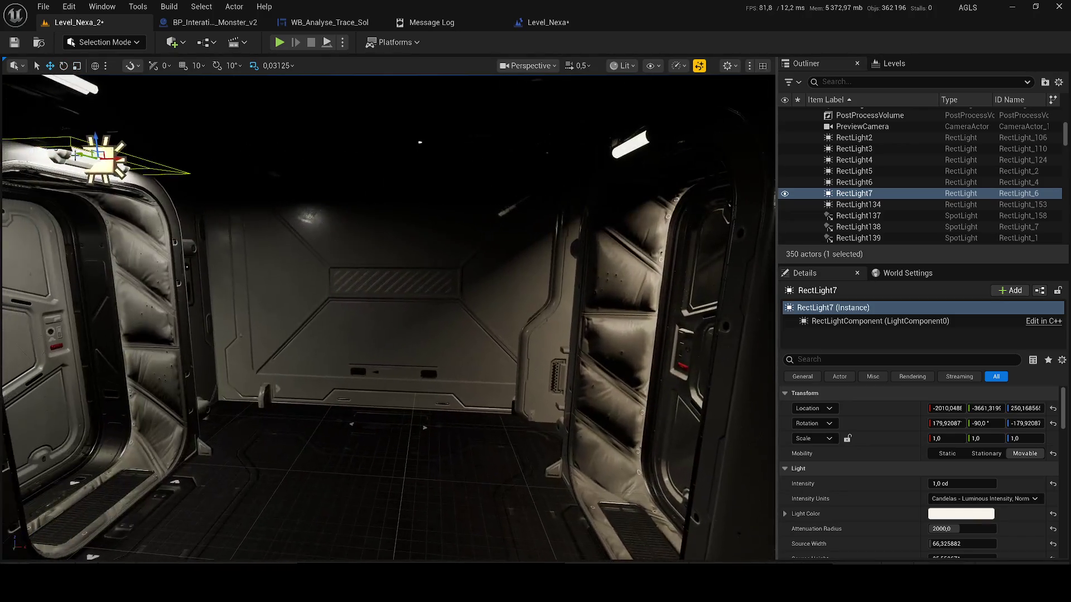
{"action": "left_click_drag", "start_coordinate": [114, 159], "coordinate": [601, 139]}
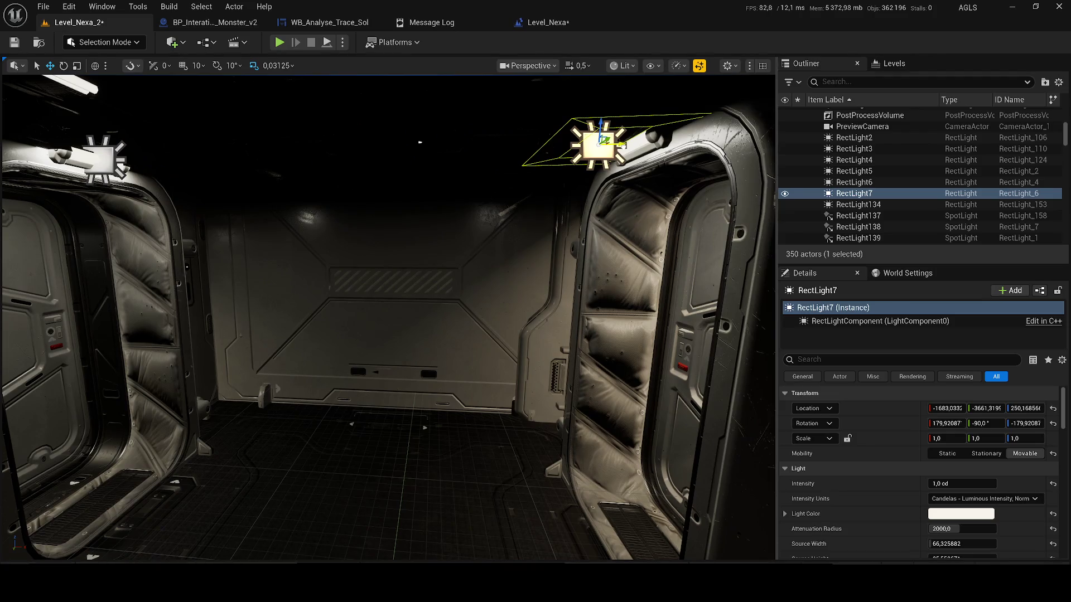
Step: Save the level and select the ceiling light RectLight2
{"action": "key", "text": "ctrl+s"}
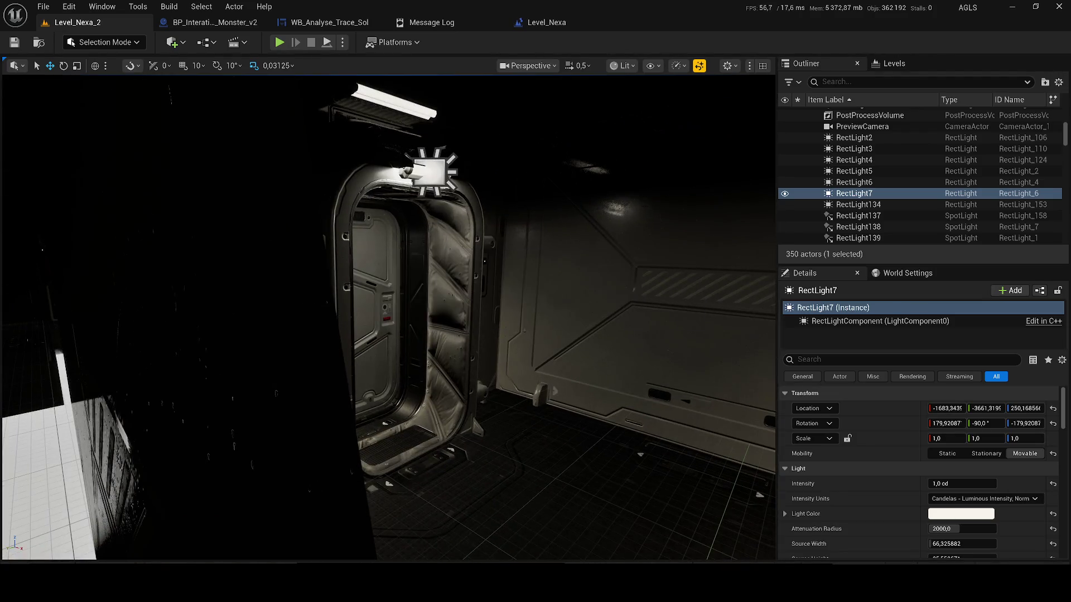
{"action": "key", "text": "w"}
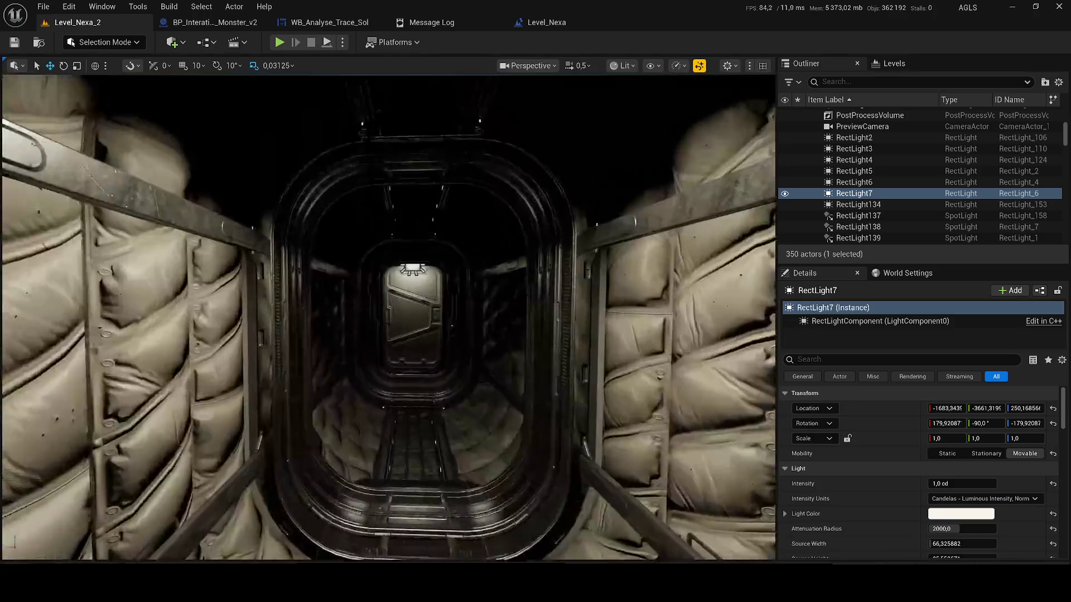
{"action": "key", "text": "s"}
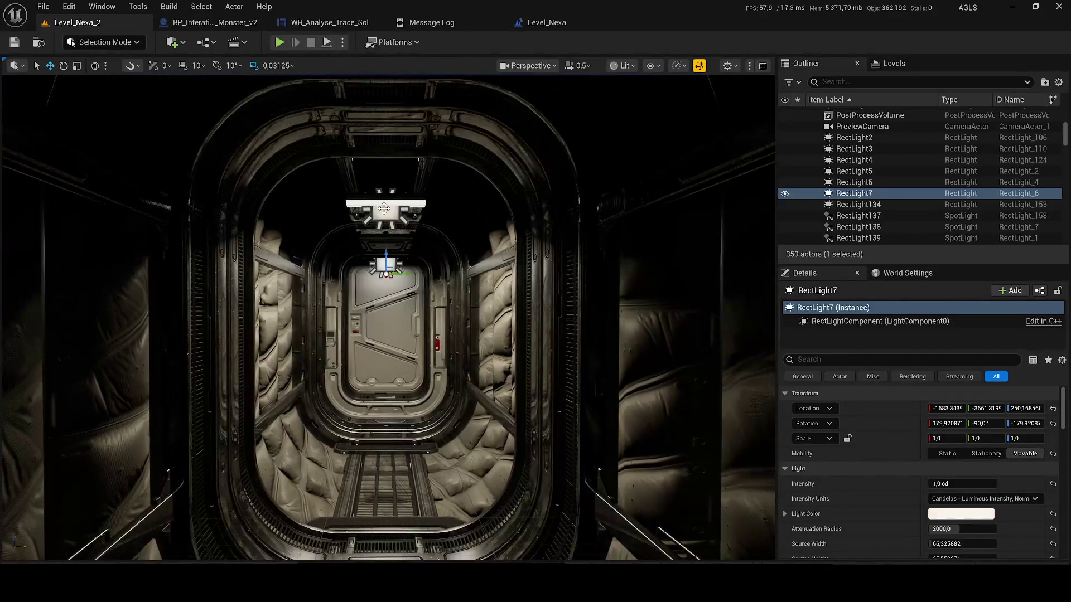
{"action": "left_click", "coordinate": [402, 210]}
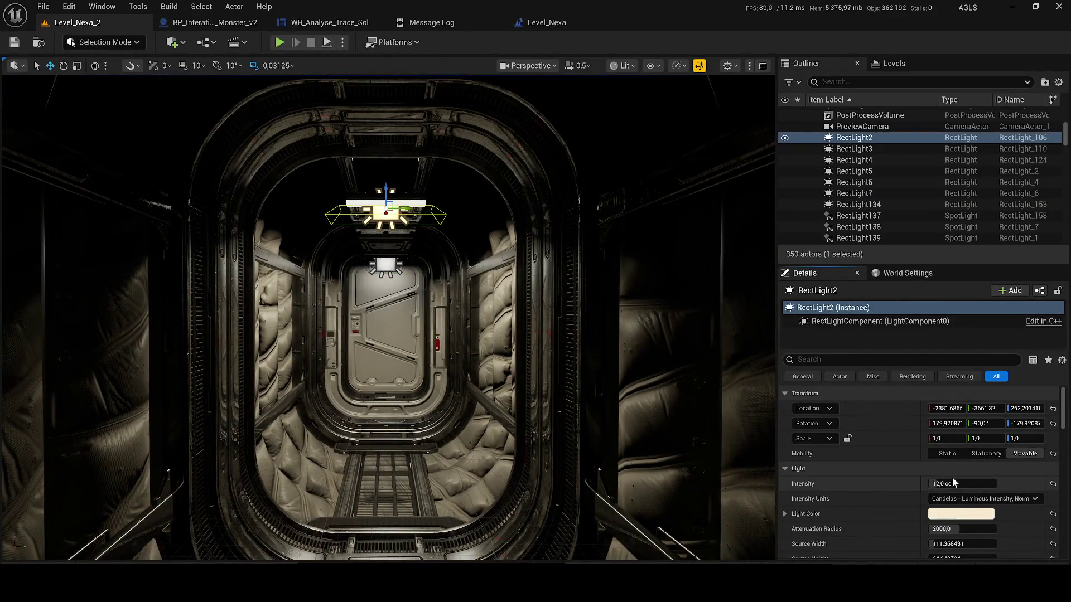